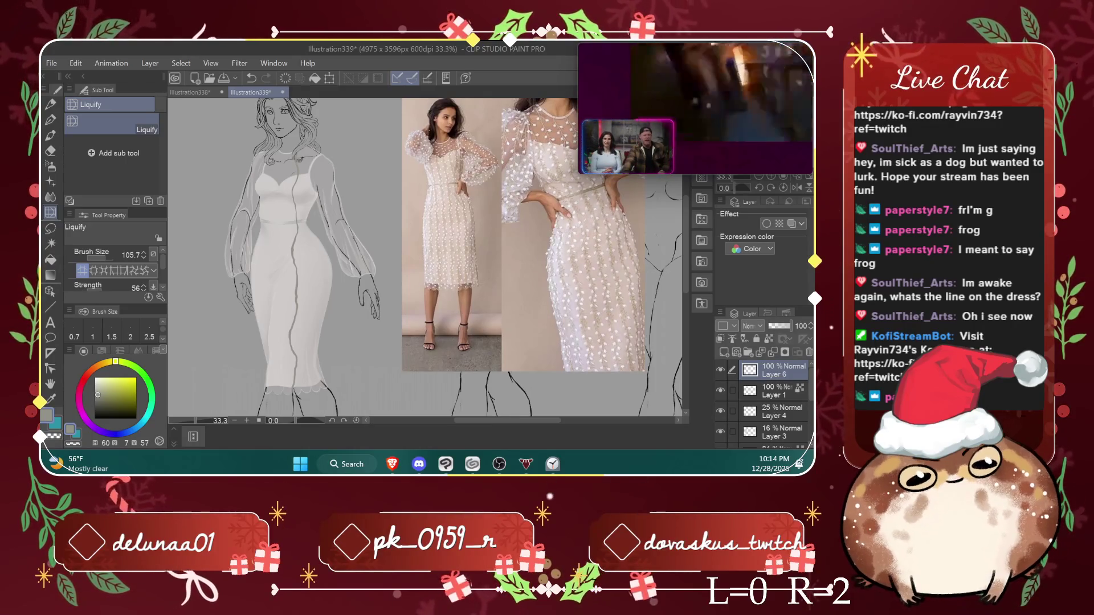
Step: Select the Eraser tool so the Hard eraser sub tool is active
scroll(686, 228, down, 2)
scroll(686, 228, up, 3)
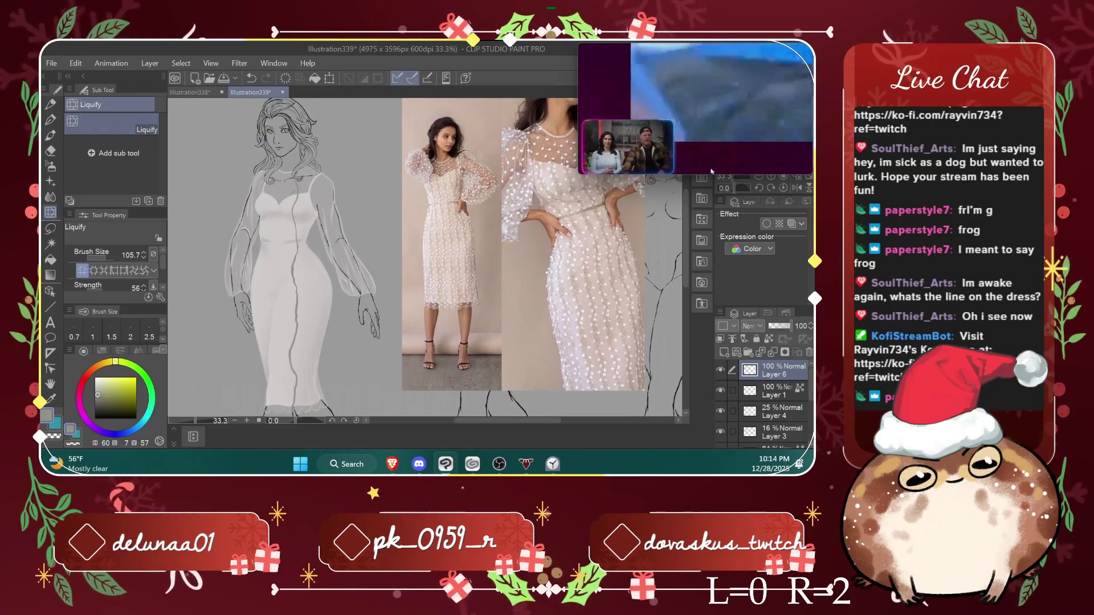
mouse_move(711, 171)
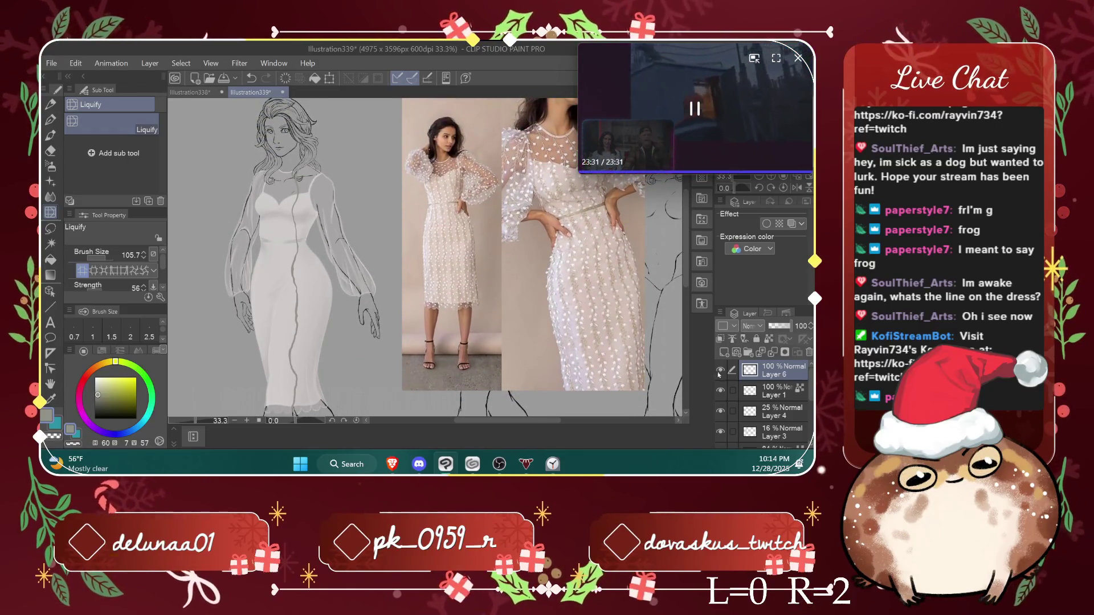
click(50, 150)
scroll(308, 291, up, 1)
scroll(290, 285, up, 1)
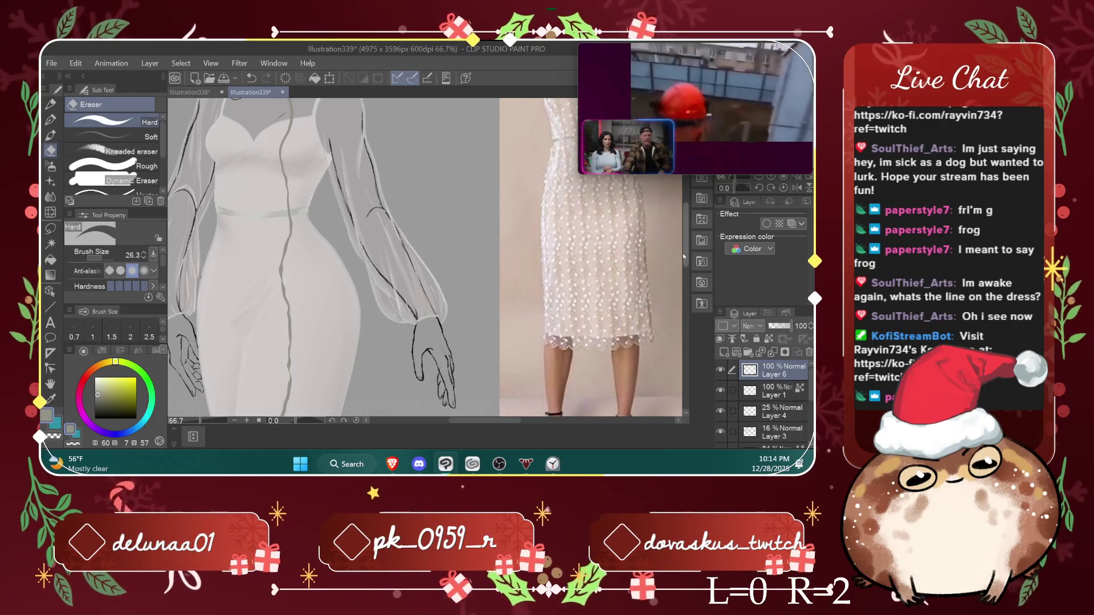
scroll(606, 280, down, 3)
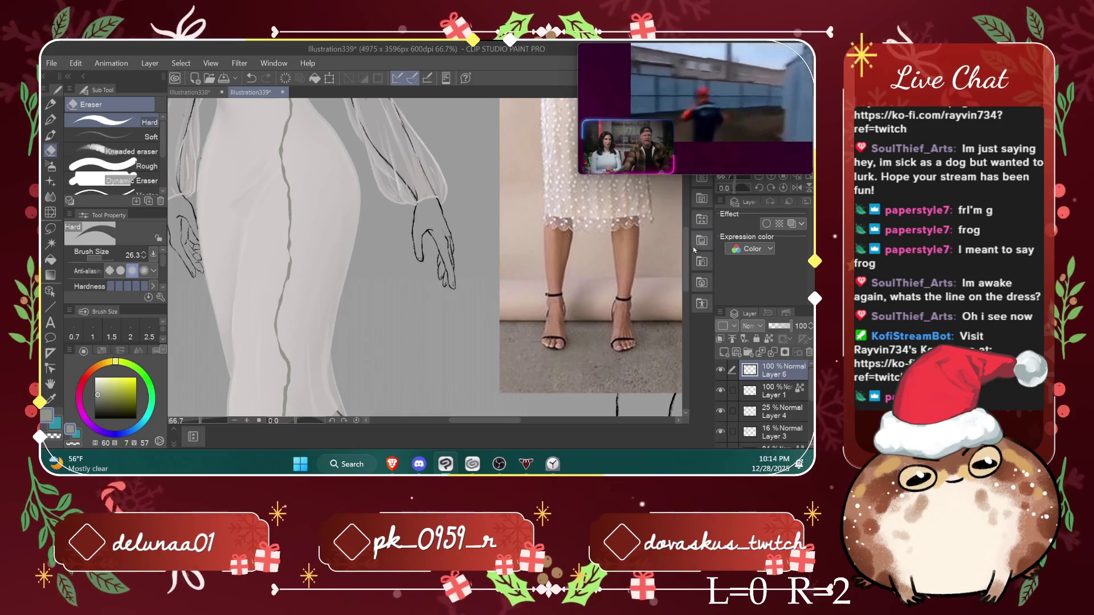
scroll(587, 271, down, 3)
scroll(588, 272, down, 3)
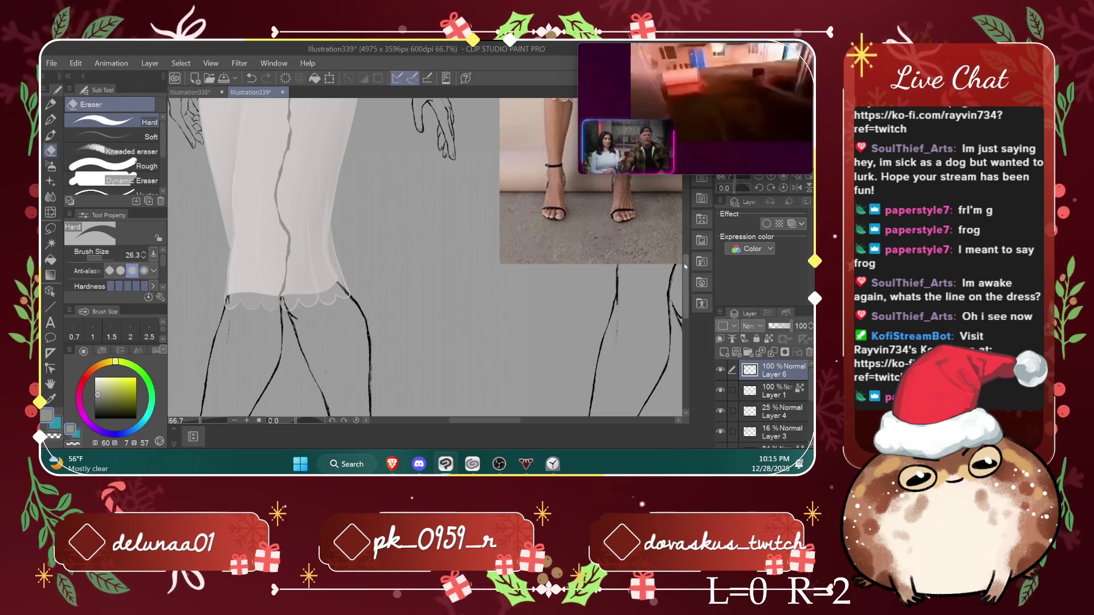
scroll(677, 251, up, 2)
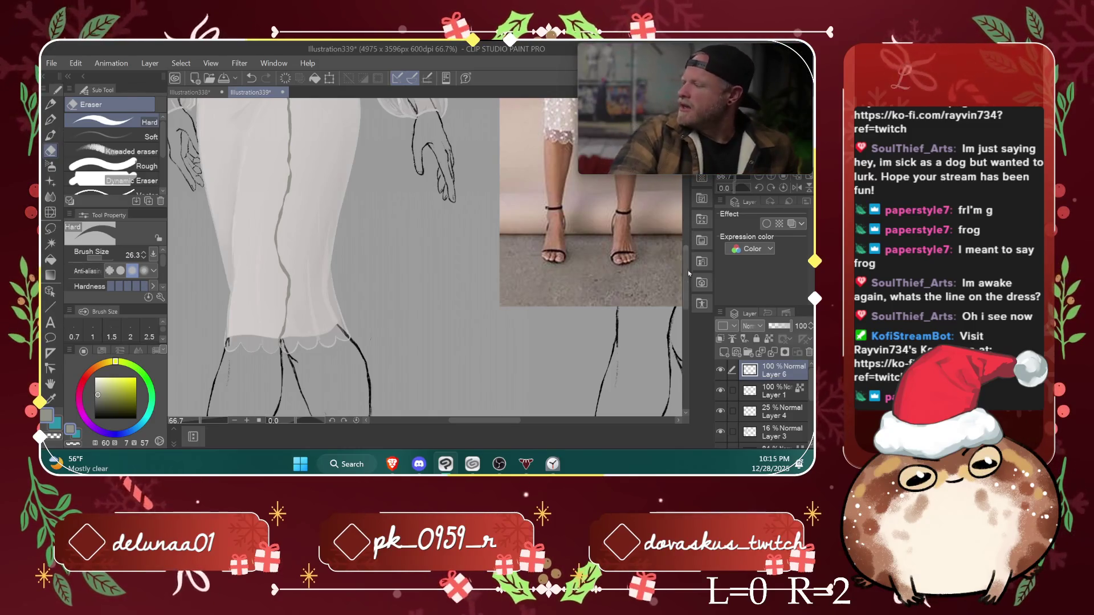
scroll(685, 280, down, 3)
scroll(684, 285, up, 2)
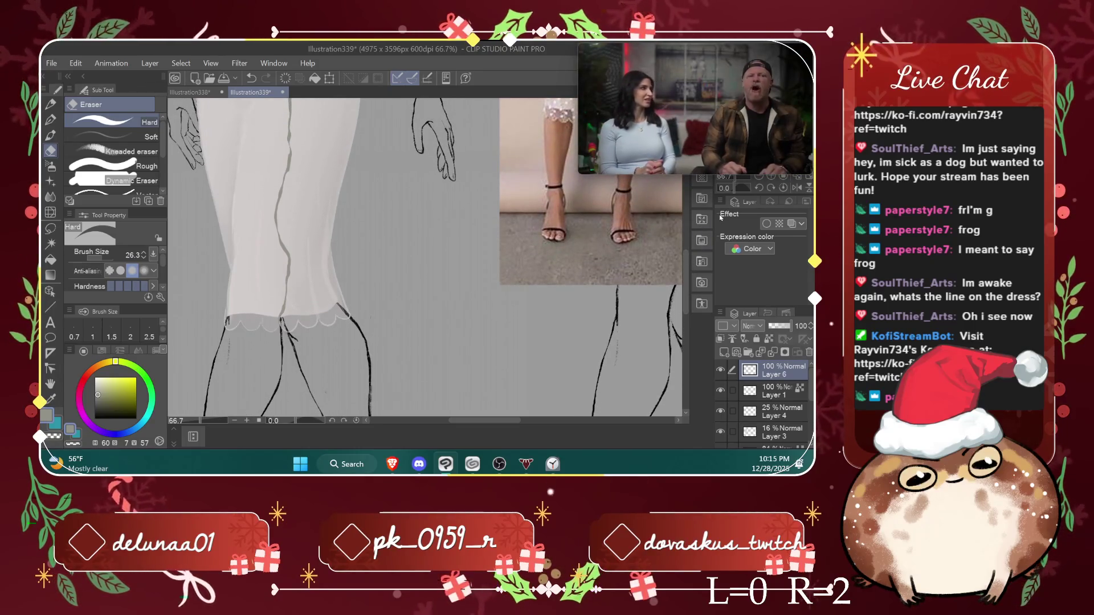
scroll(687, 281, down, 2)
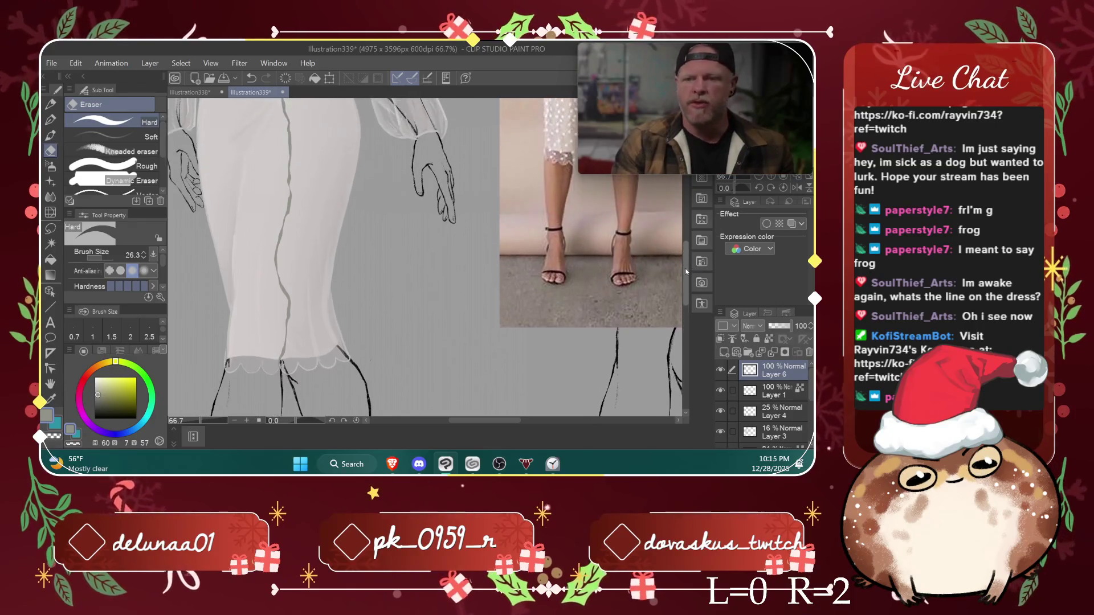
scroll(686, 273, up, 1)
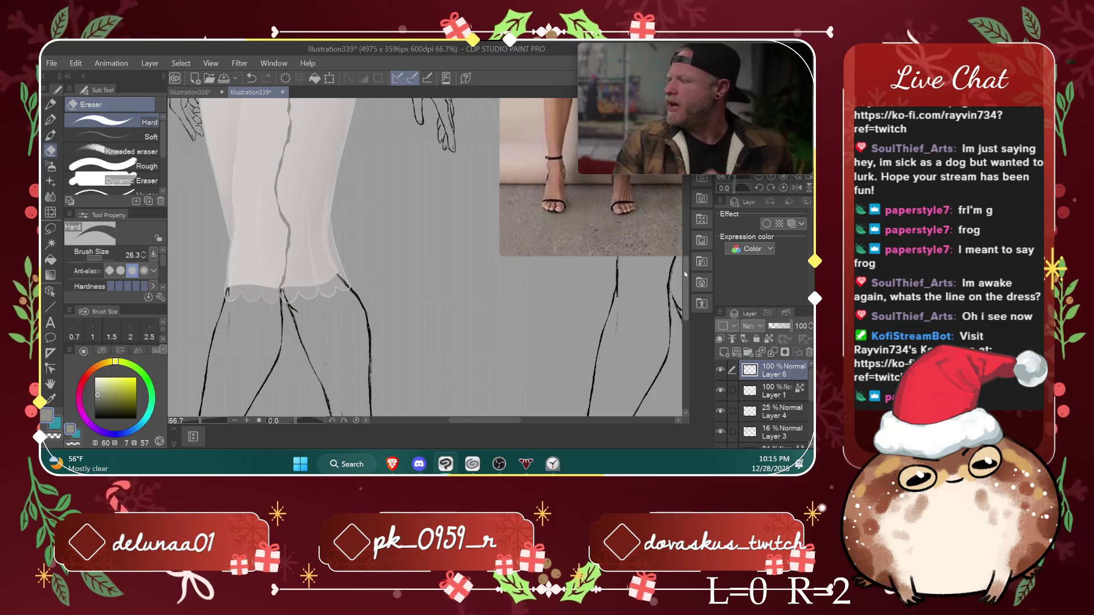
scroll(684, 280, down, 2)
scroll(685, 276, up, 1)
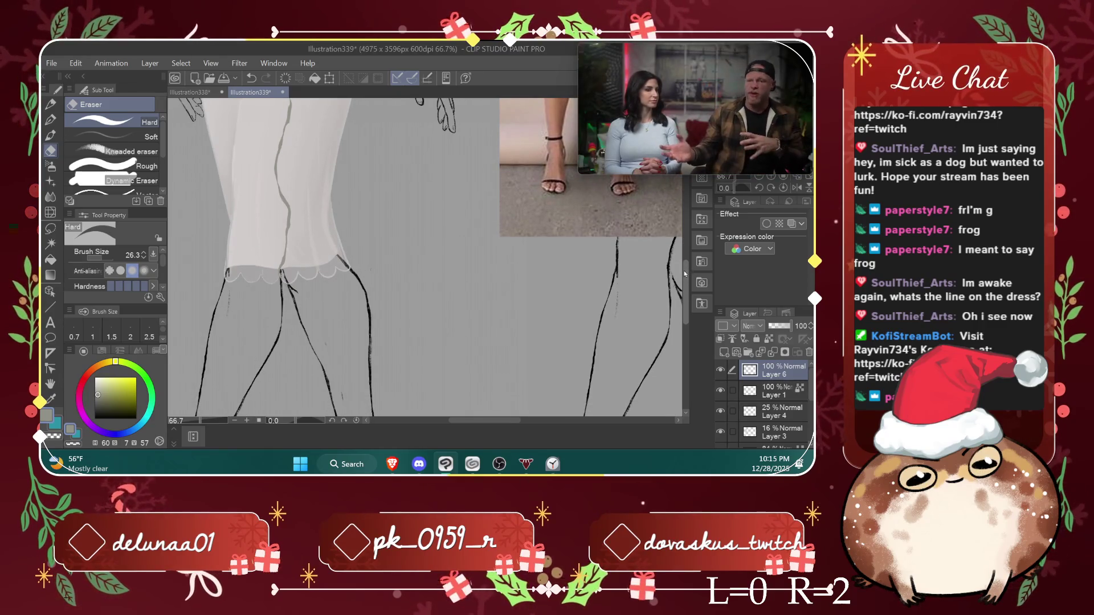
scroll(684, 268, down, 2)
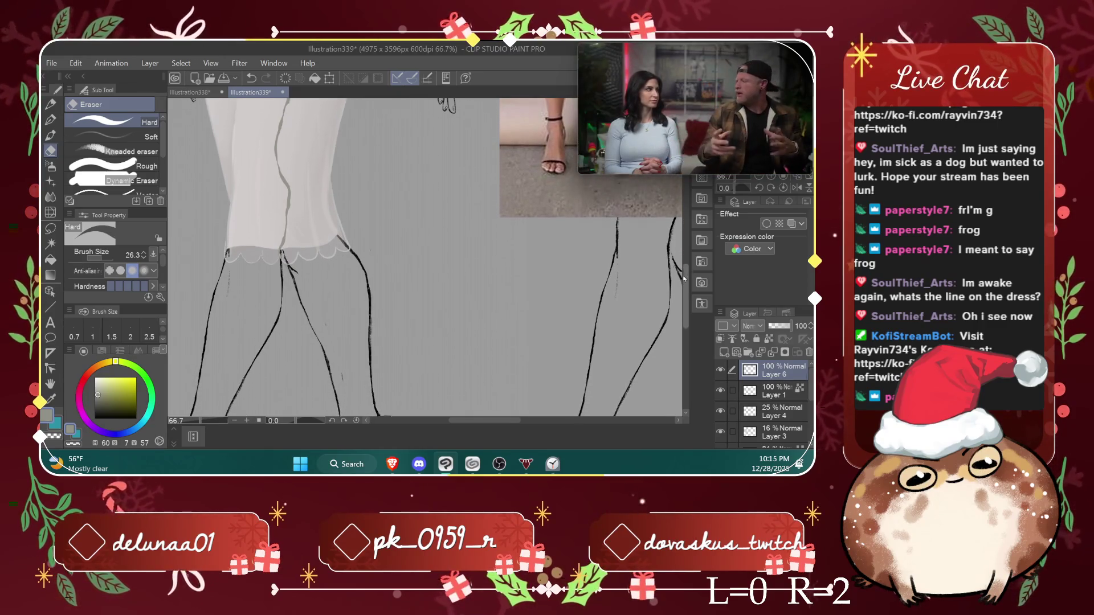
scroll(685, 267, up, 3)
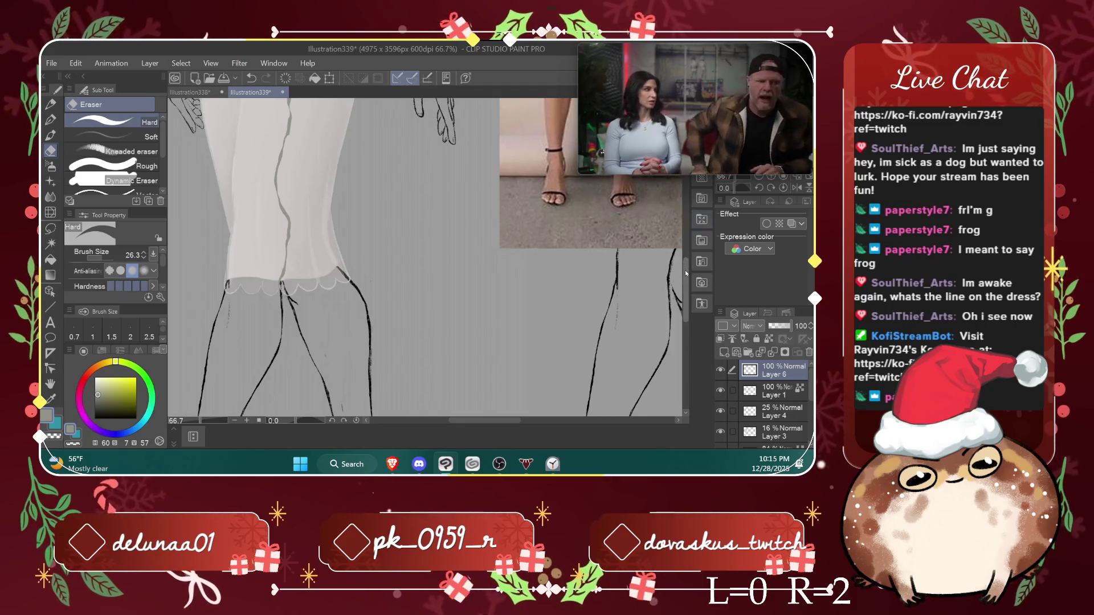
scroll(683, 250, down, 3)
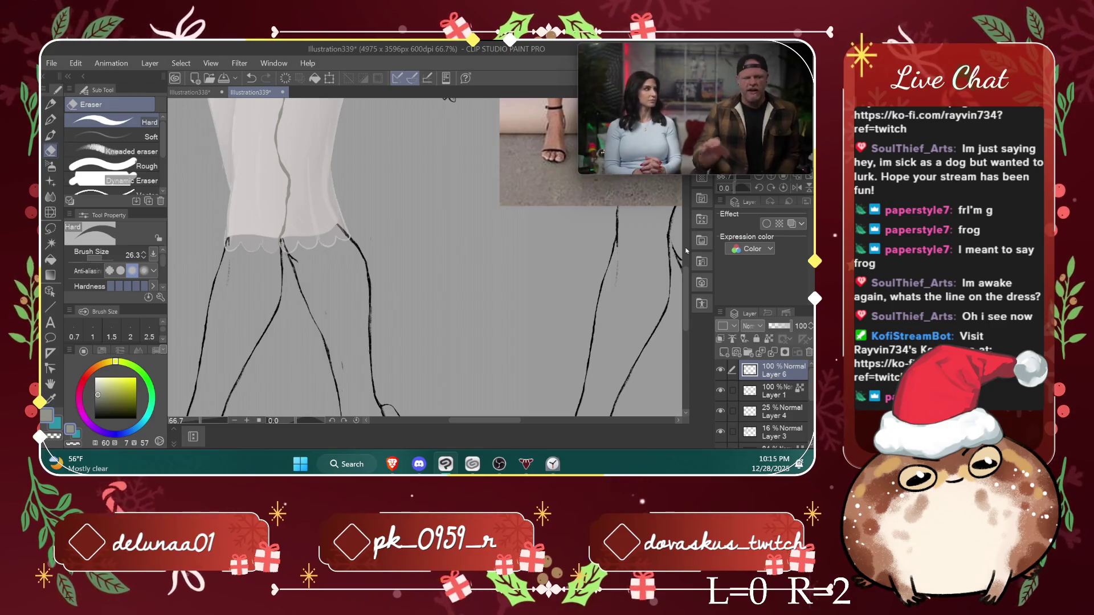
scroll(683, 256, up, 1)
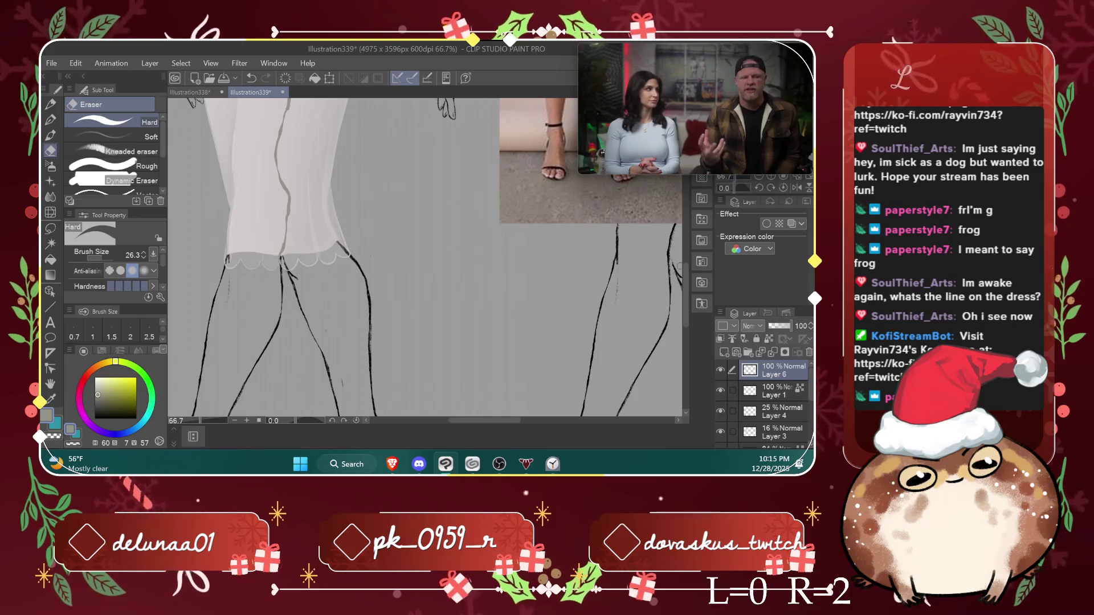
scroll(681, 271, up, 3)
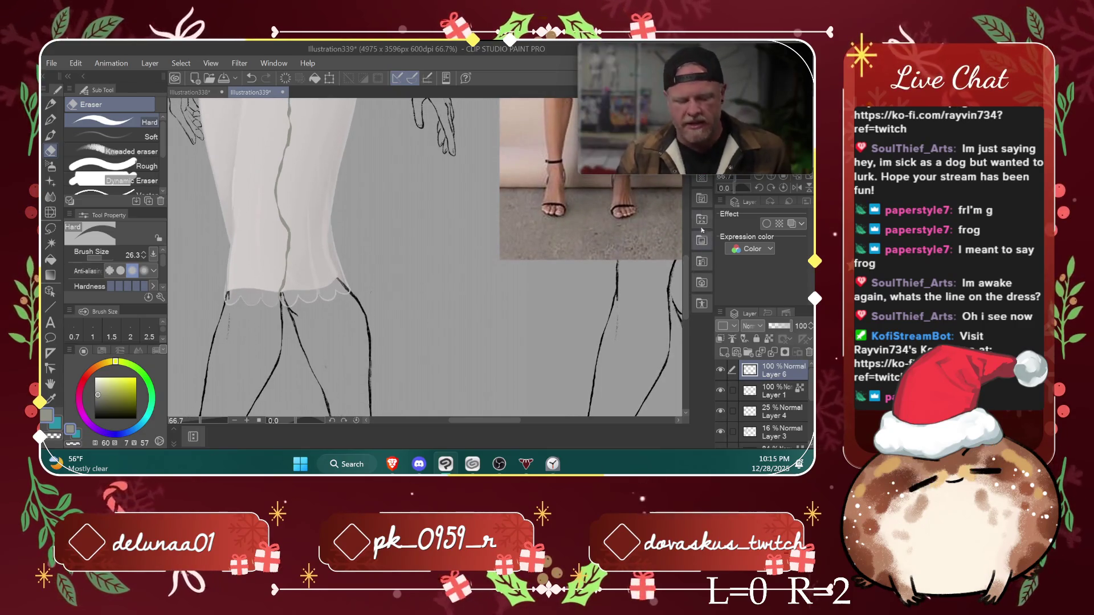
scroll(686, 273, down, 3)
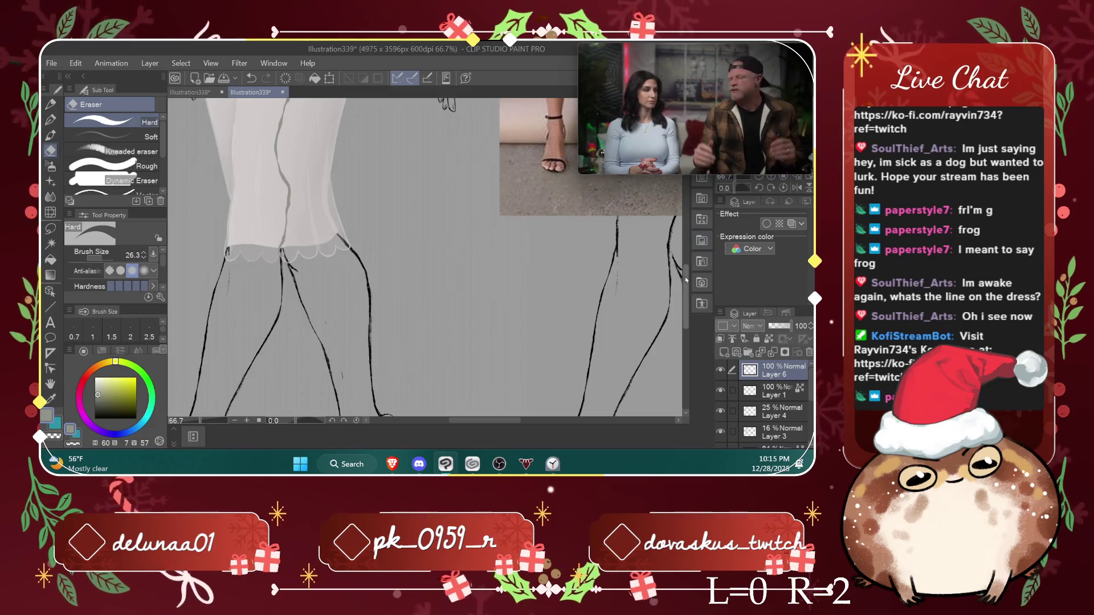
scroll(685, 276, up, 3)
scroll(686, 273, up, 2)
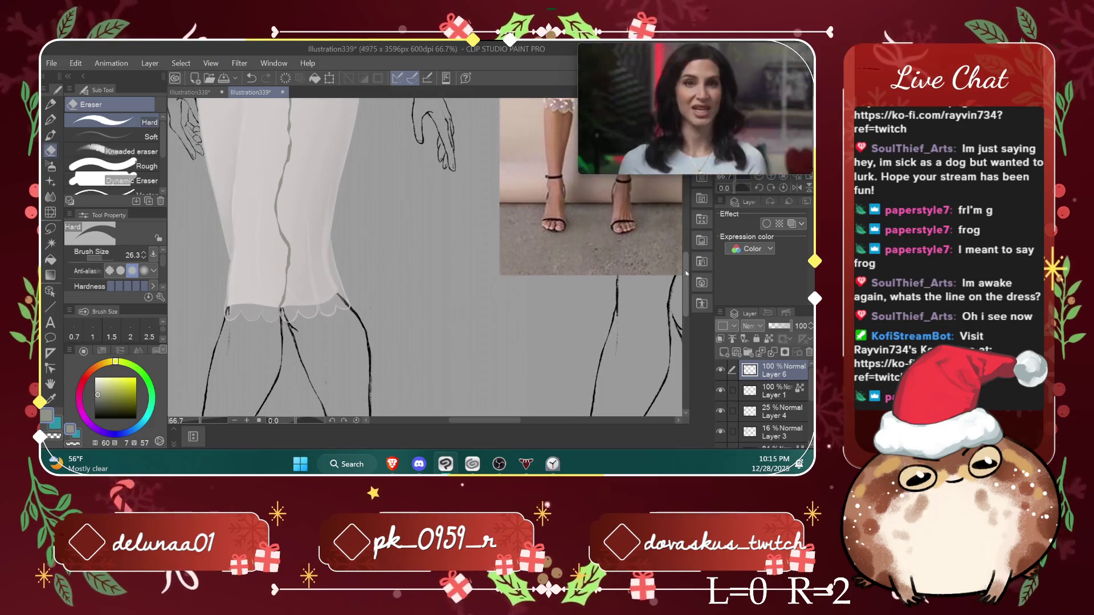
scroll(686, 273, down, 1)
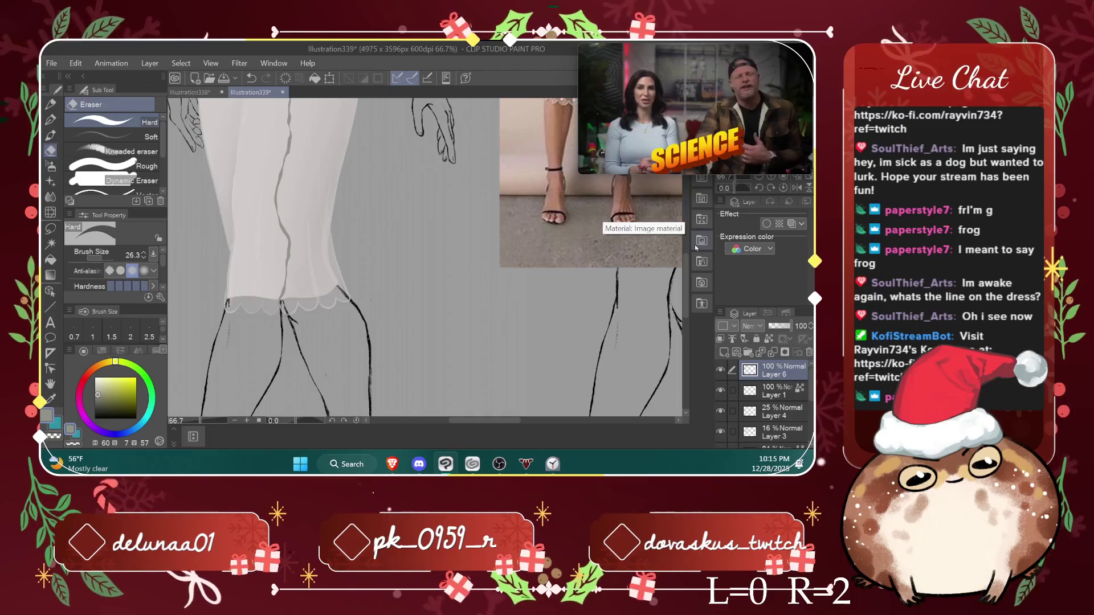
drag(685, 271, 683, 257)
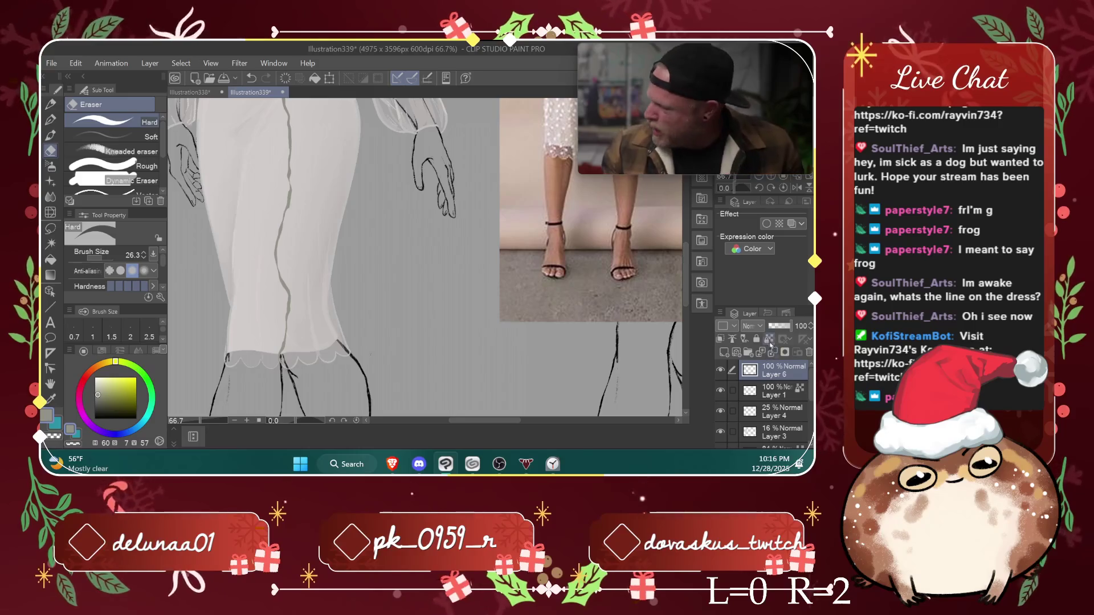
scroll(685, 285, up, 2)
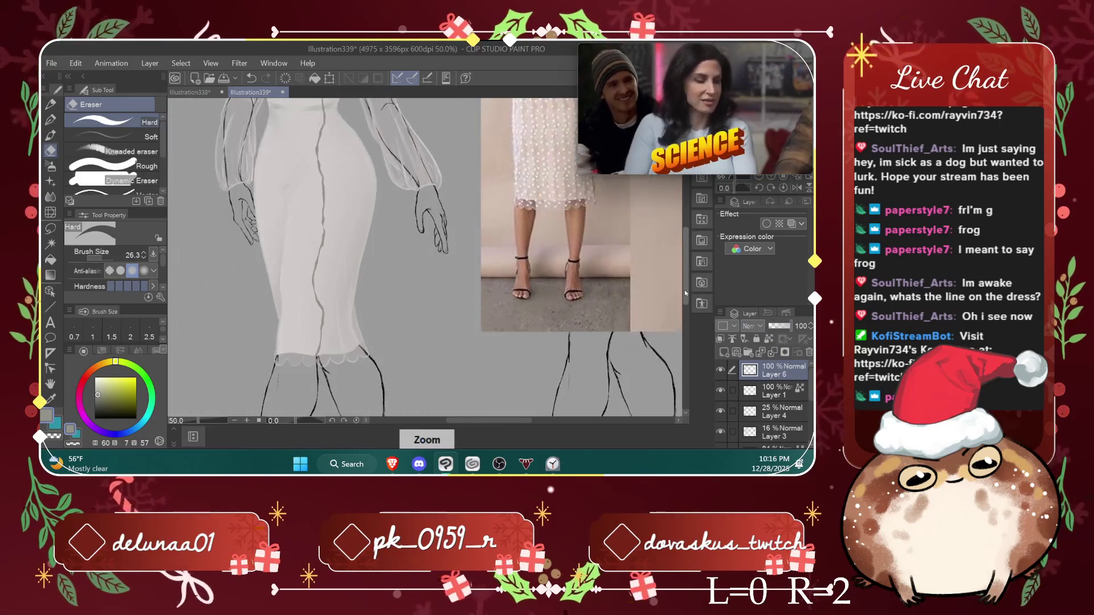
Step: Zoom out, then drag Layer 6 down past Layer 1, Layer 4 and Layer 3
key(ctrl+minus)
drag(516, 422, 519, 423)
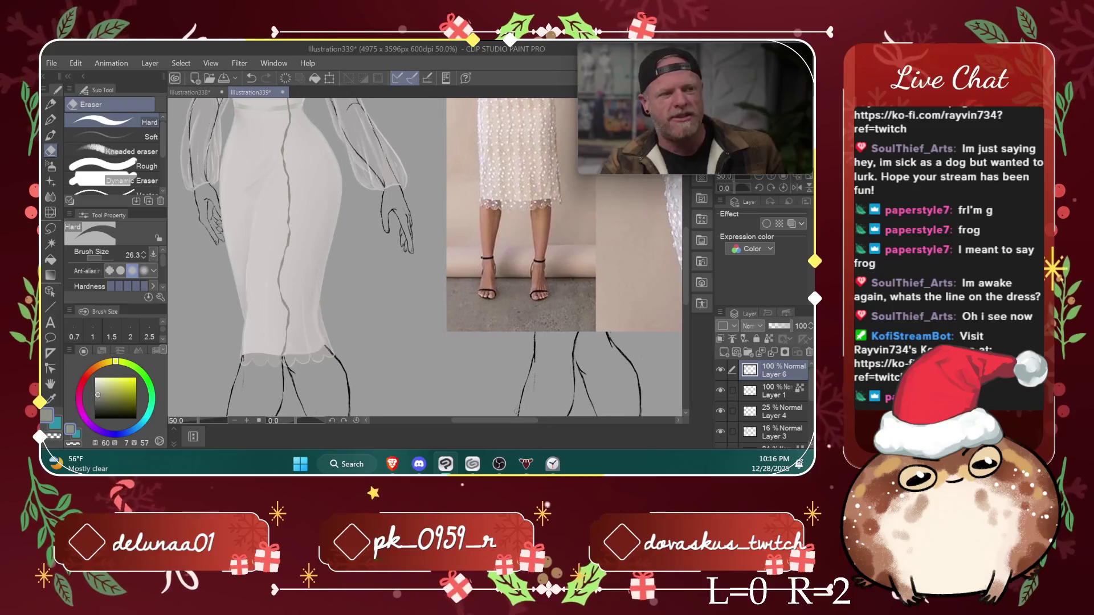
scroll(690, 286, up, 3)
scroll(690, 287, down, 3)
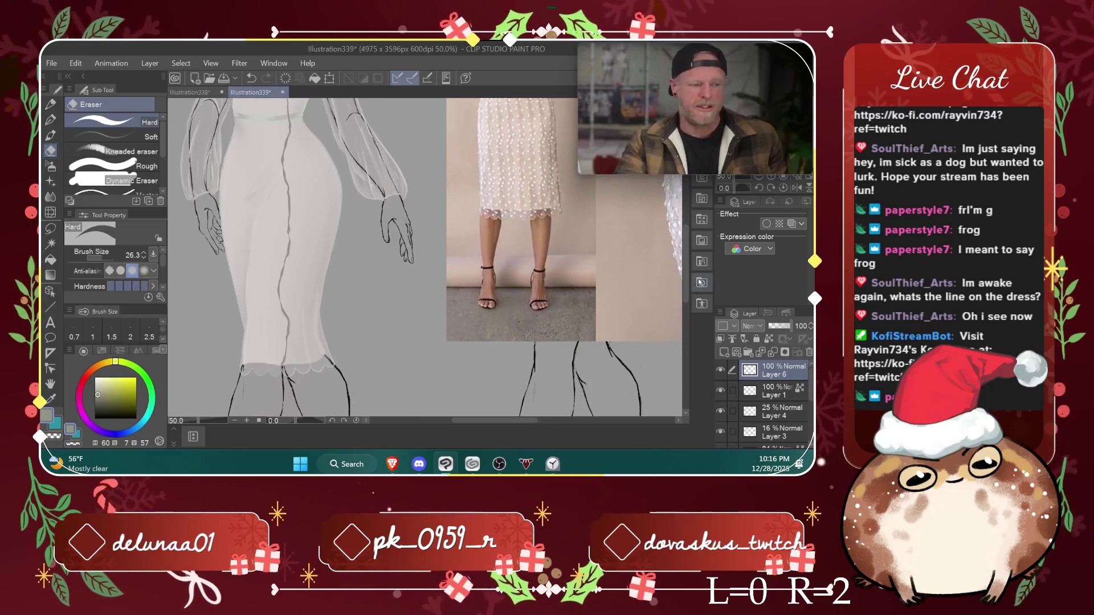
drag(774, 390, 780, 390)
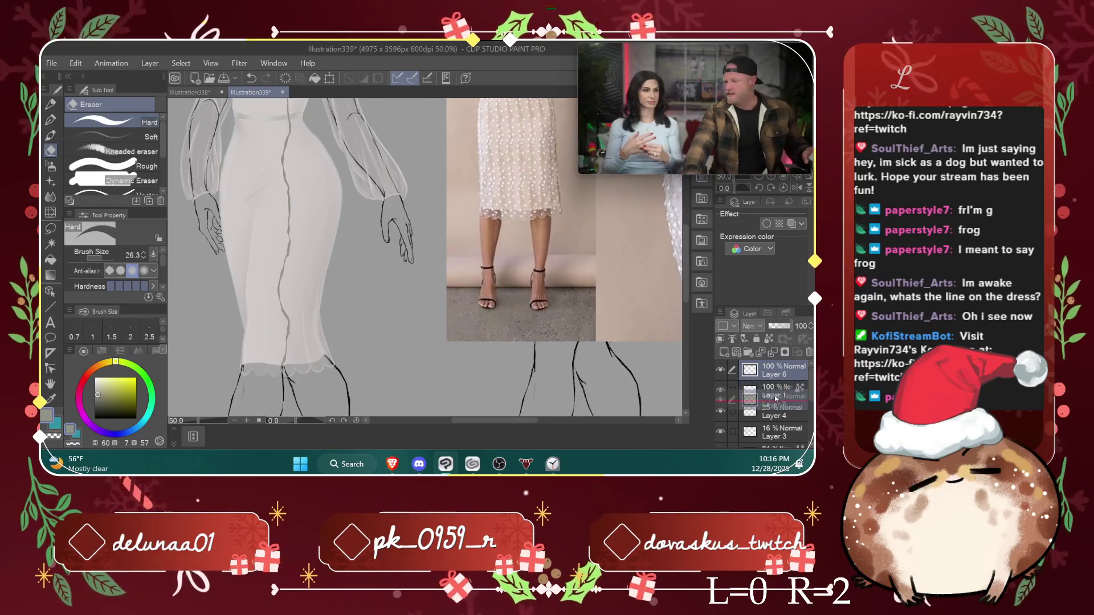
scroll(688, 292, up, 3)
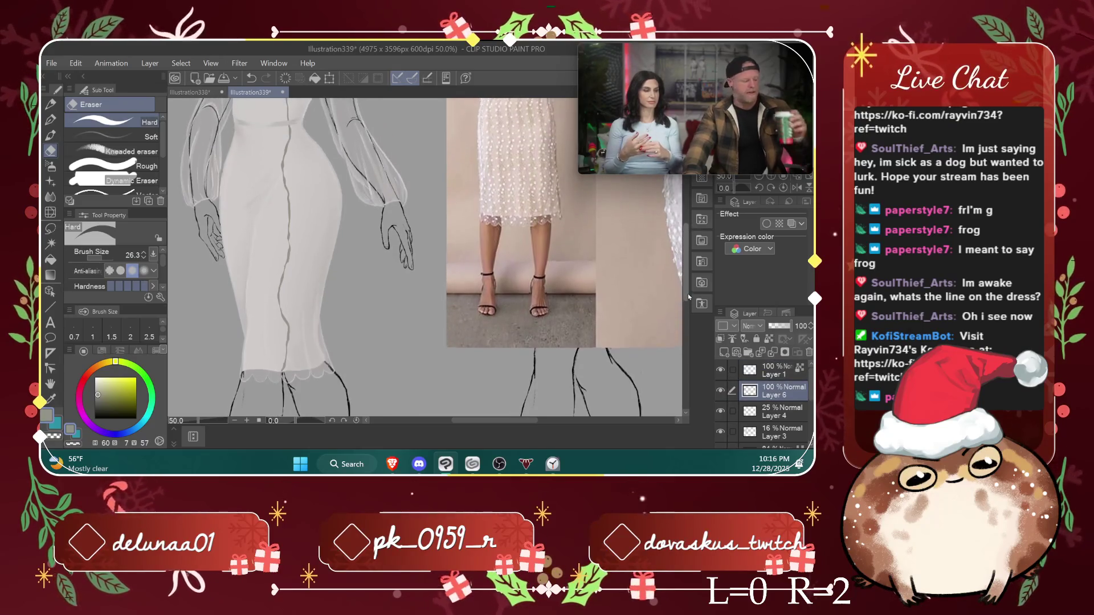
drag(771, 395, 774, 416)
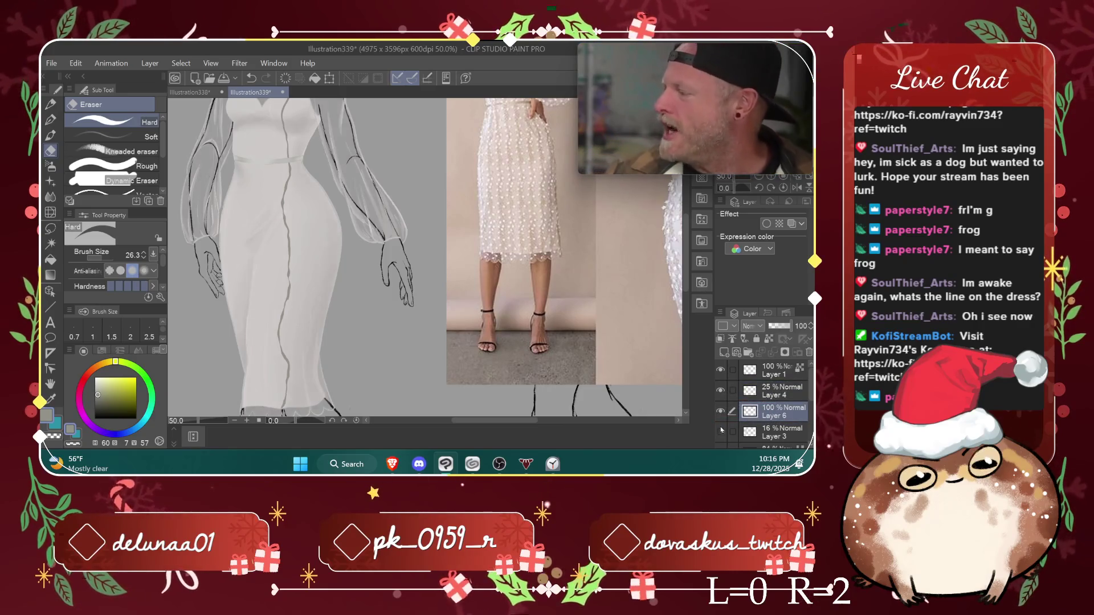
drag(773, 416, 771, 430)
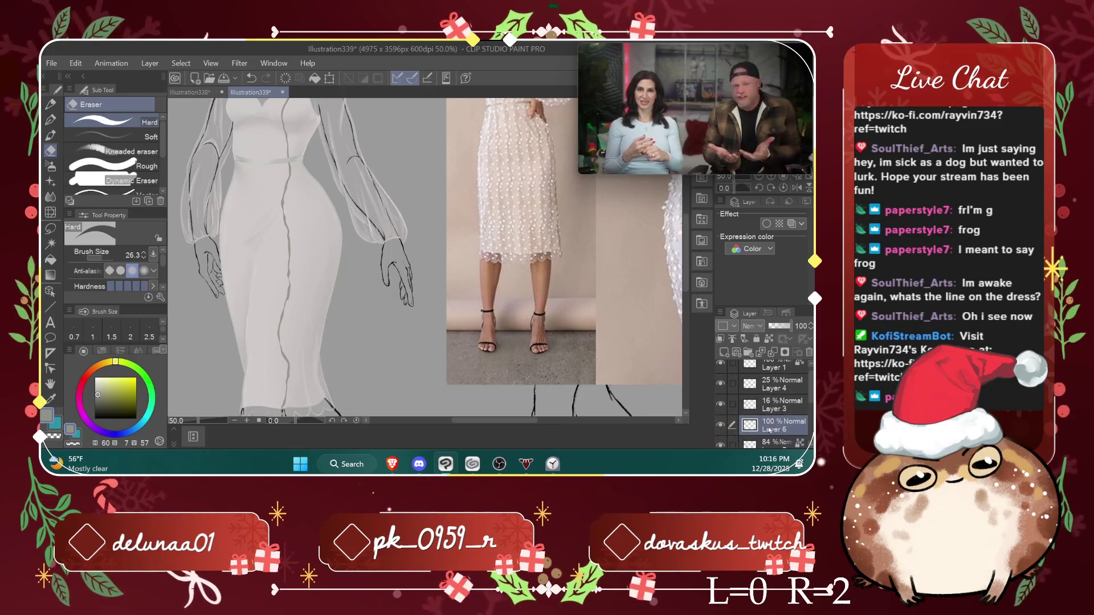
Step: Toggle the lower layer, Layer 6 and Layer 3 off and on to check their content
click(721, 445)
click(721, 446)
click(721, 426)
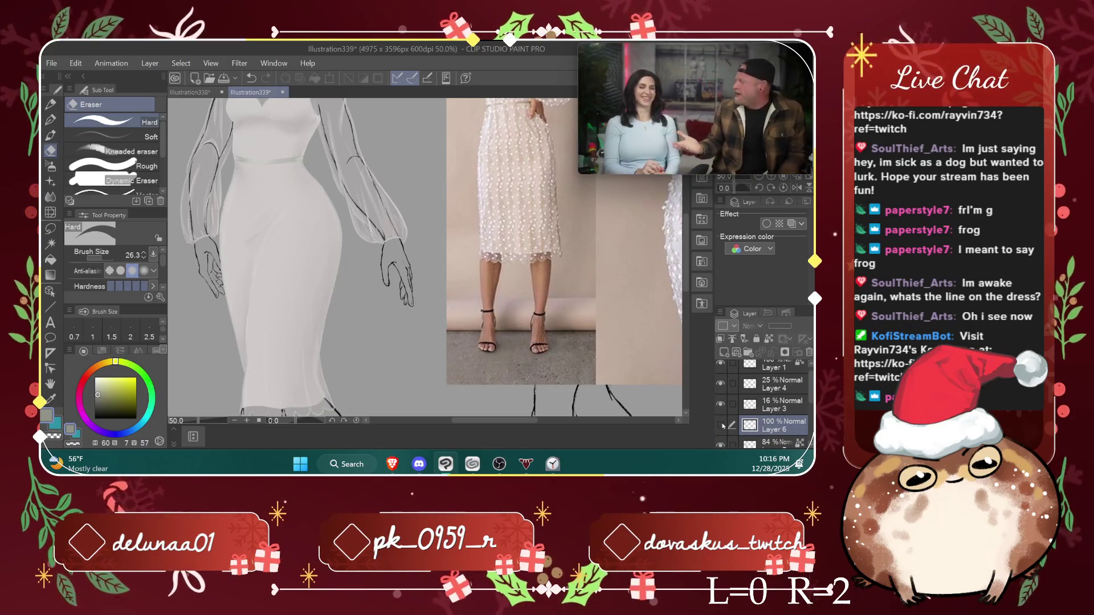
click(721, 426)
click(722, 404)
click(721, 405)
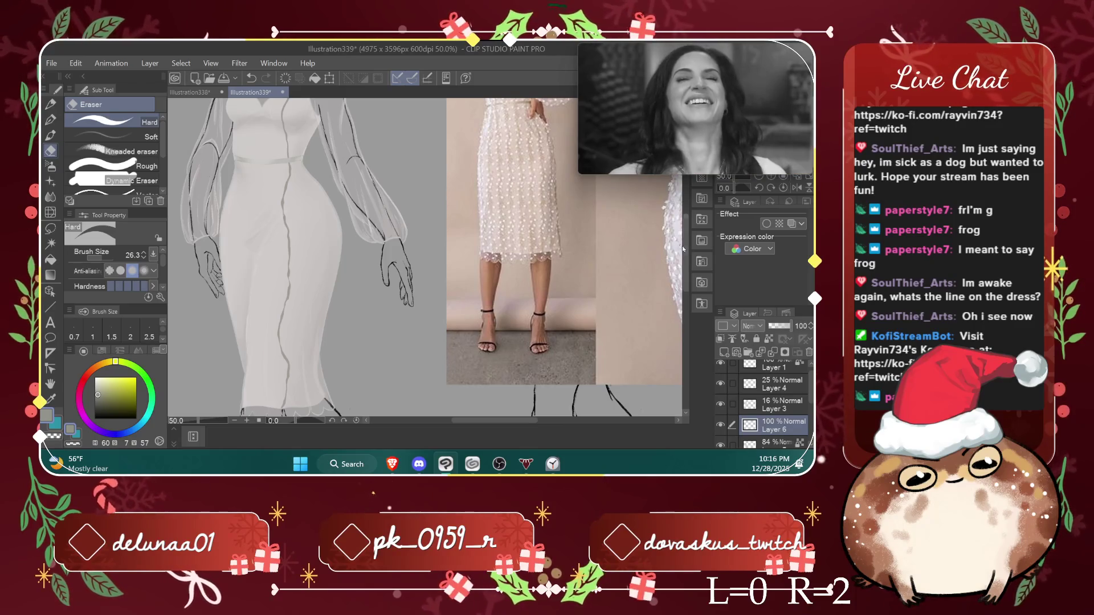
scroll(679, 231, up, 2)
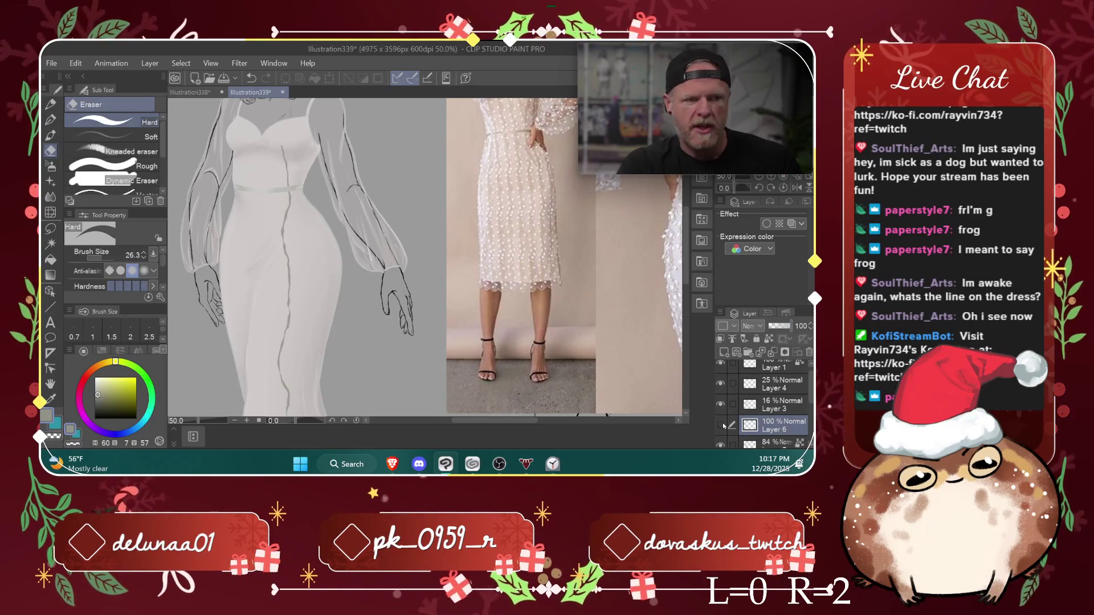
click(786, 327)
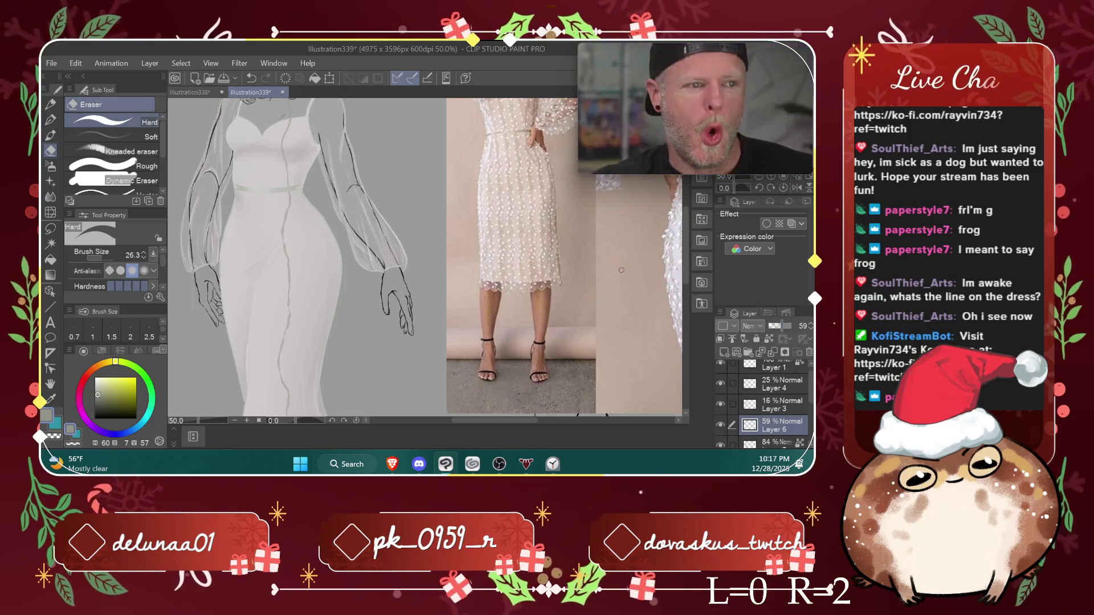
Step: Select the Lasso sub tool and duplicate Layer 6 with Layer > Duplicate Layer
scroll(621, 270, down, 1)
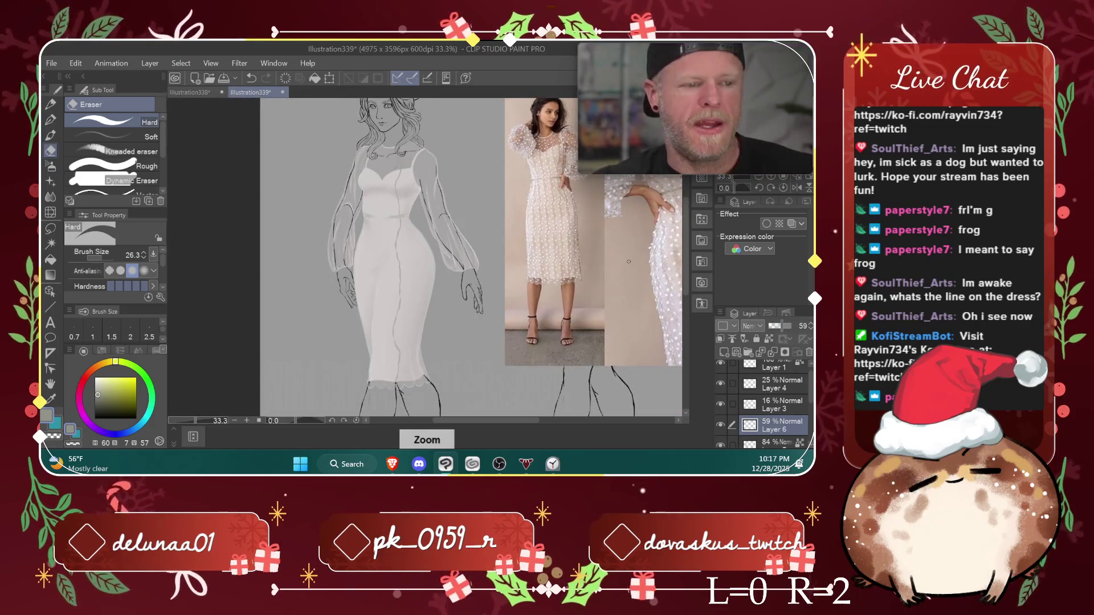
click(51, 229)
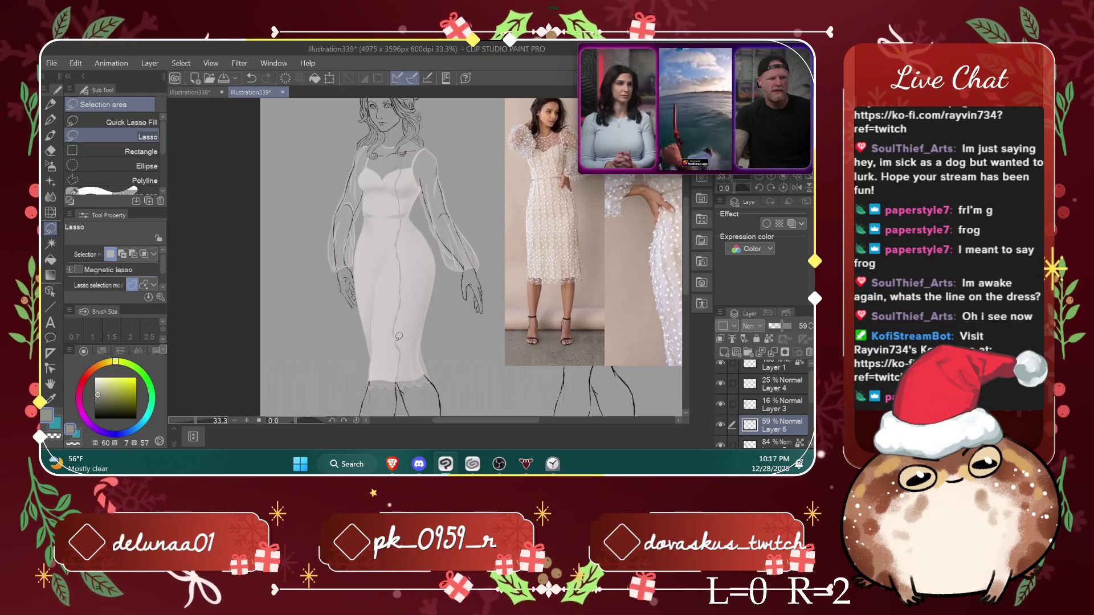
click(77, 64)
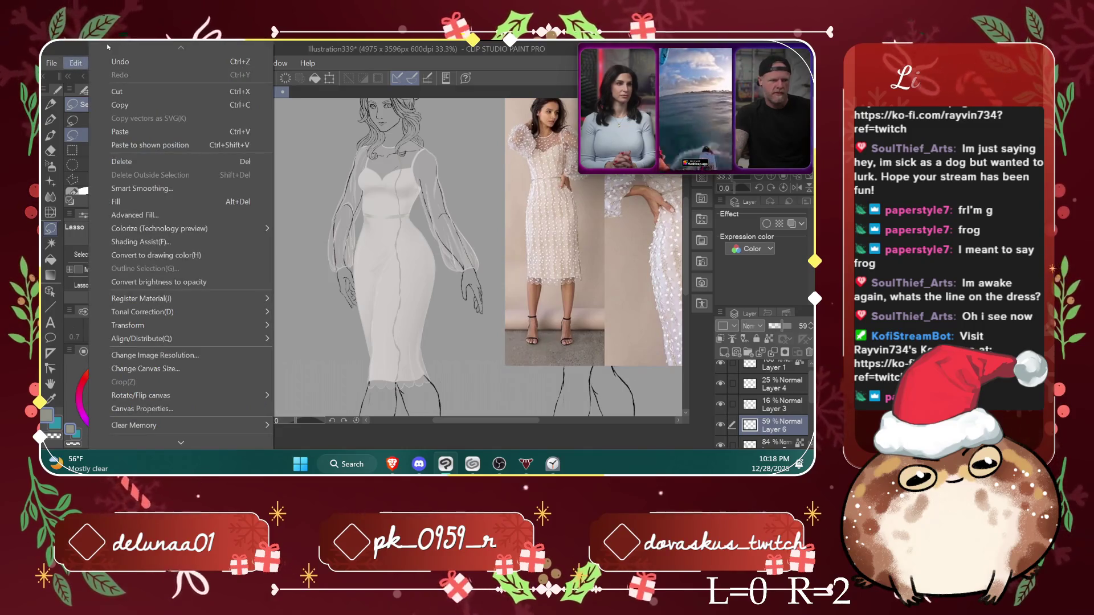
click(304, 128)
click(150, 63)
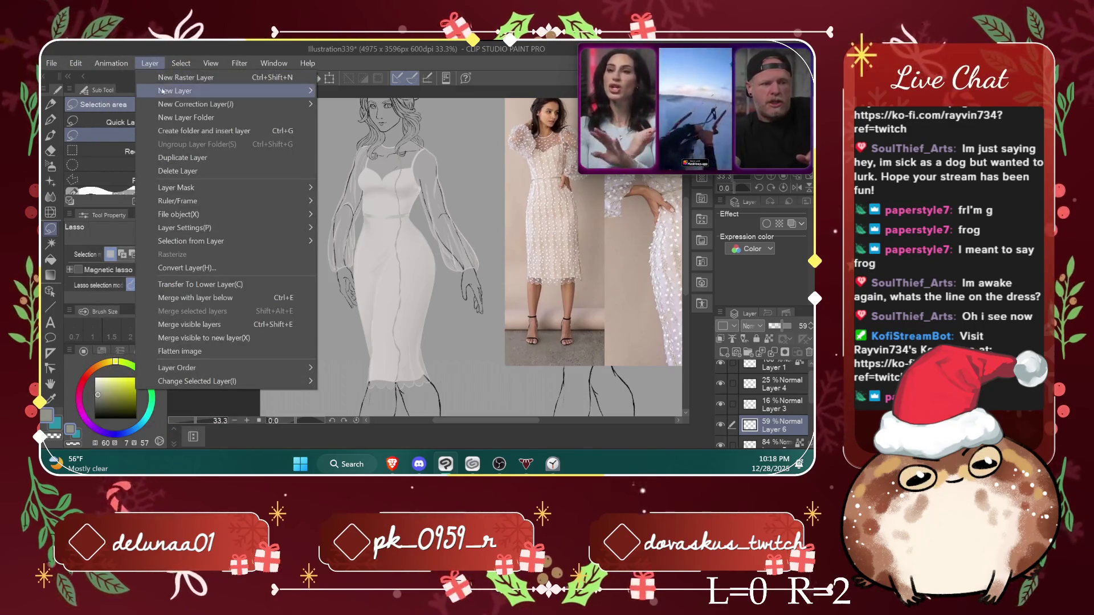
mouse_move(161, 92)
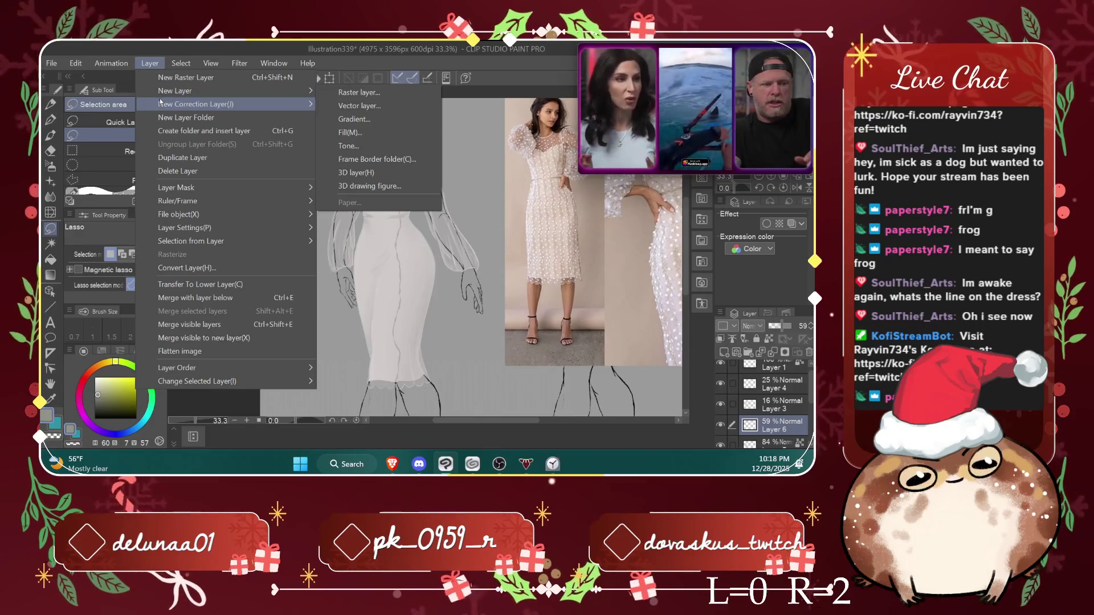
click(179, 158)
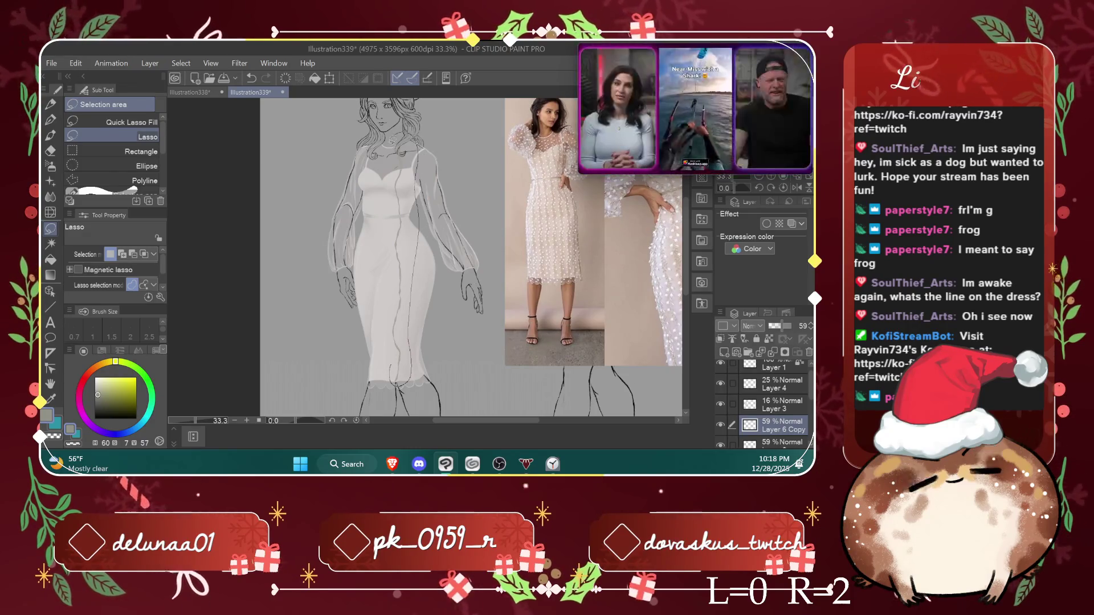
Step: Lasso a narrow strip down the dress centre and shift it slightly left with Ctrl+T
drag(414, 305, 386, 347)
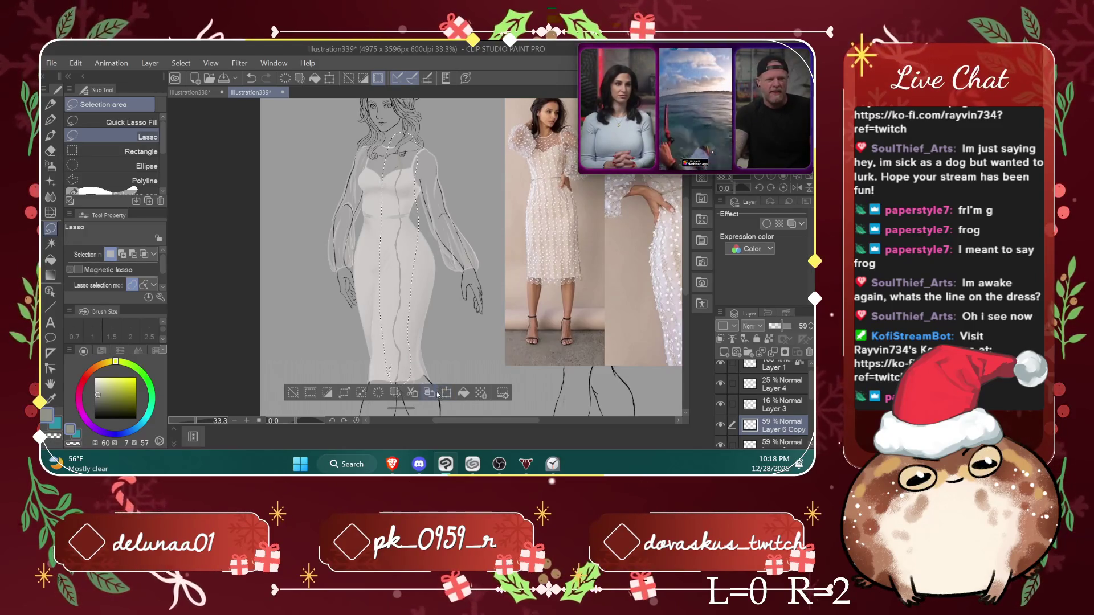
scroll(685, 282, up, 1)
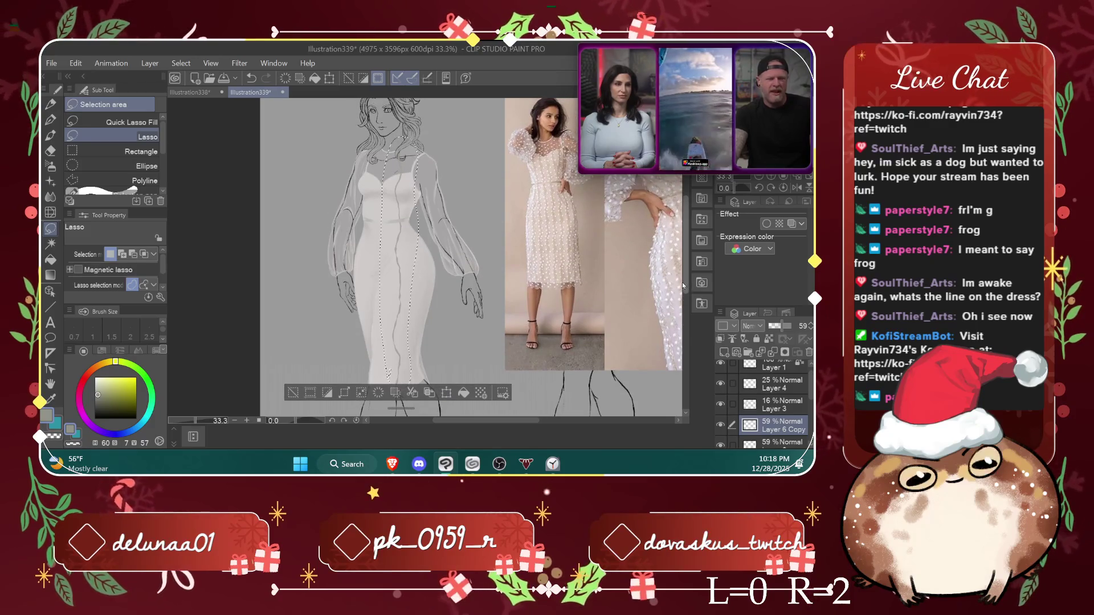
scroll(684, 285, down, 3)
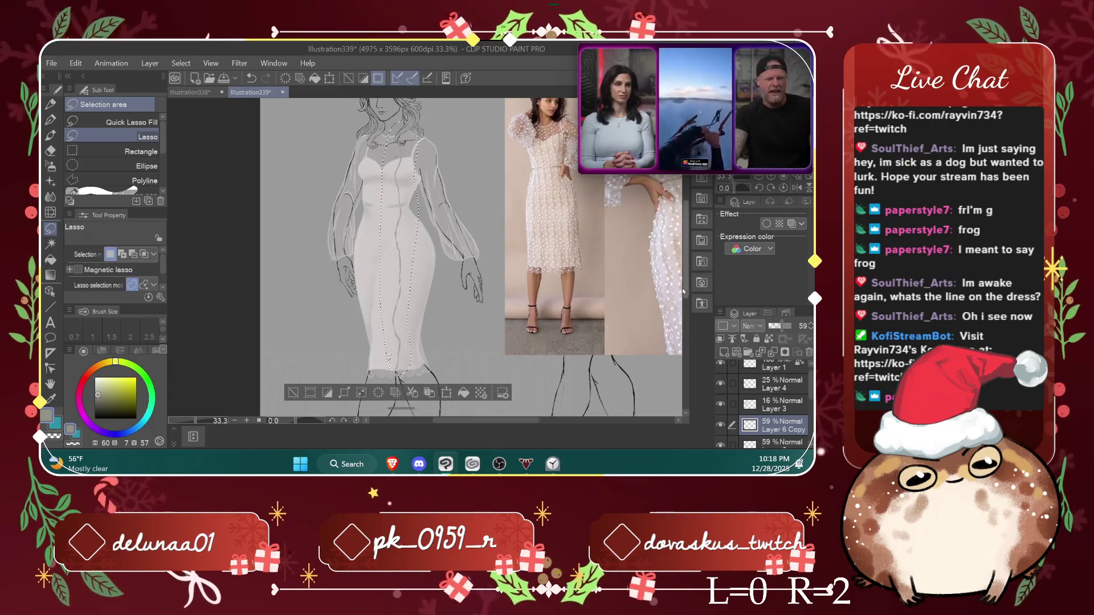
scroll(686, 287, up, 2)
scroll(686, 285, down, 3)
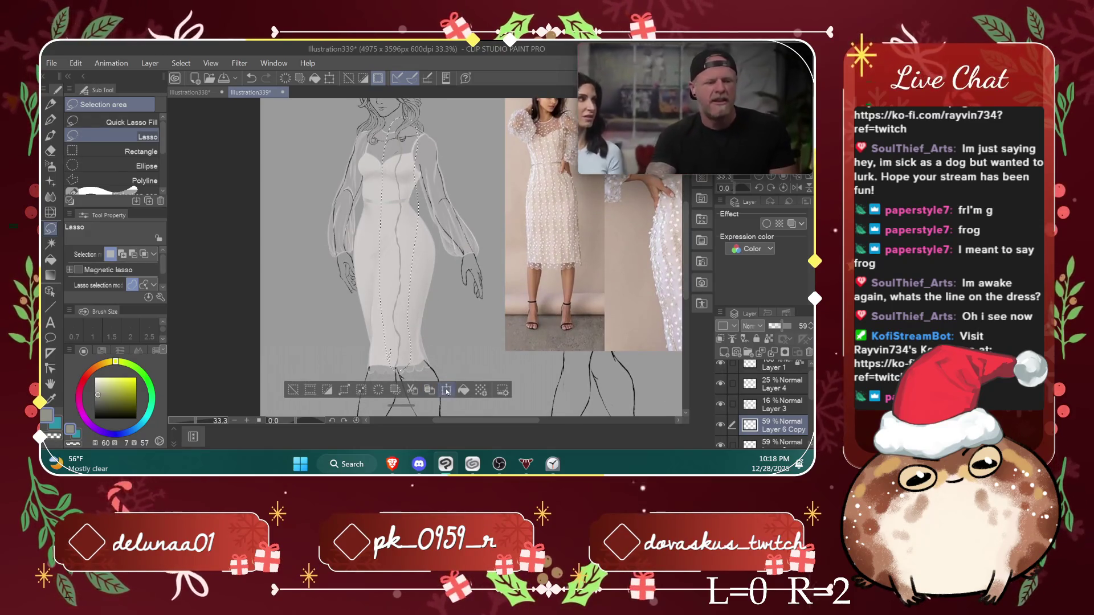
key(ctrl+t)
drag(405, 356, 394, 358)
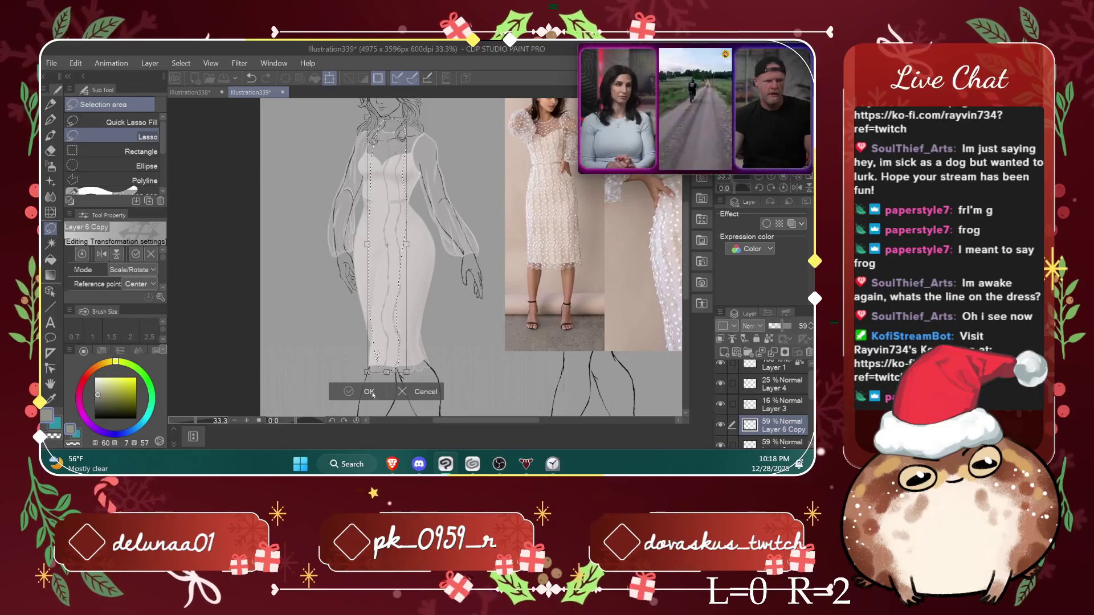
key(Return)
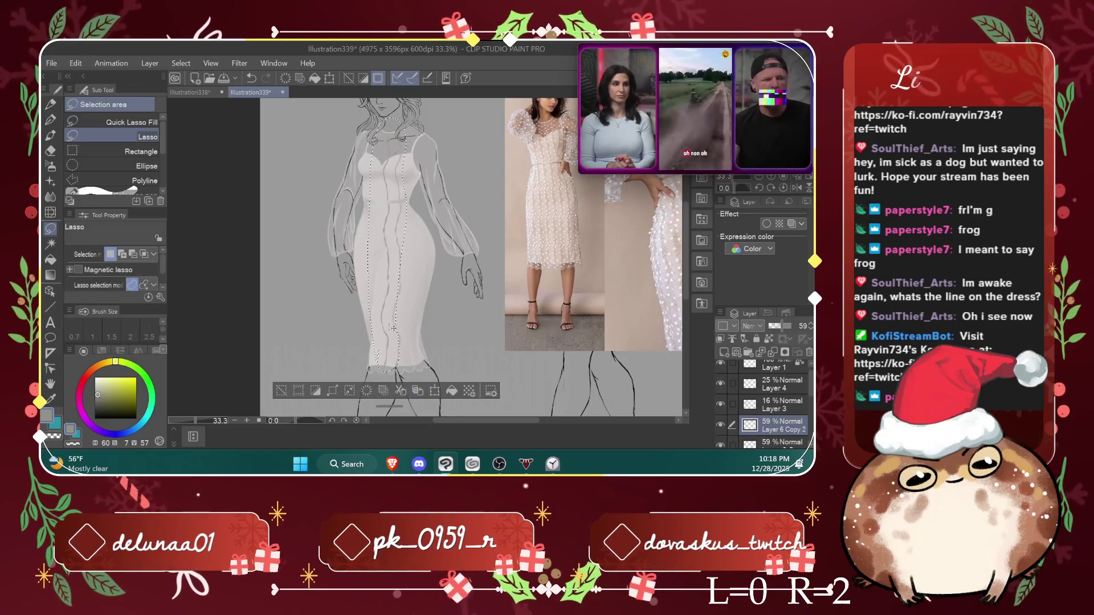
Step: Nudge a second strip copy slightly left and up, then merge the copies into Layer 6
mouse_move(381, 342)
mouse_down()
mouse_move(383, 332)
mouse_move(401, 340)
mouse_up()
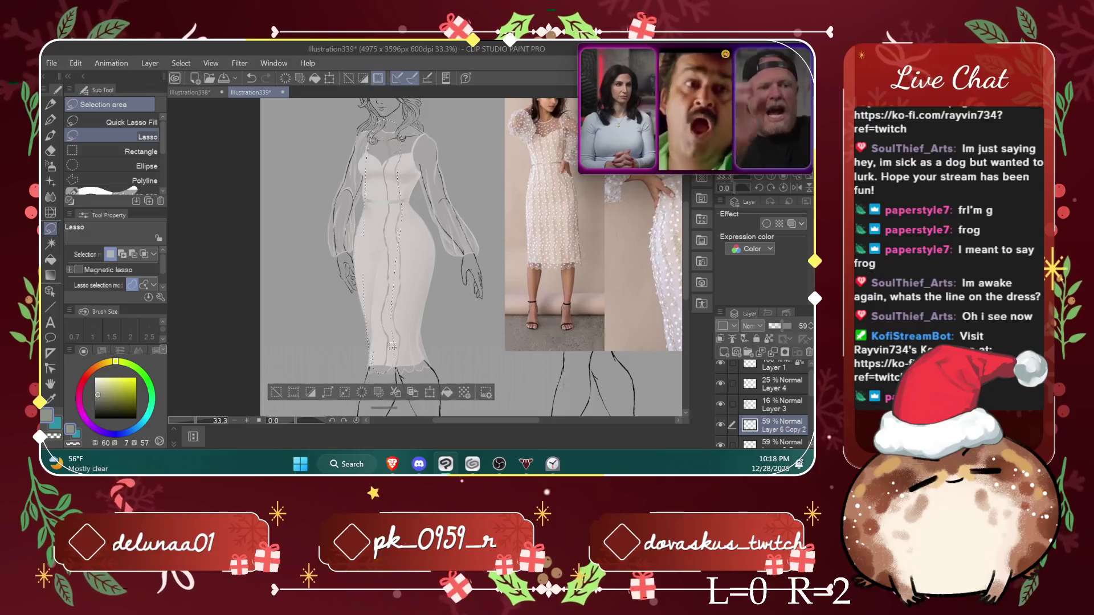
key(ctrl+z)
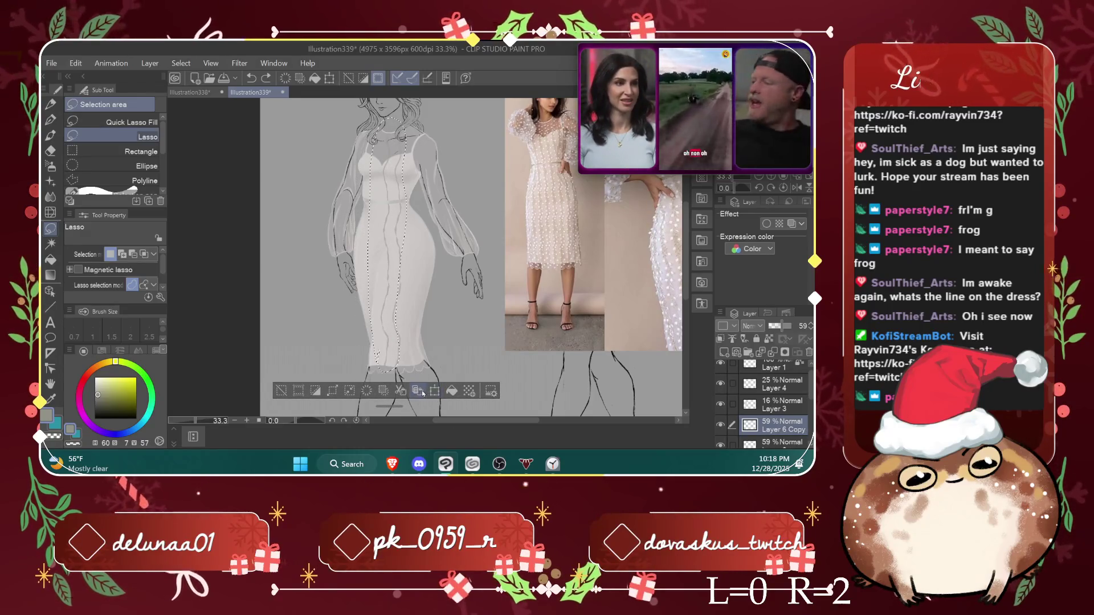
key(ctrl+t)
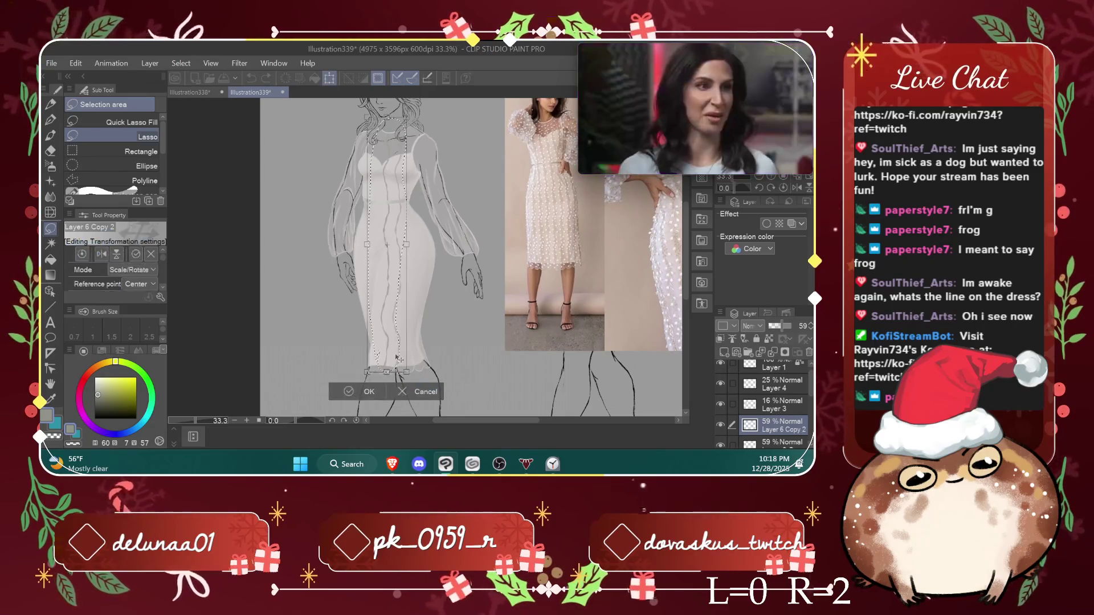
drag(391, 360, 389, 361)
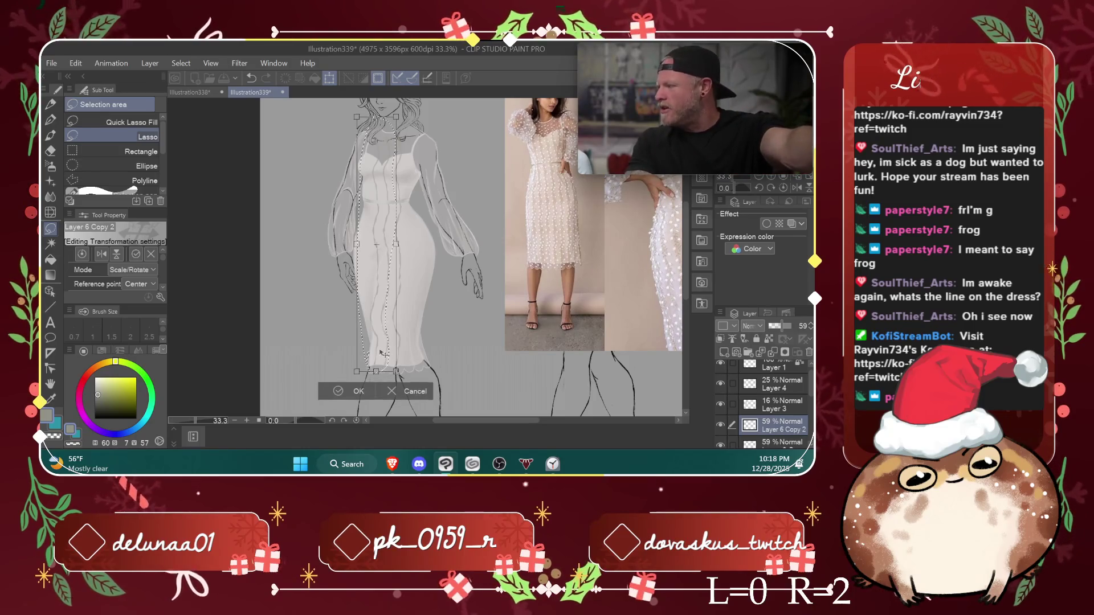
drag(382, 355, 383, 352)
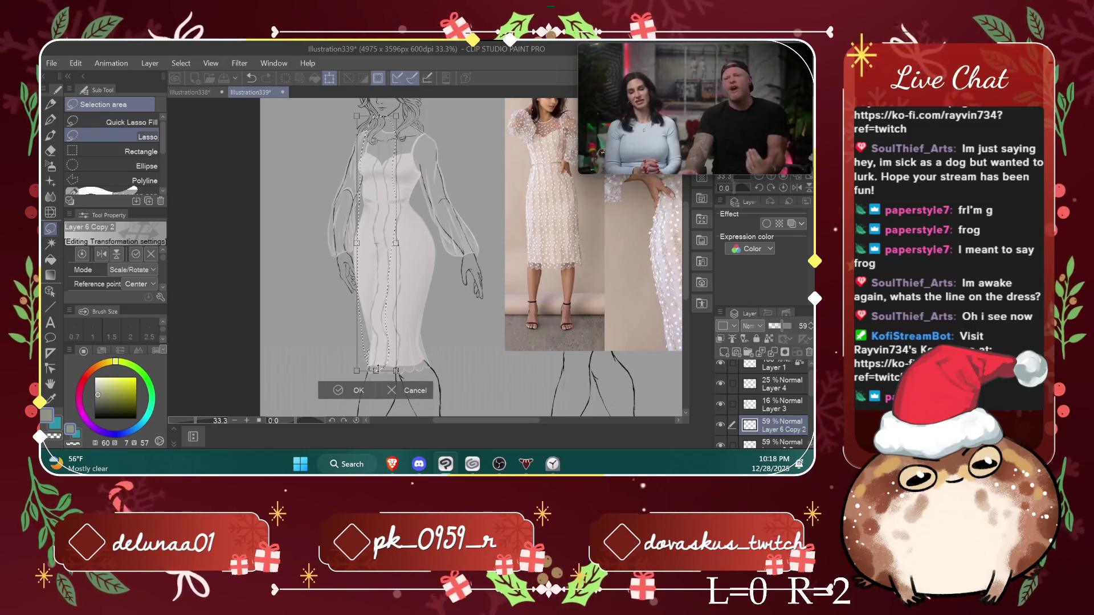
key(Return)
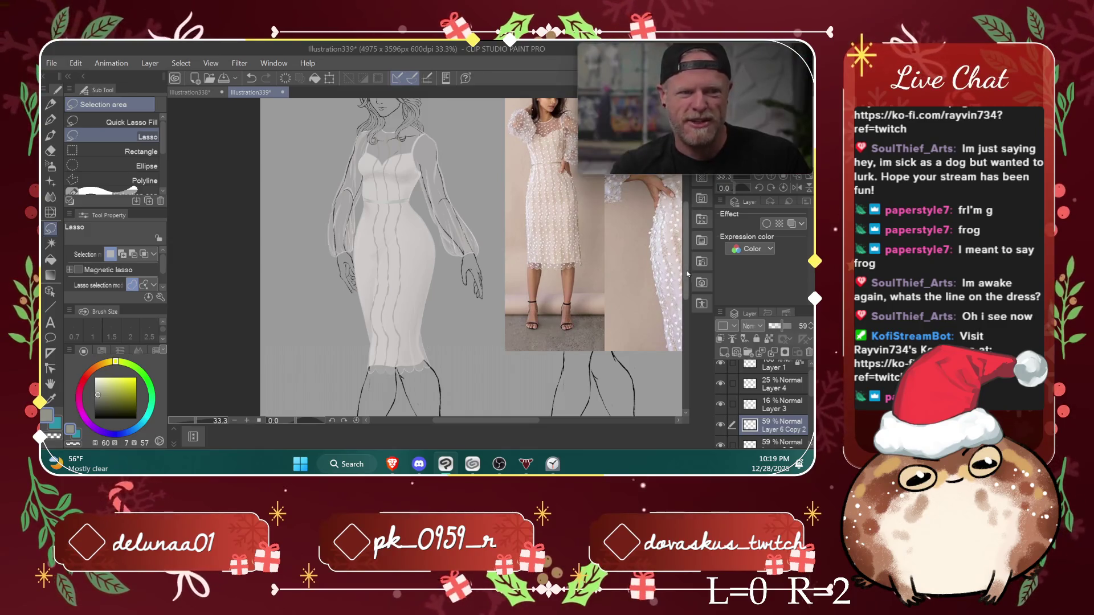
mouse_move(684, 266)
mouse_down()
mouse_move(684, 292)
mouse_move(685, 282)
mouse_up()
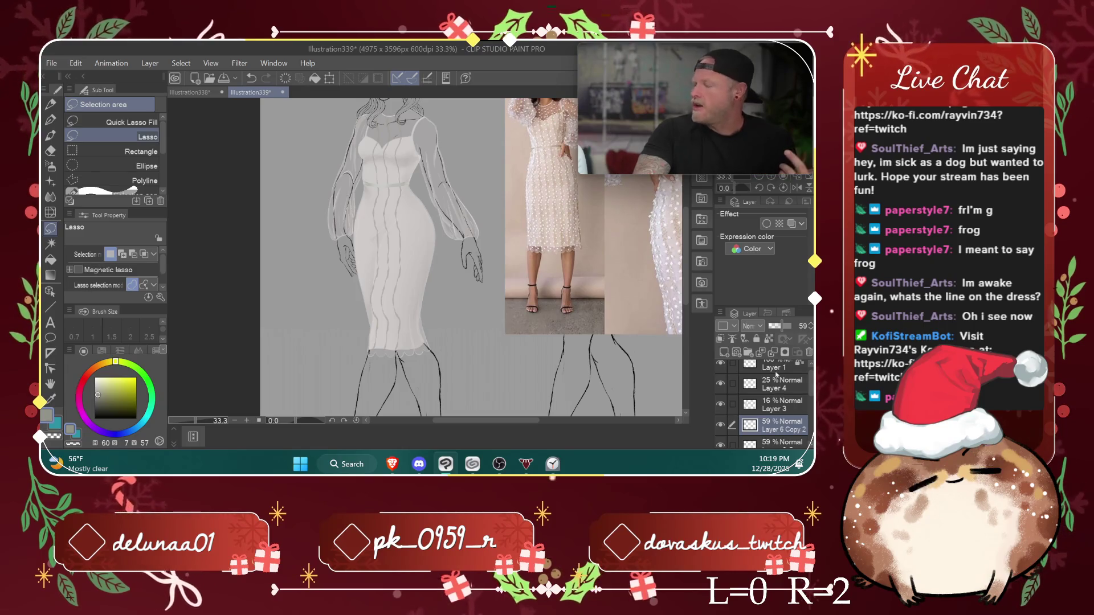
key(ctrl+e)
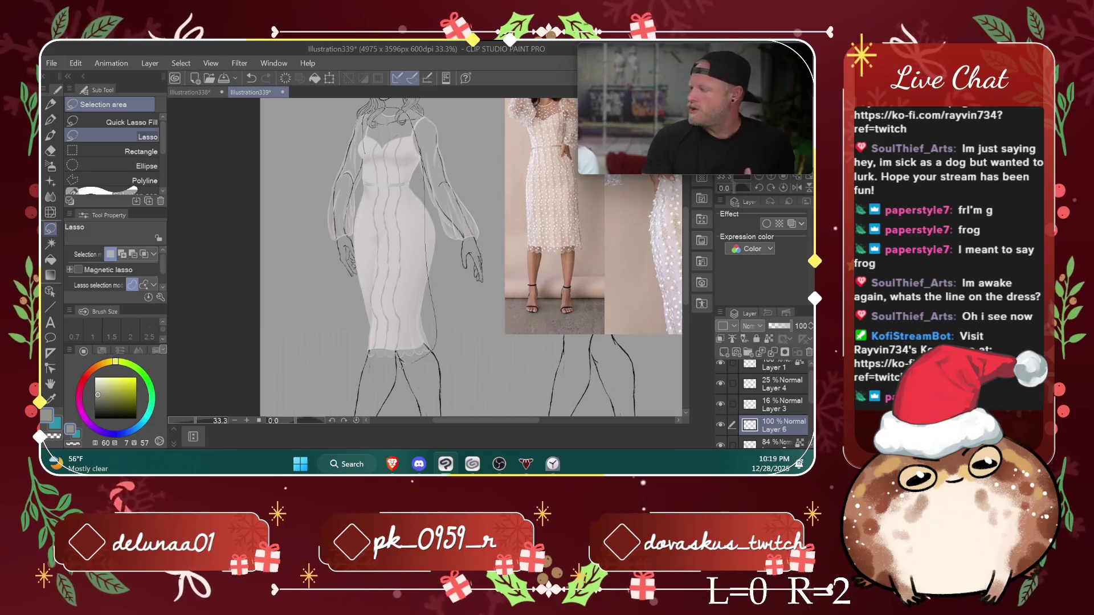
Step: Lasso the whole dress on Layer 6 Copy, nudge it slightly, confirm, and deselect
drag(401, 362, 347, 232)
drag(367, 145, 370, 139)
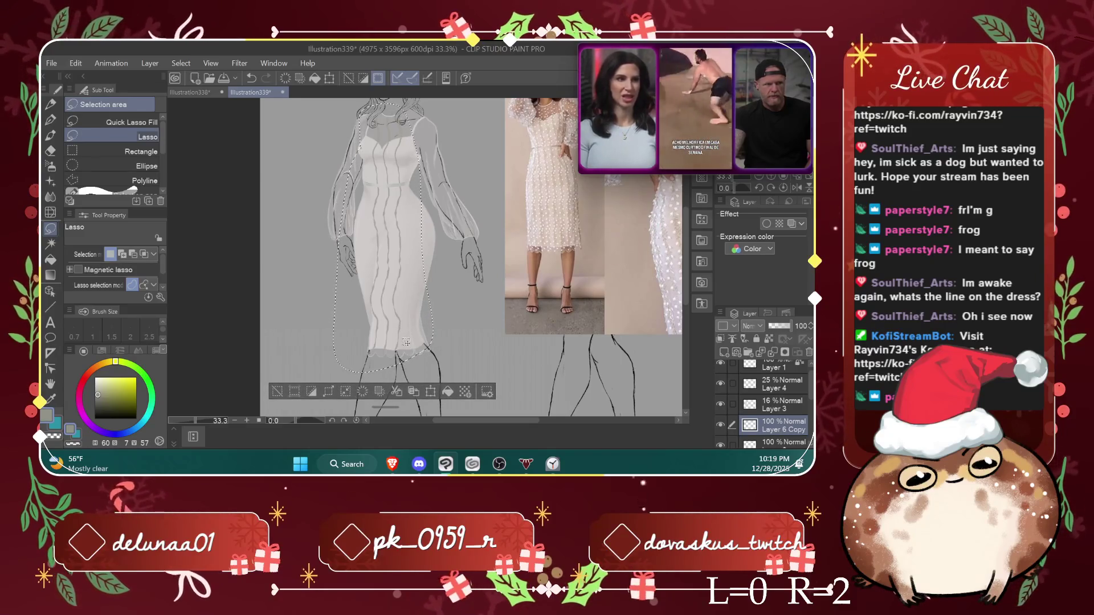
click(431, 391)
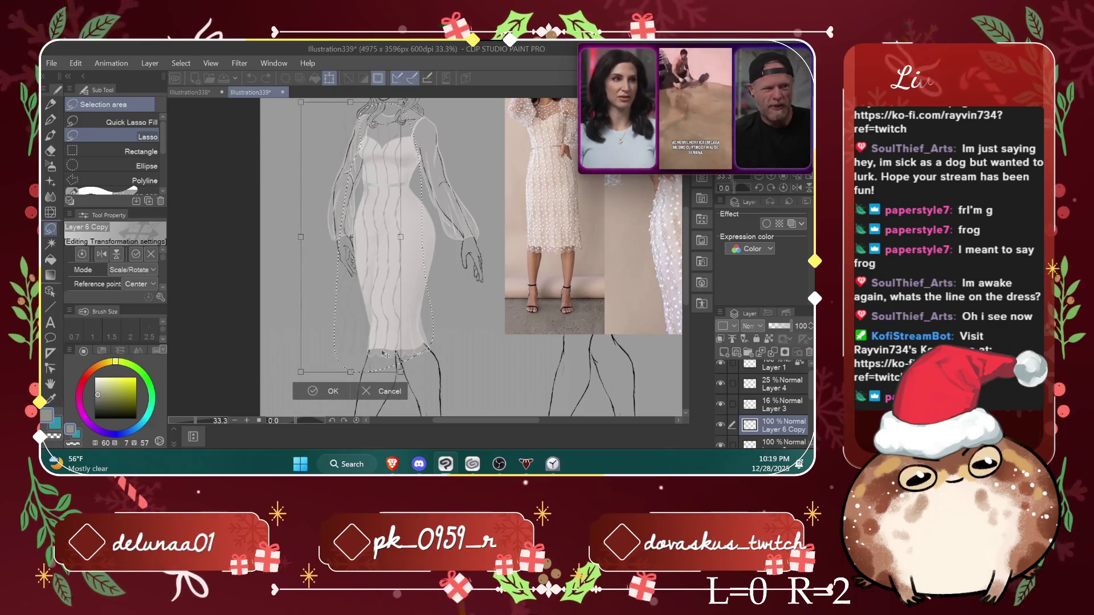
drag(384, 355, 385, 356)
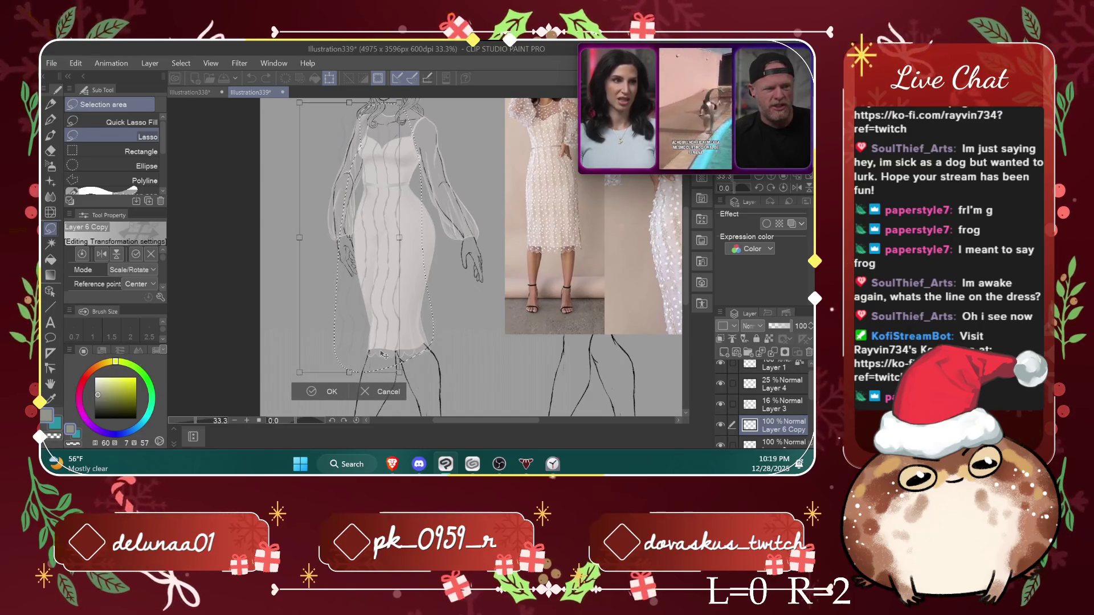
drag(384, 355, 387, 350)
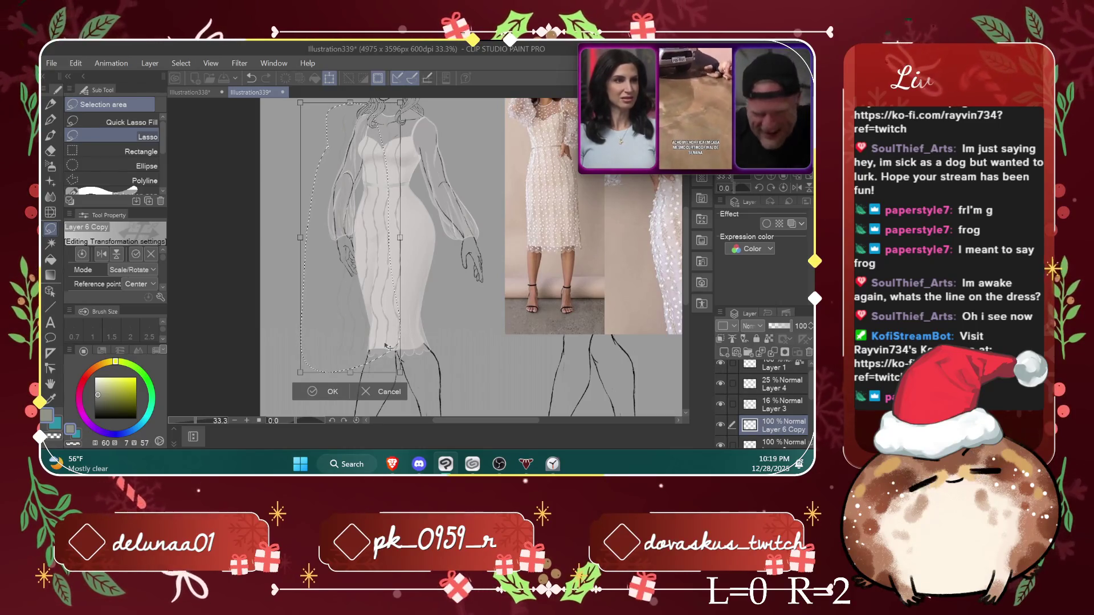
click(329, 391)
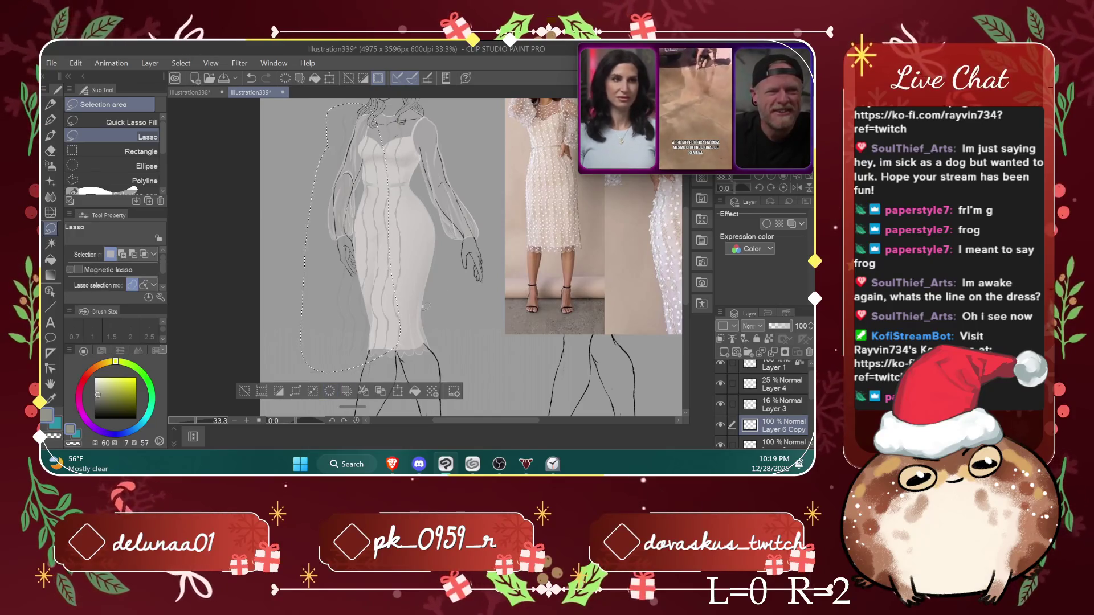
key(ctrl+d)
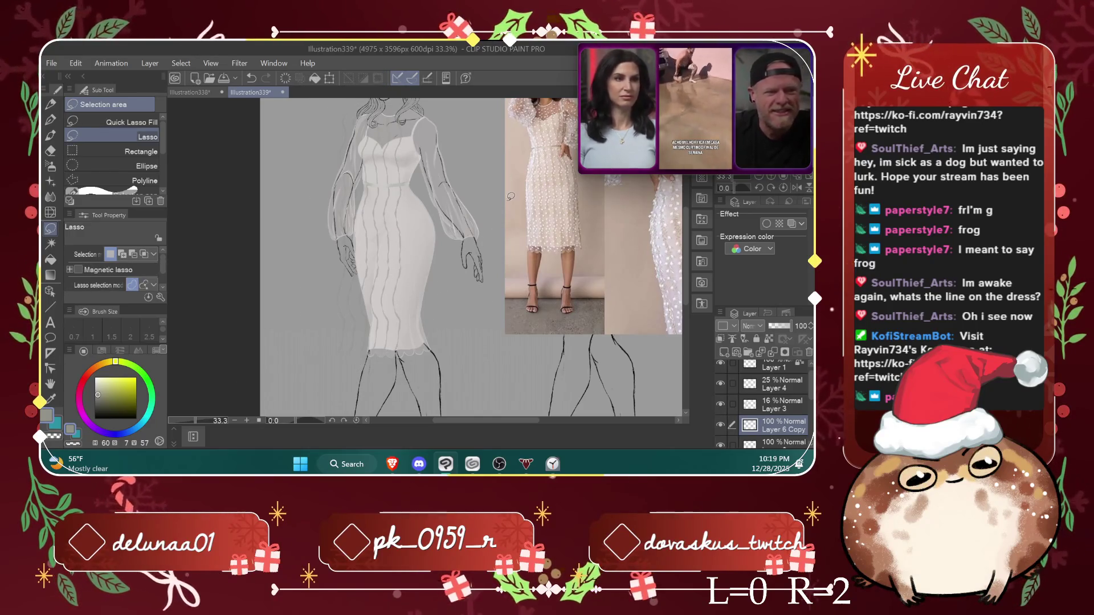
click(50, 150)
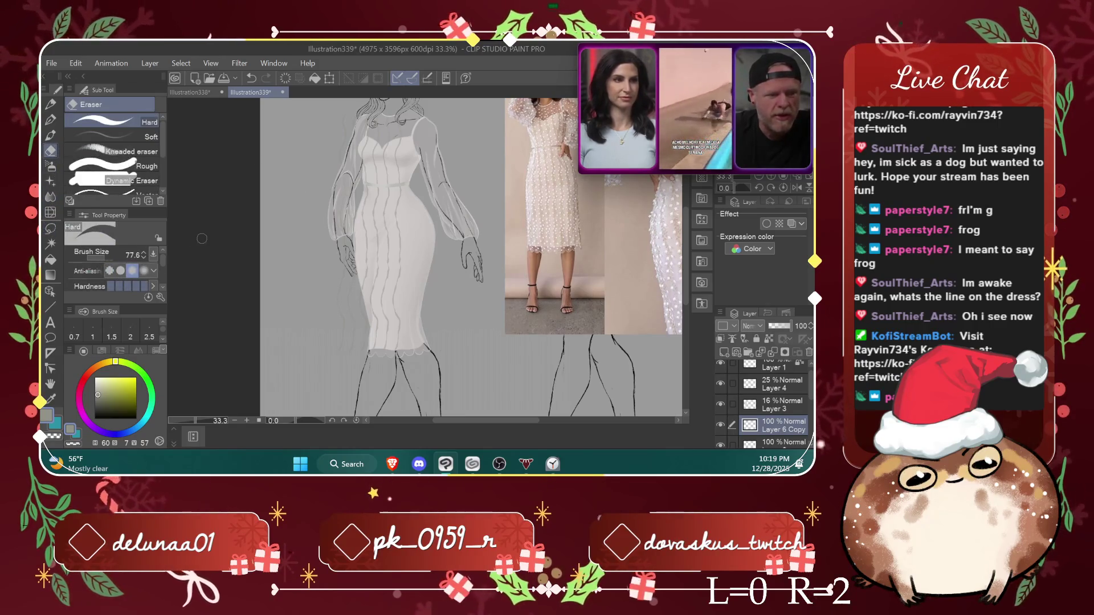
Step: Undo the last two strokes to bring back the erased sketch lines beside the dress
scroll(329, 244, up, 1)
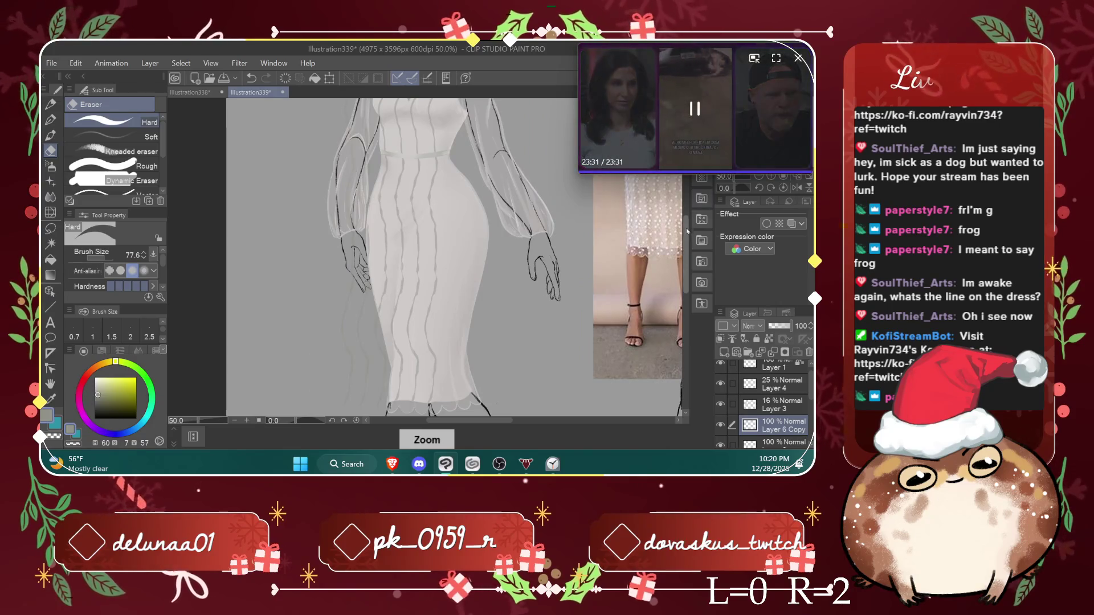
scroll(445, 256, up, 3)
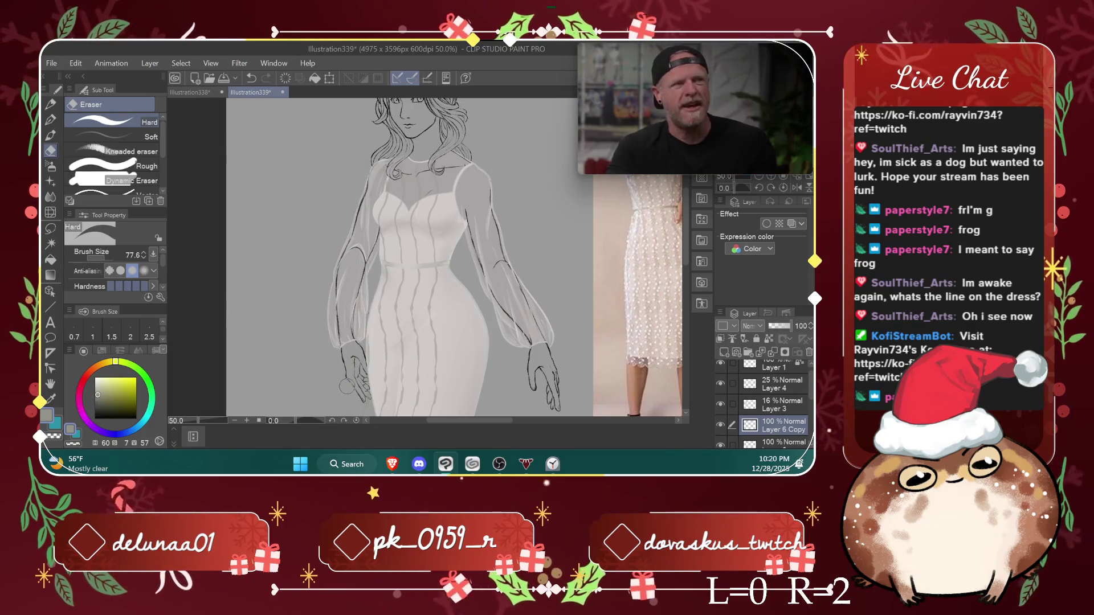
scroll(351, 336, down, 3)
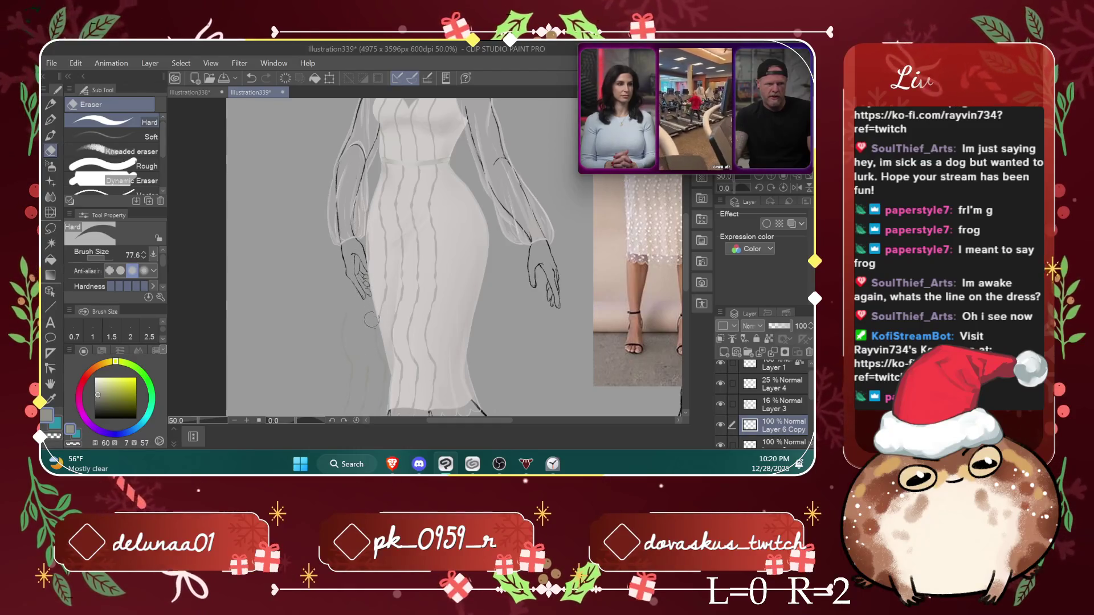
scroll(686, 266, down, 2)
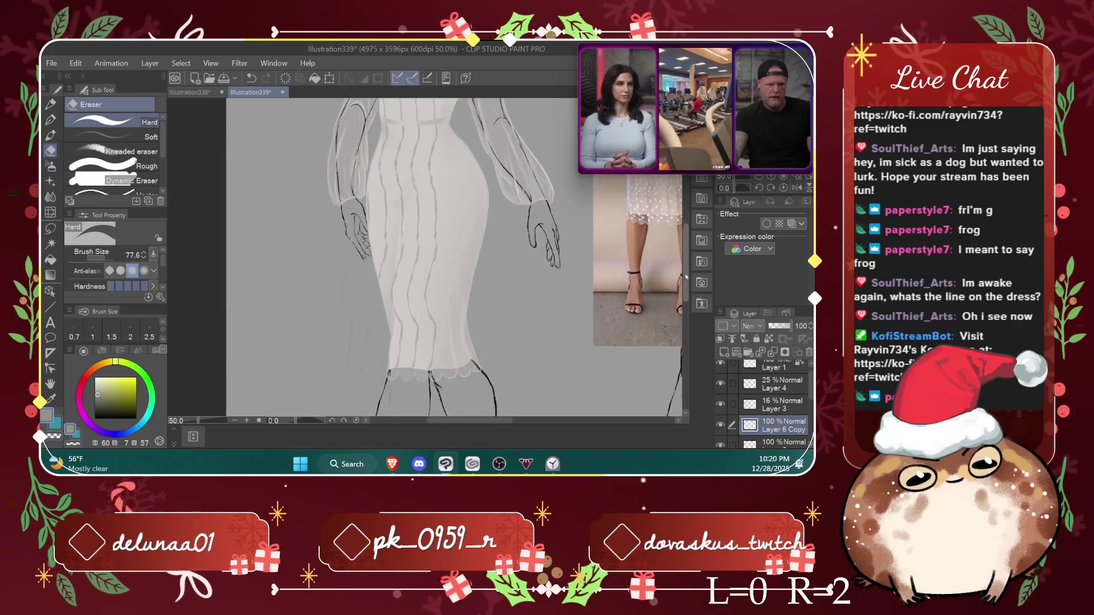
scroll(686, 266, down, 1)
key(ctrl+z)
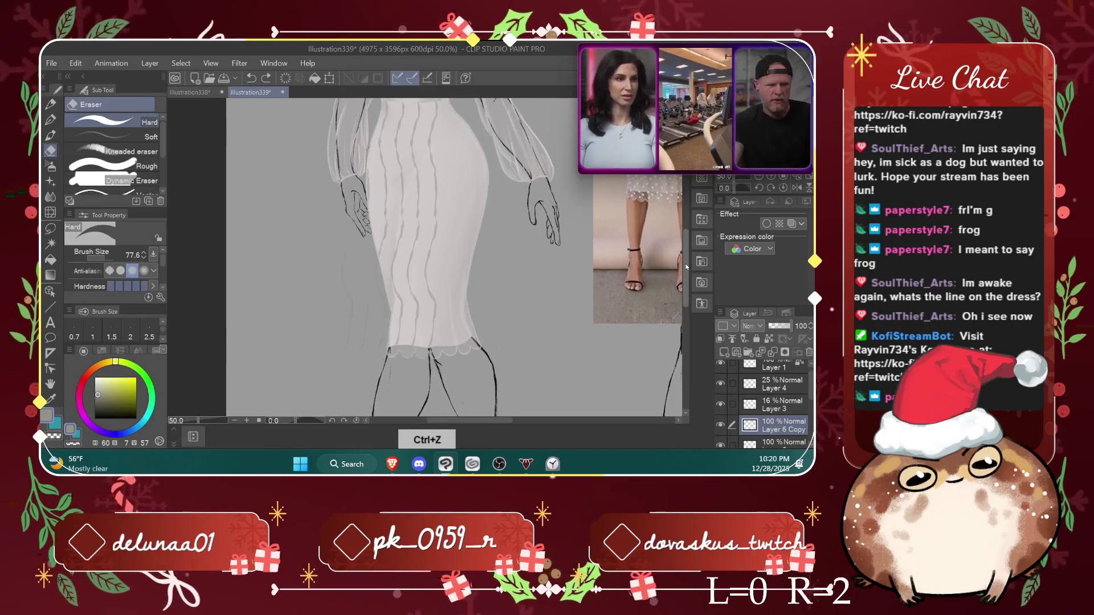
key(ctrl+z)
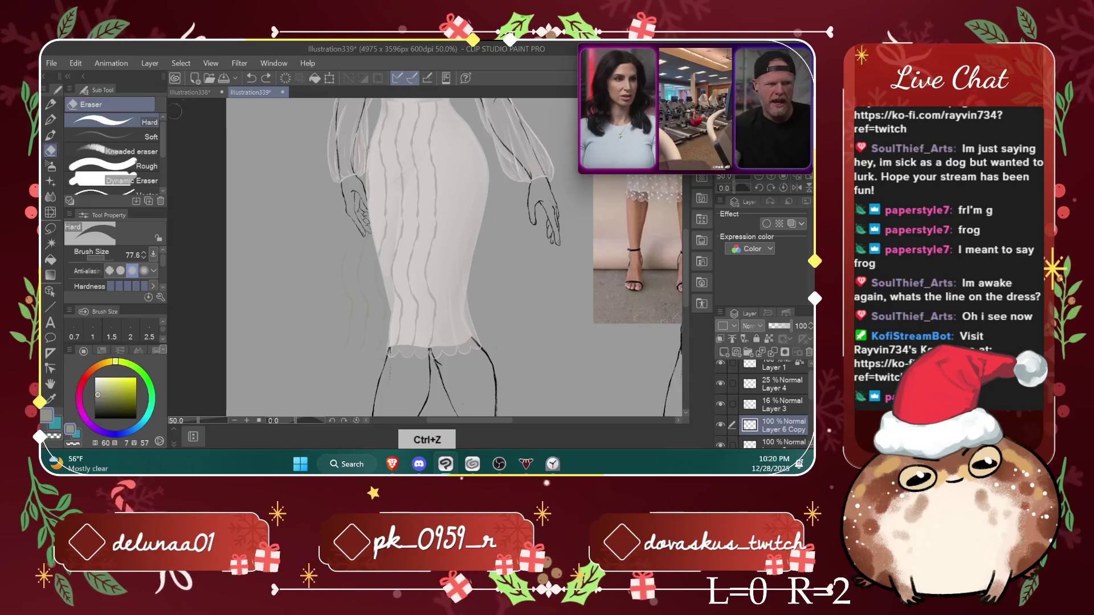
Step: Using Liquify at brush size 267.5 on Layer 6, push the skirt stripes into gentle curves
click(50, 212)
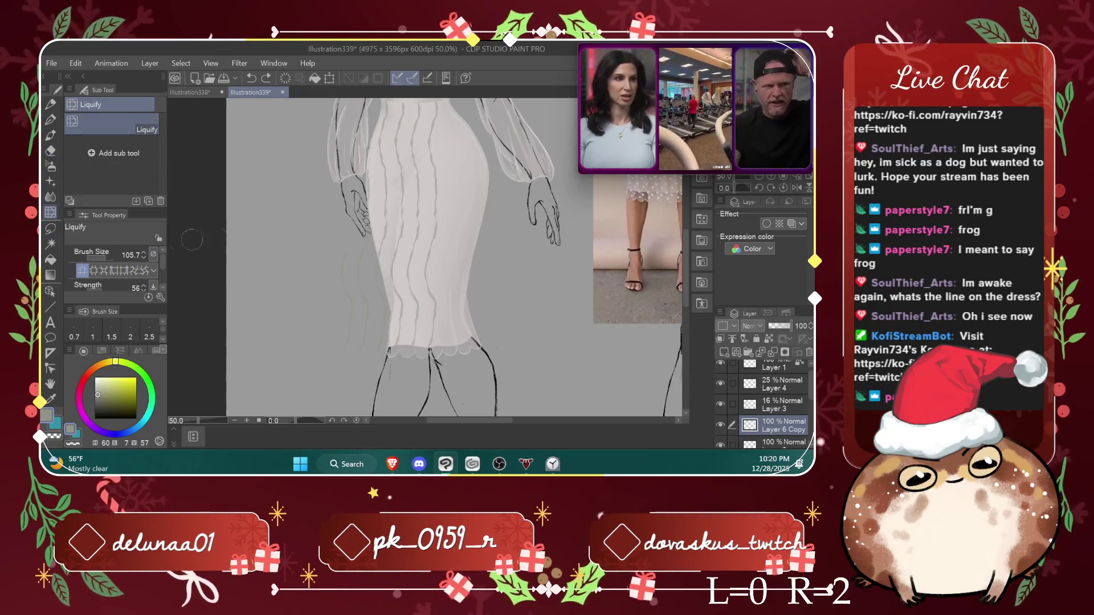
mouse_move(360, 284)
mouse_down()
mouse_move(387, 283)
mouse_move(369, 278)
mouse_move(366, 322)
mouse_move(407, 306)
mouse_move(404, 285)
mouse_up()
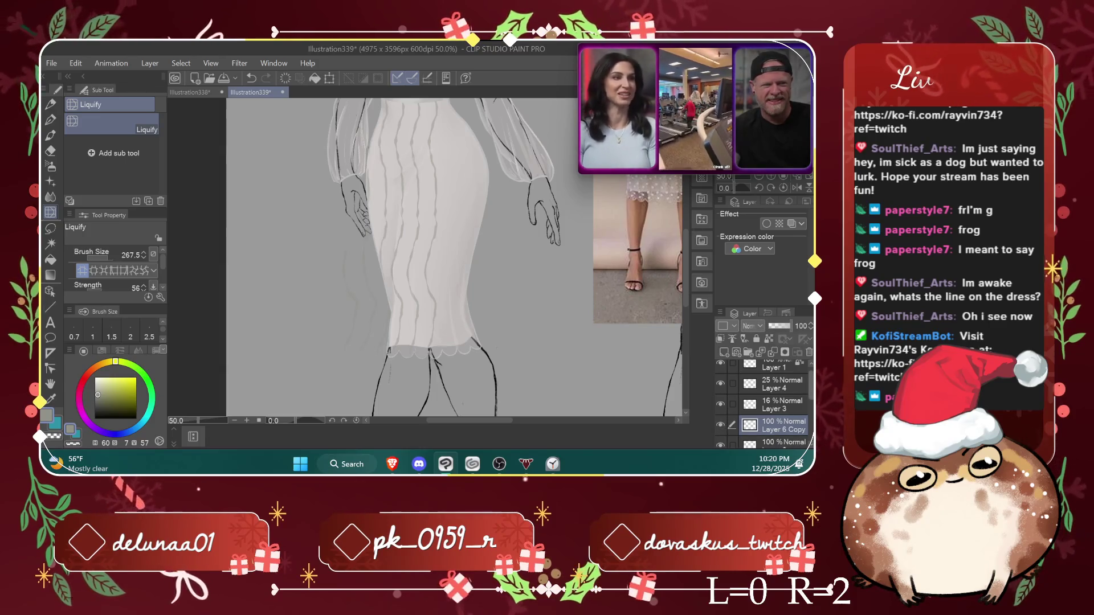
scroll(764, 410, down, 2)
click(790, 415)
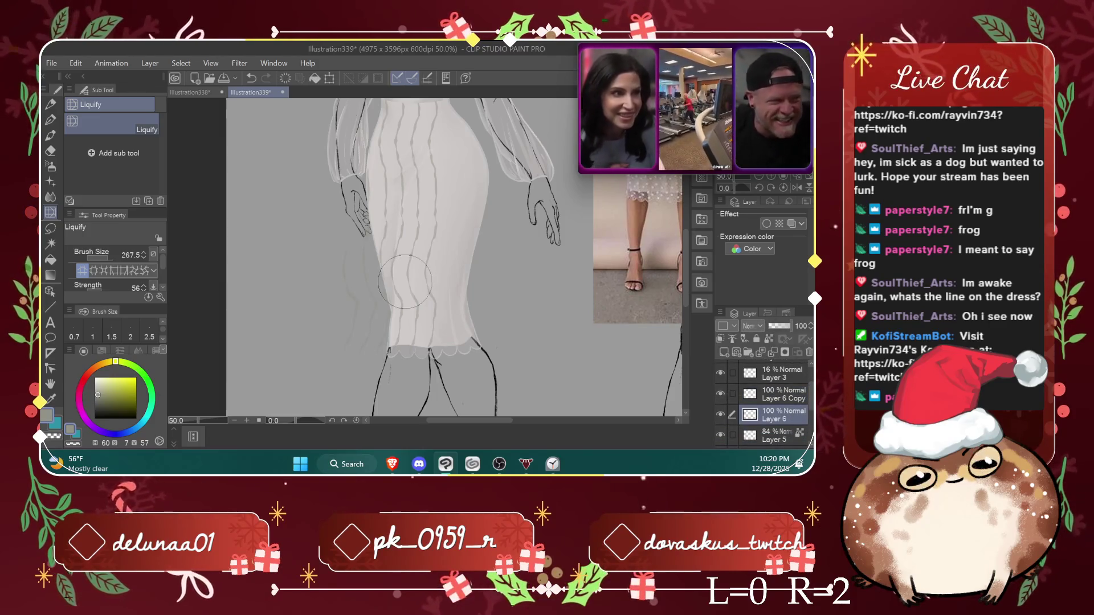
mouse_move(404, 282)
mouse_down()
mouse_move(409, 268)
mouse_move(409, 308)
mouse_move(434, 274)
mouse_move(418, 208)
mouse_move(438, 205)
mouse_move(442, 348)
mouse_move(419, 357)
mouse_move(390, 319)
mouse_move(390, 349)
mouse_up()
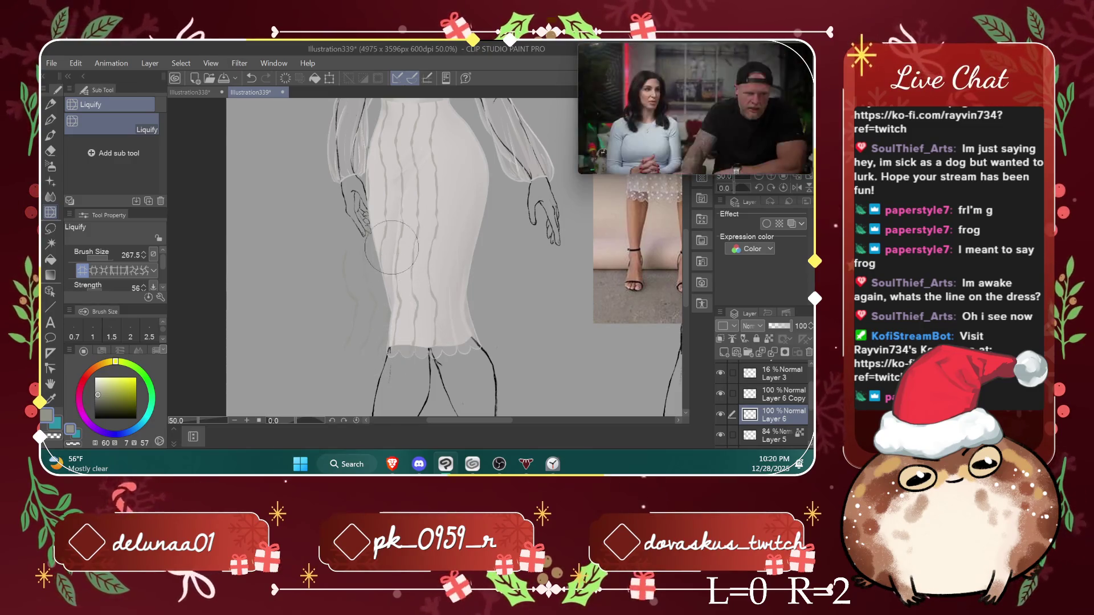
scroll(564, 203, down, 1)
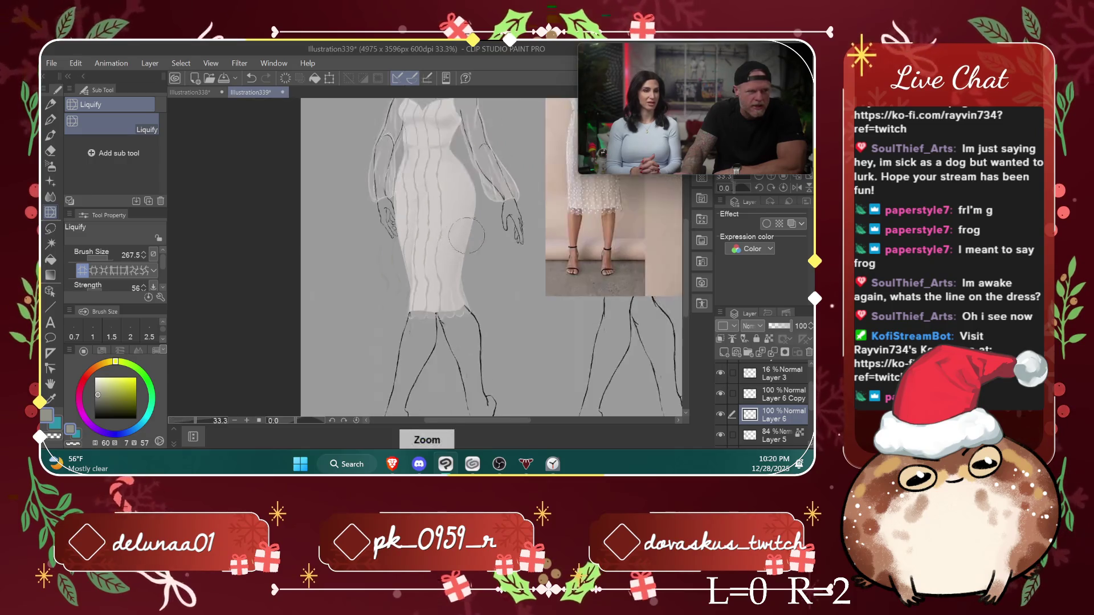
scroll(511, 219, down, 1)
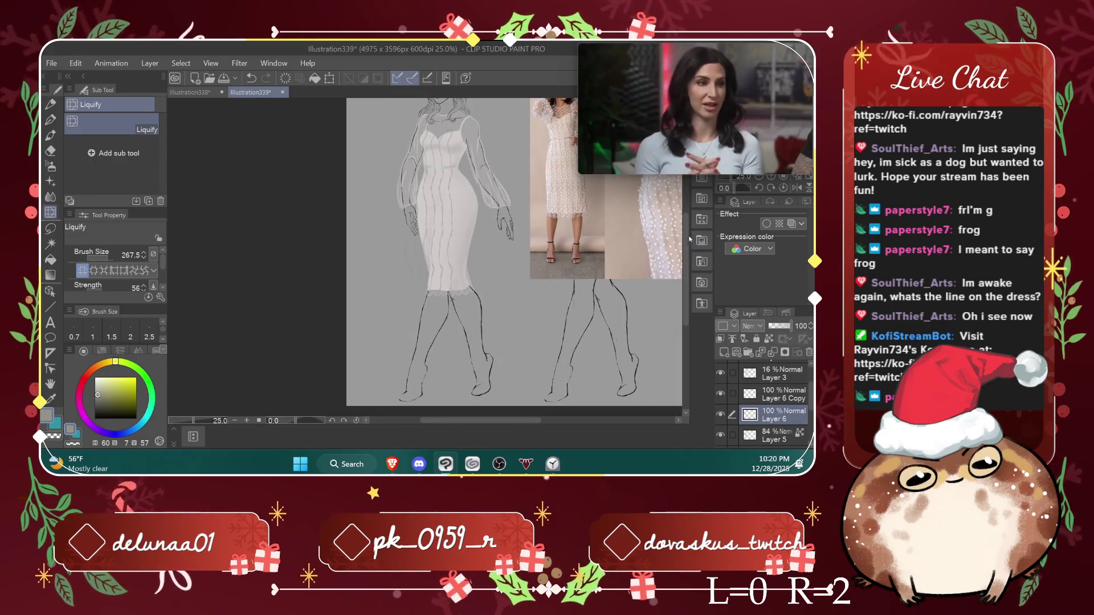
drag(686, 274, 686, 222)
scroll(691, 221, down, 1)
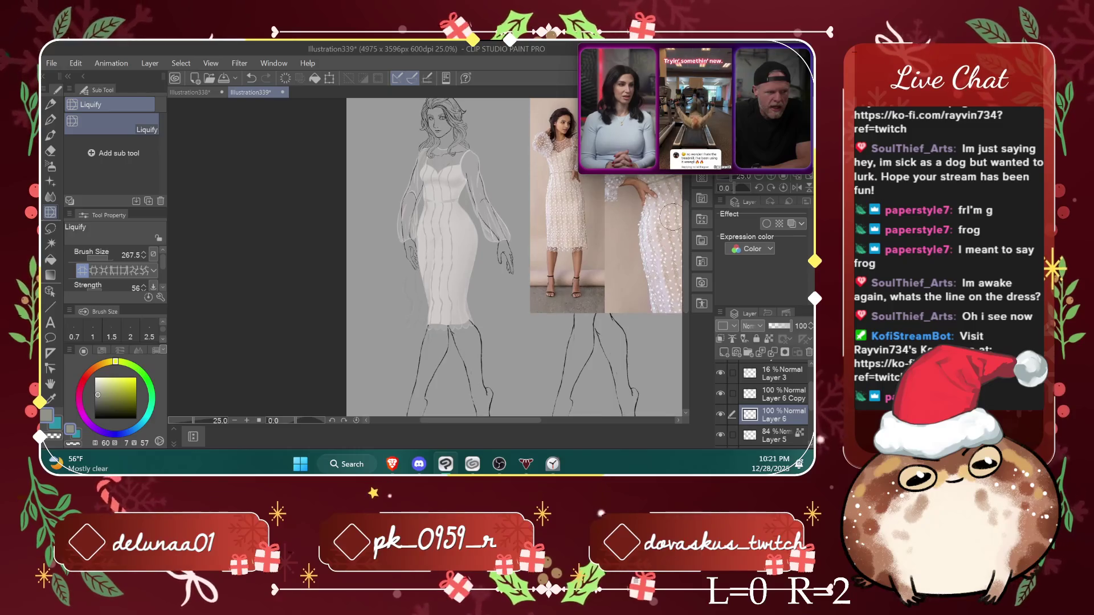
click(50, 150)
scroll(673, 231, up, 1)
scroll(673, 230, up, 1)
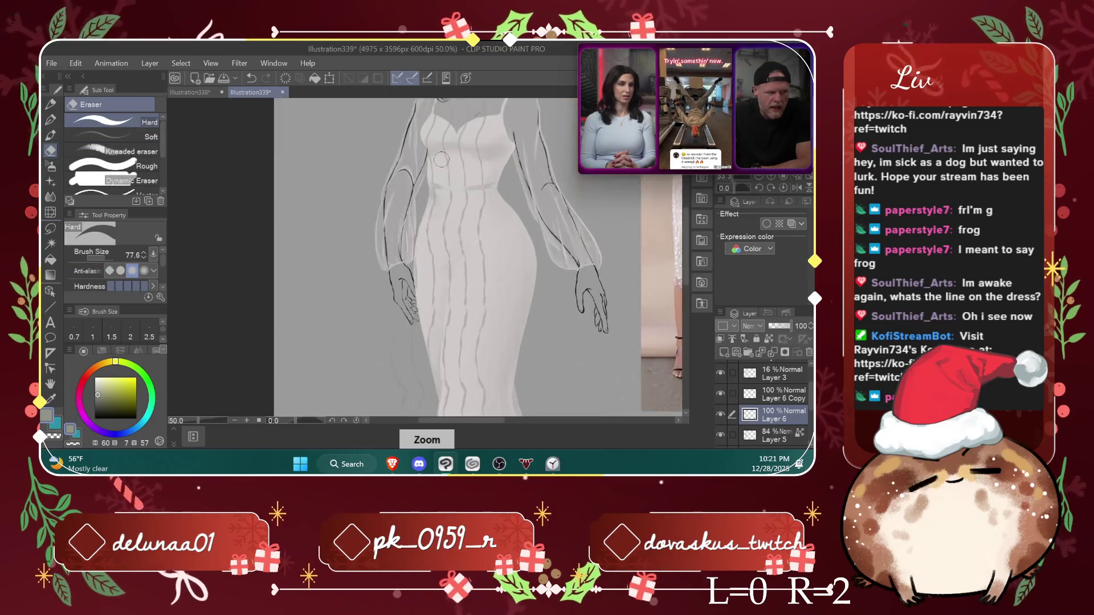
scroll(674, 231, down, 2)
scroll(505, 150, down, 1)
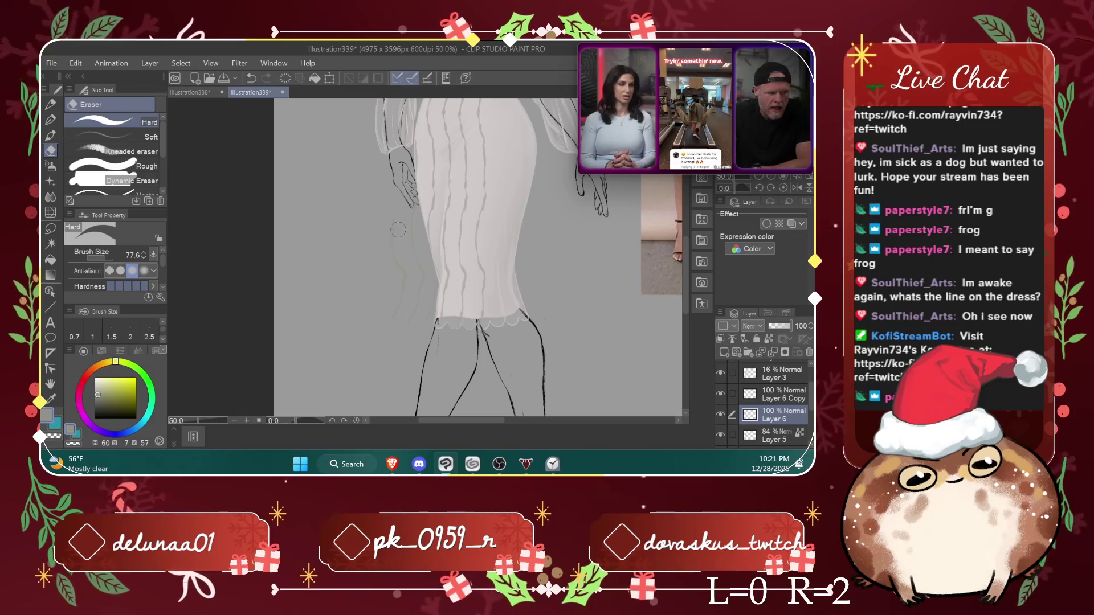
click(796, 393)
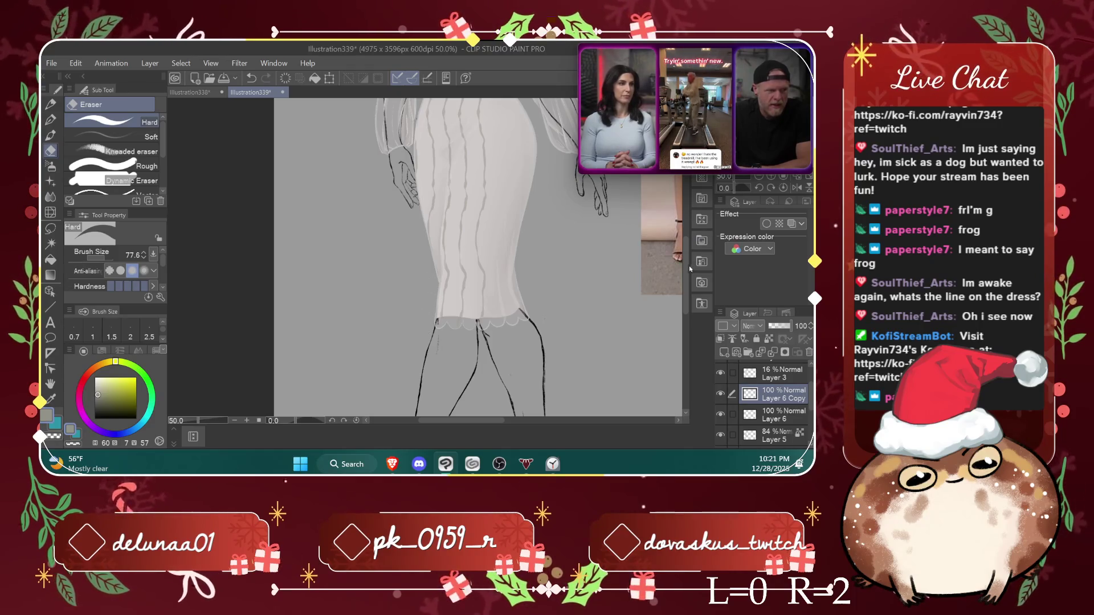
drag(690, 269, 685, 232)
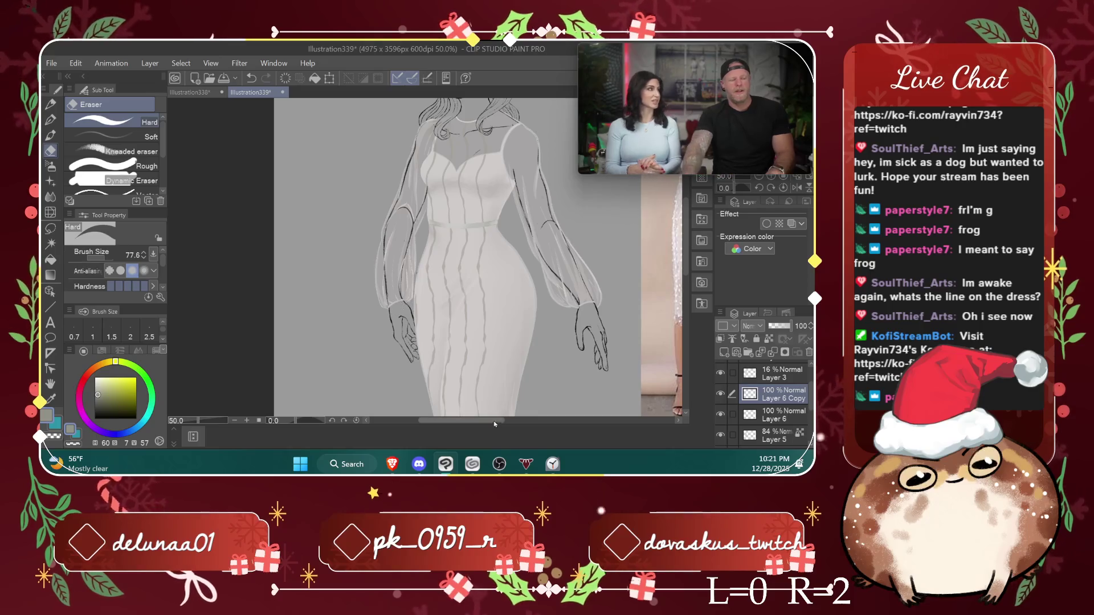
drag(496, 424, 507, 425)
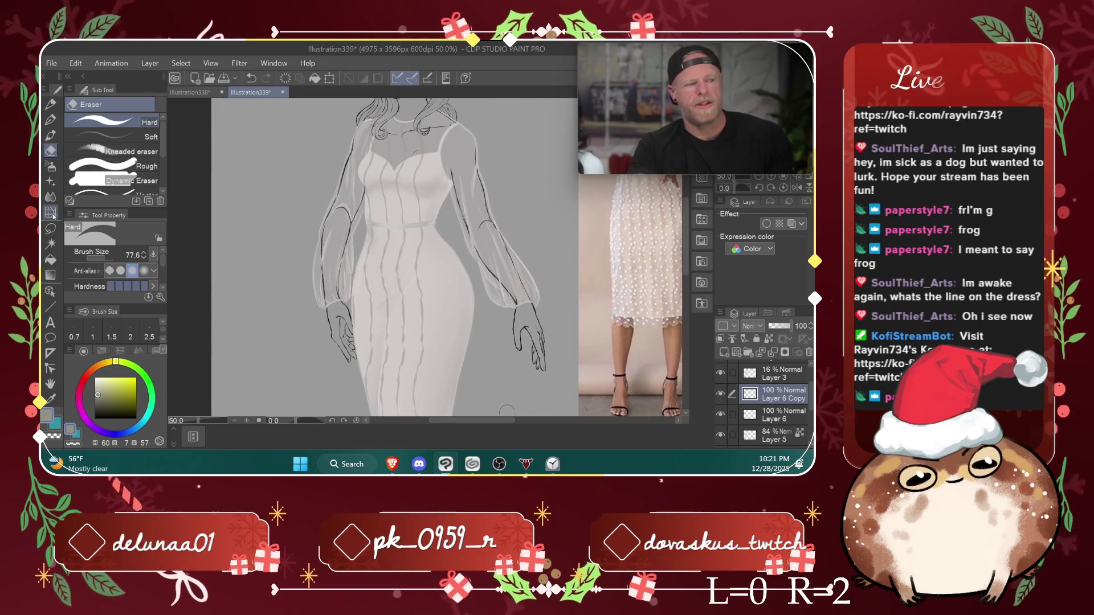
click(50, 212)
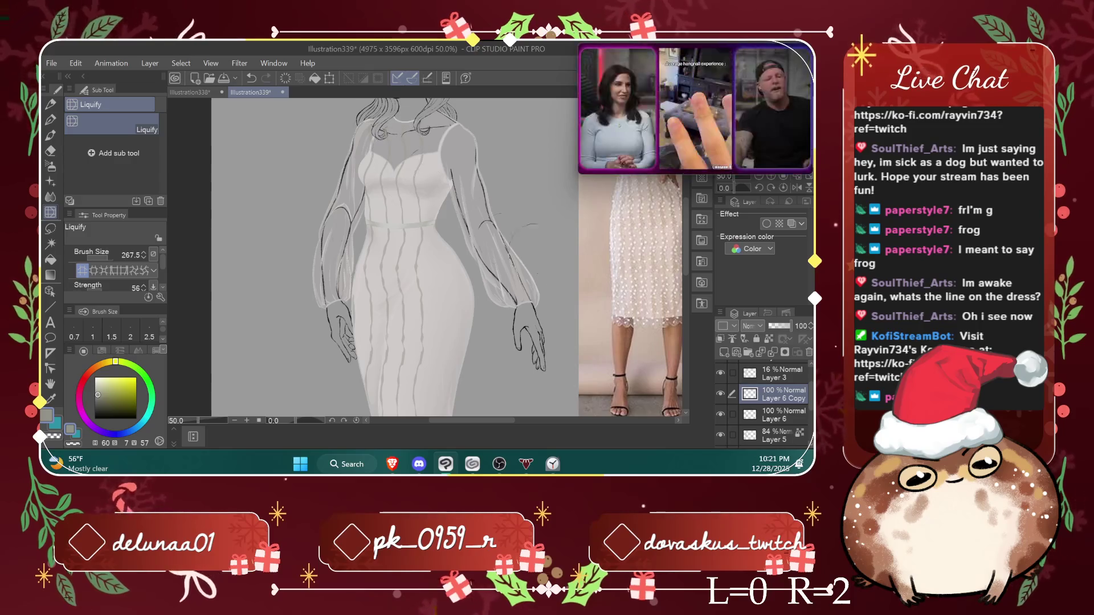
scroll(683, 274, down, 5)
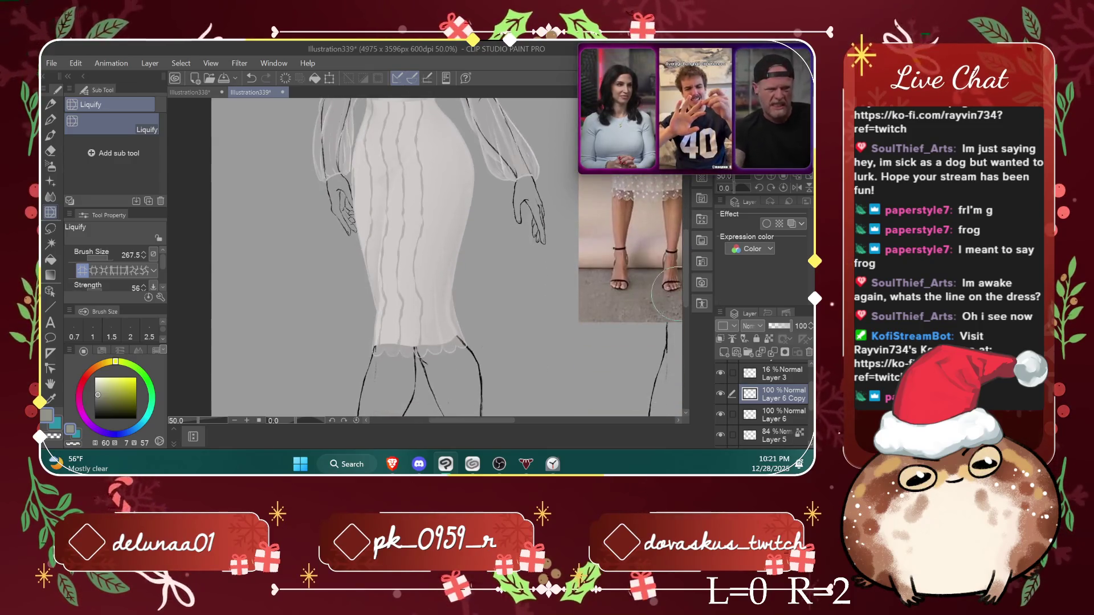
scroll(683, 290, down, 1)
scroll(516, 422, right, 2)
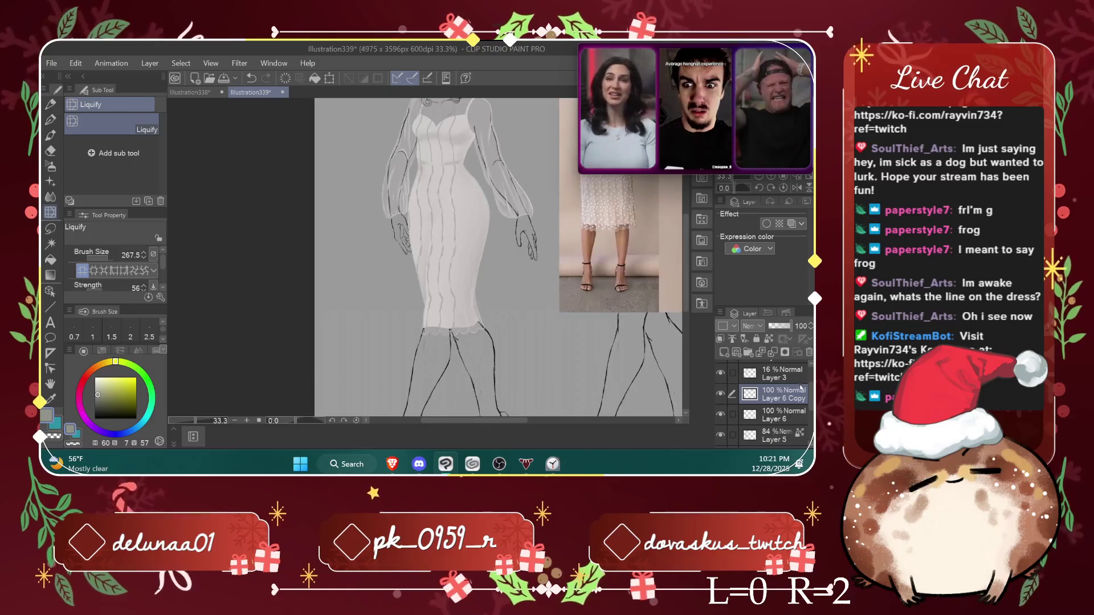
scroll(764, 405, down, 1)
click(774, 391)
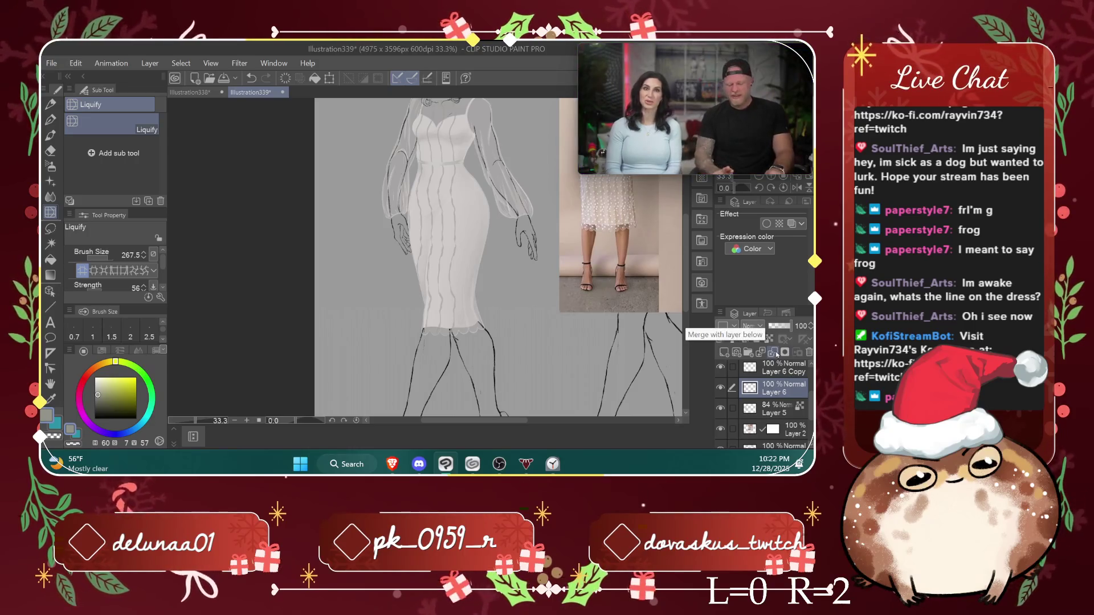
click(51, 229)
scroll(469, 147, down, 1)
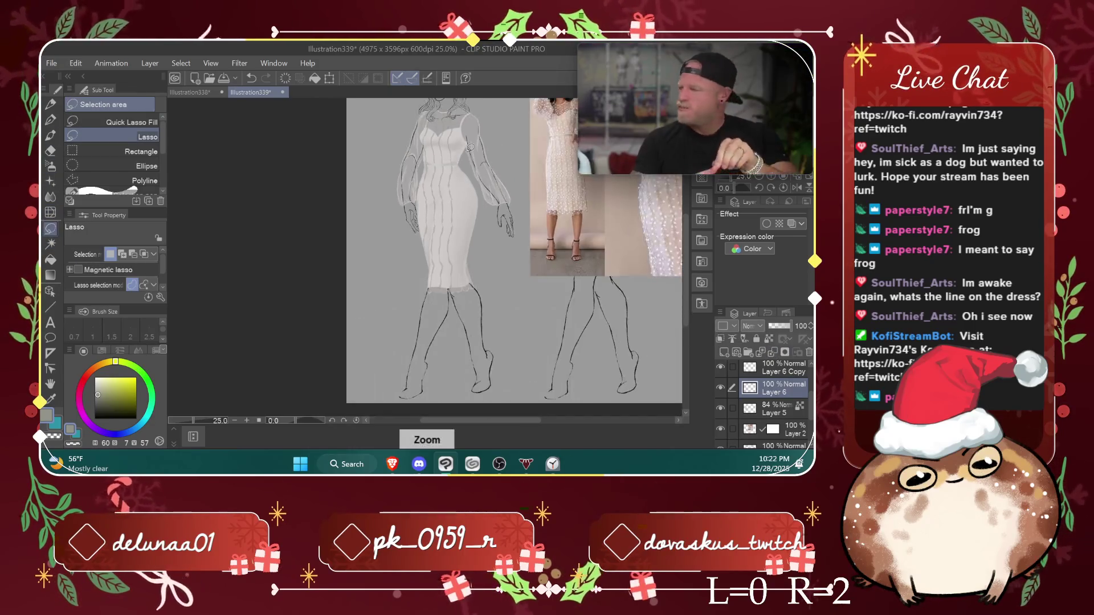
Step: Lasso the dress, then nudge it left and tilt it slightly with Ctrl+T and commit
scroll(490, 165, up, 2)
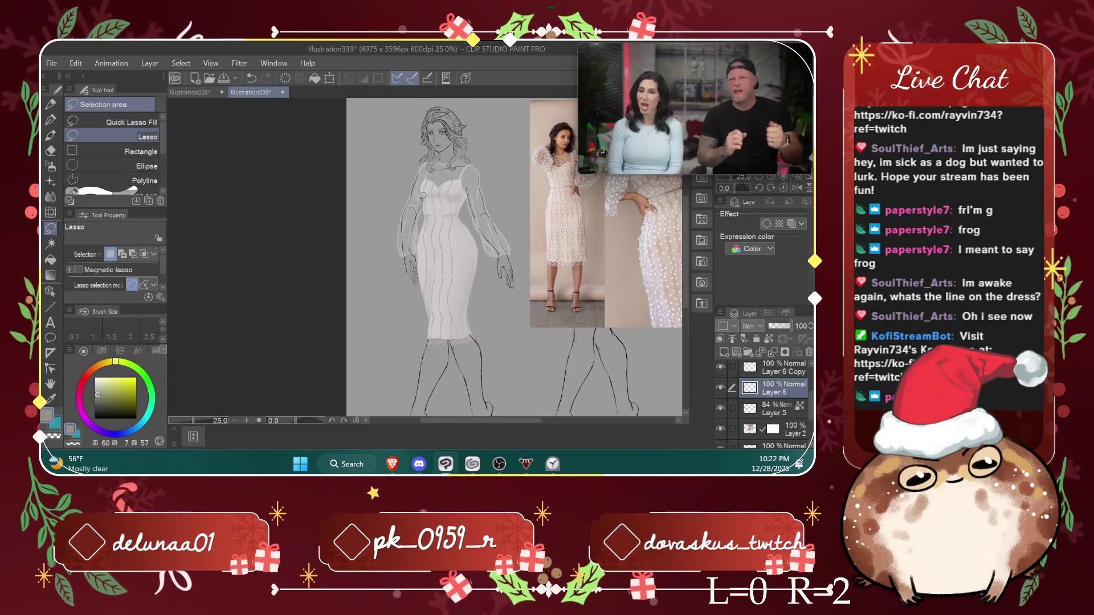
drag(483, 162, 481, 340)
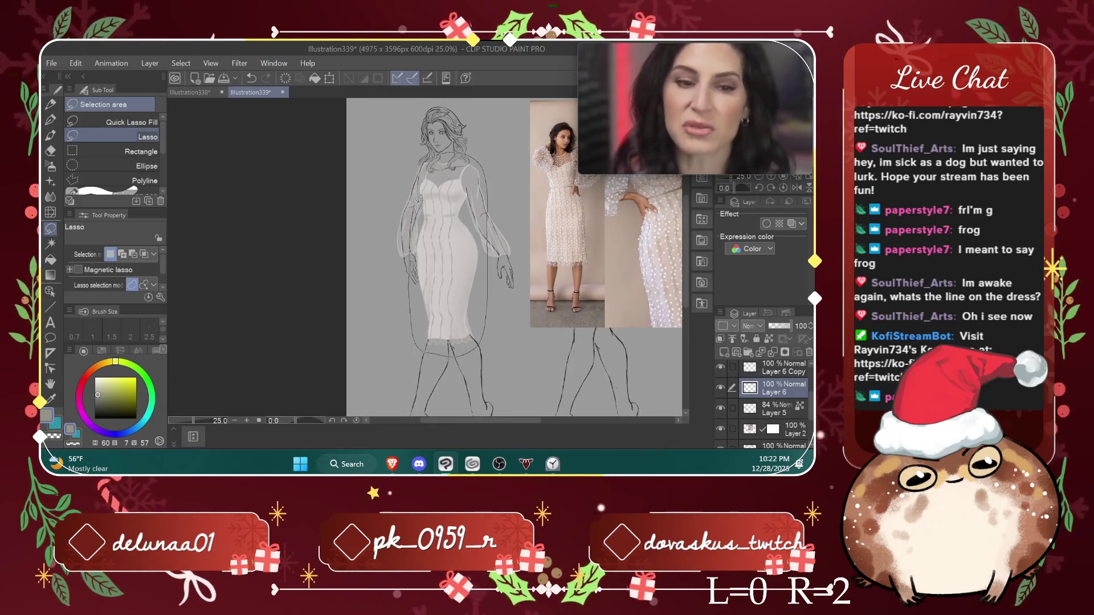
drag(422, 171, 426, 164)
drag(466, 314, 469, 308)
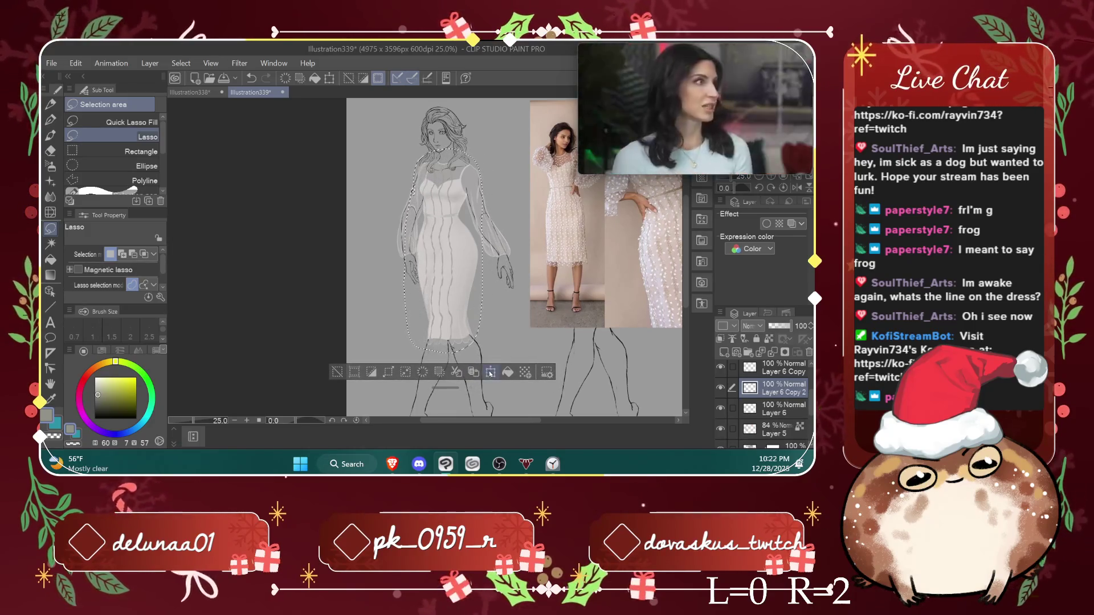
key(ctrl+t)
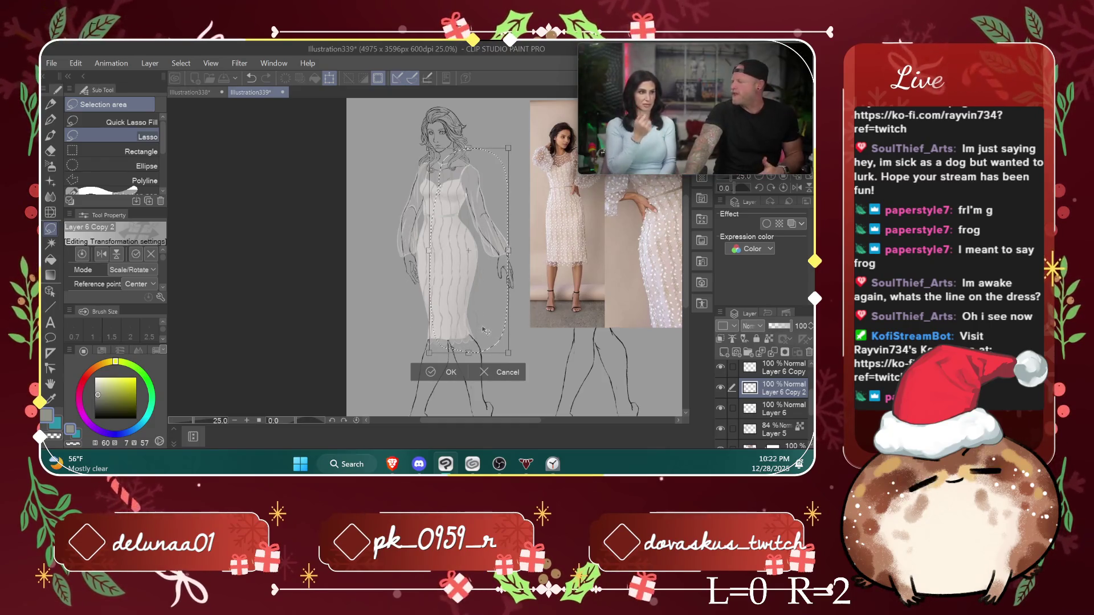
drag(494, 332, 493, 328)
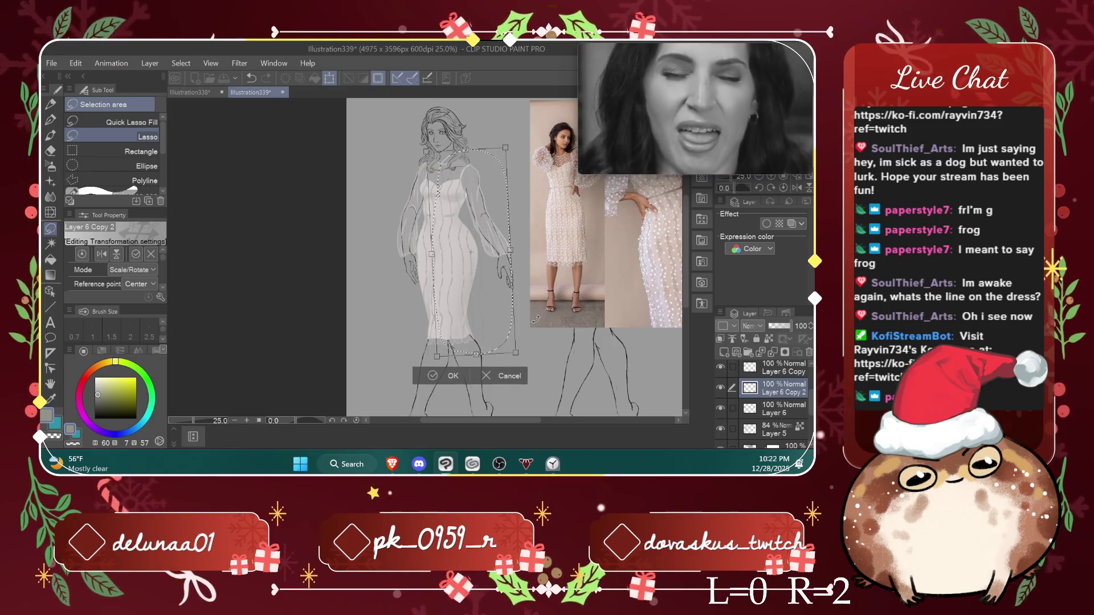
drag(534, 321, 538, 329)
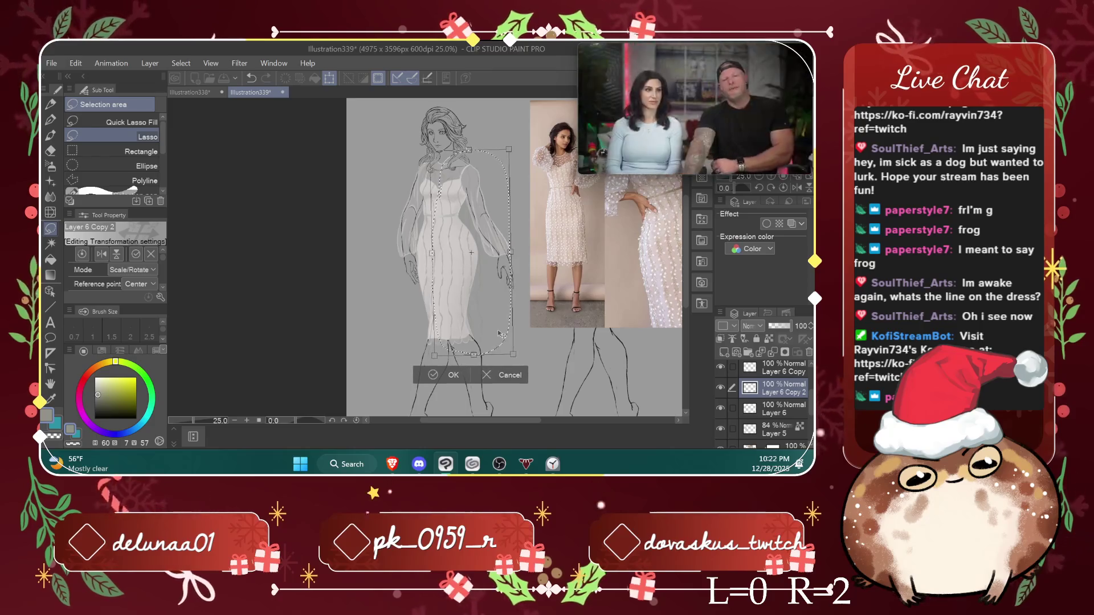
click(455, 375)
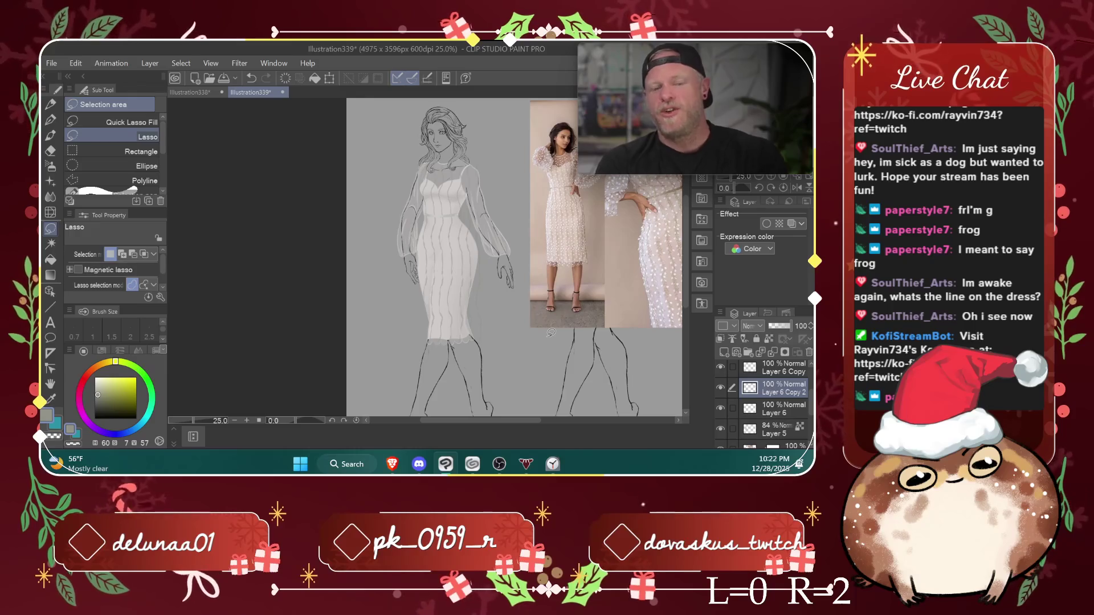
click(52, 151)
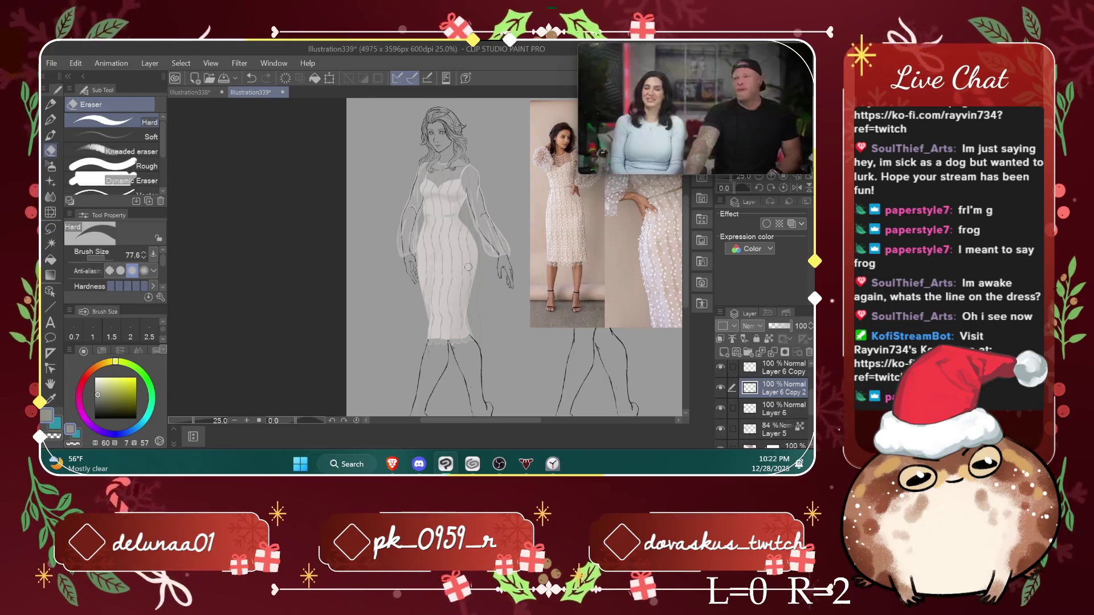
scroll(488, 307, up, 2)
scroll(493, 300, down, 2)
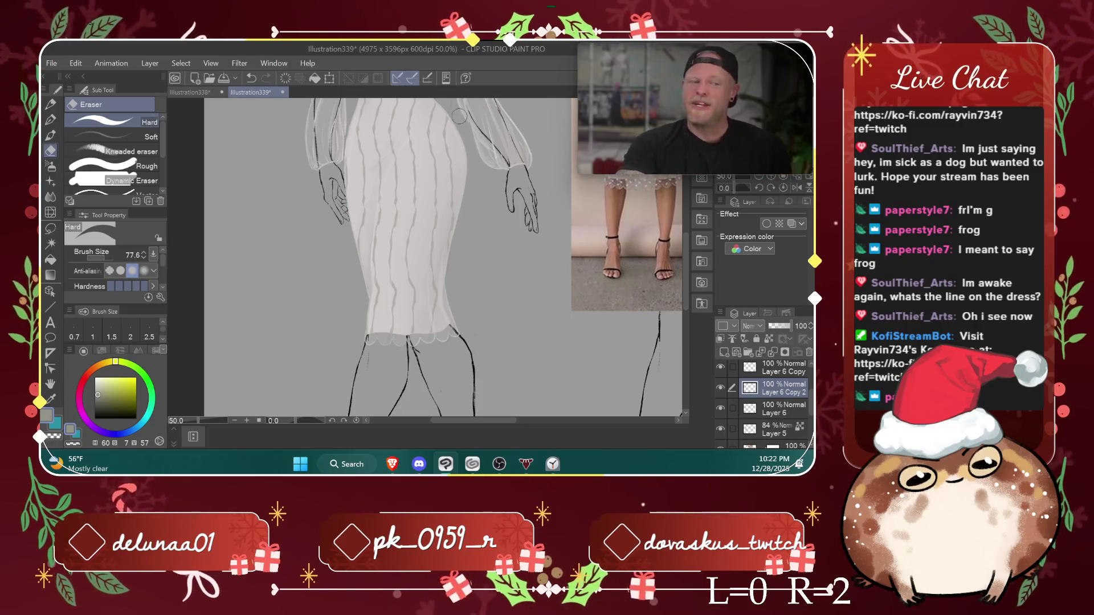
scroll(686, 243, up, 5)
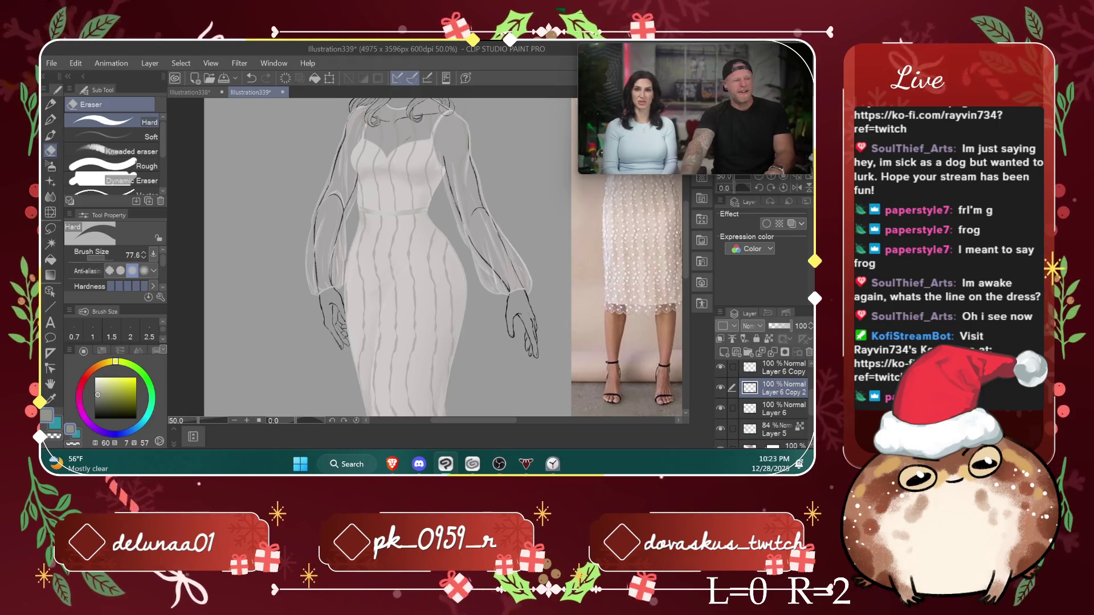
scroll(687, 217, up, 2)
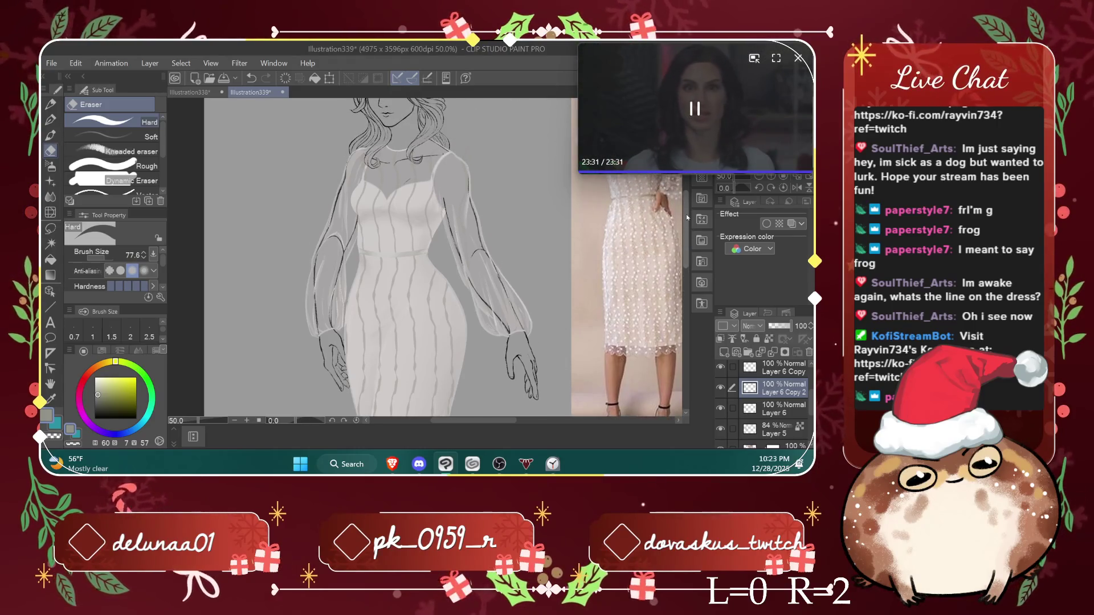
right_click(433, 328)
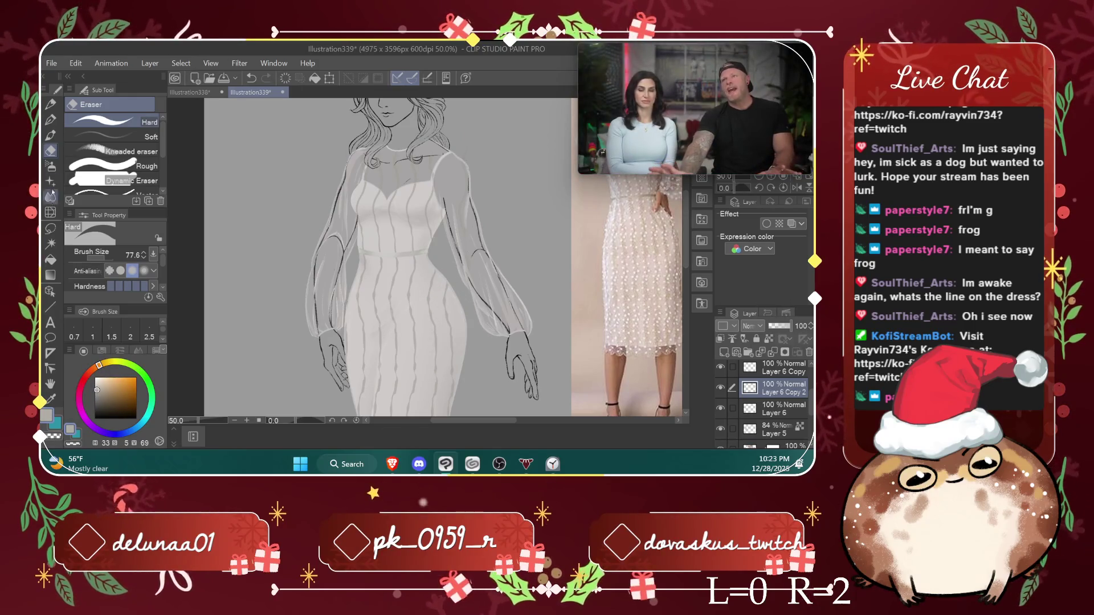
Step: Choose the Pencil's falke pen sub tool and undo two recent strokes, sampling a colour
click(50, 116)
click(50, 104)
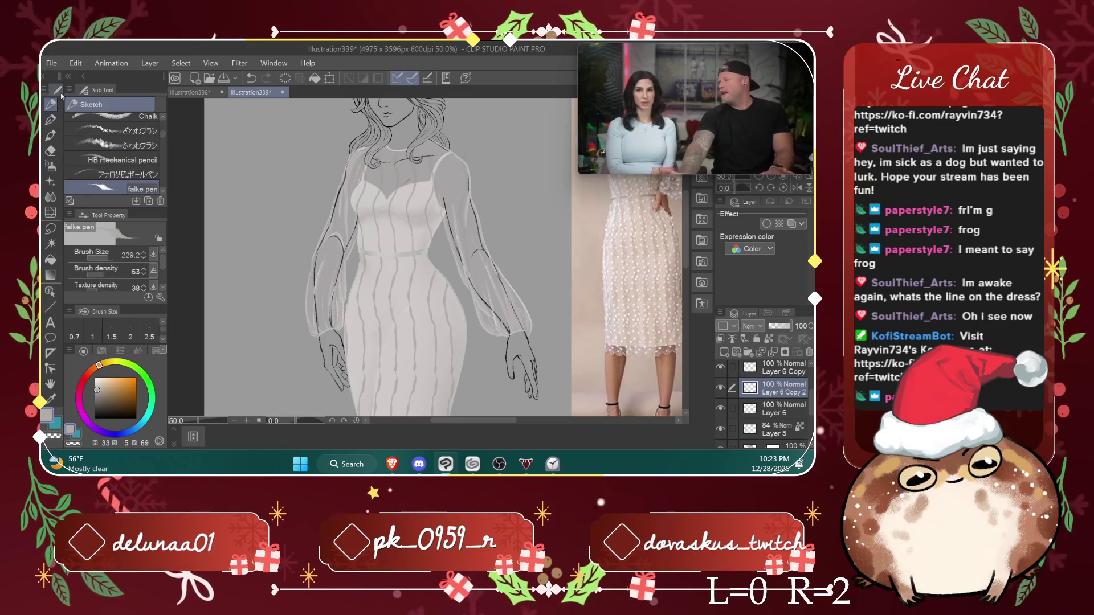
scroll(478, 180, up, 1)
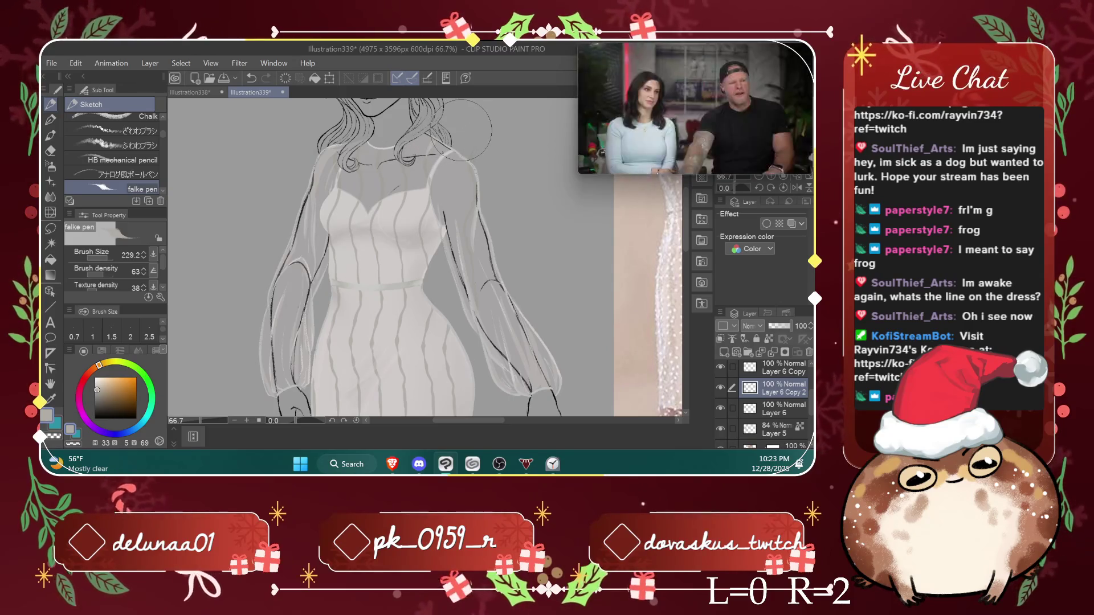
key(ctrl+z)
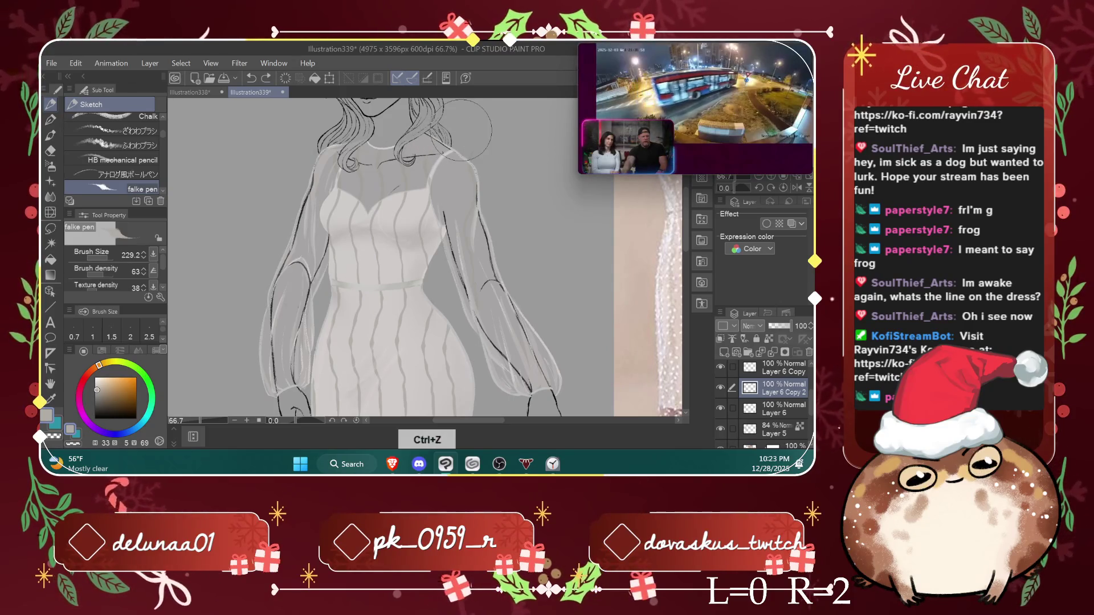
right_click(429, 160)
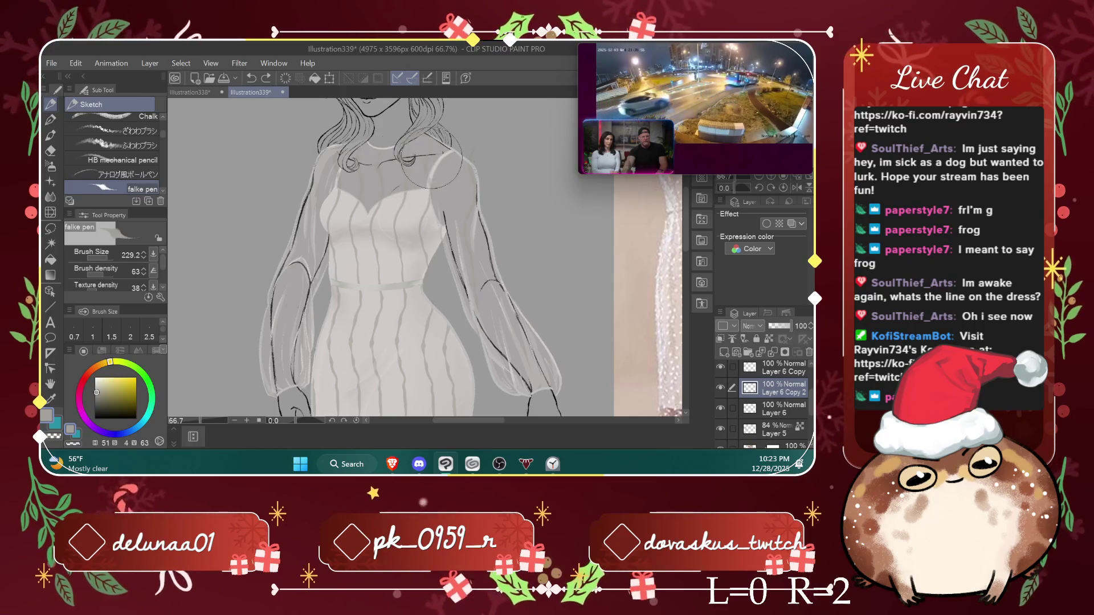
key(ctrl+z)
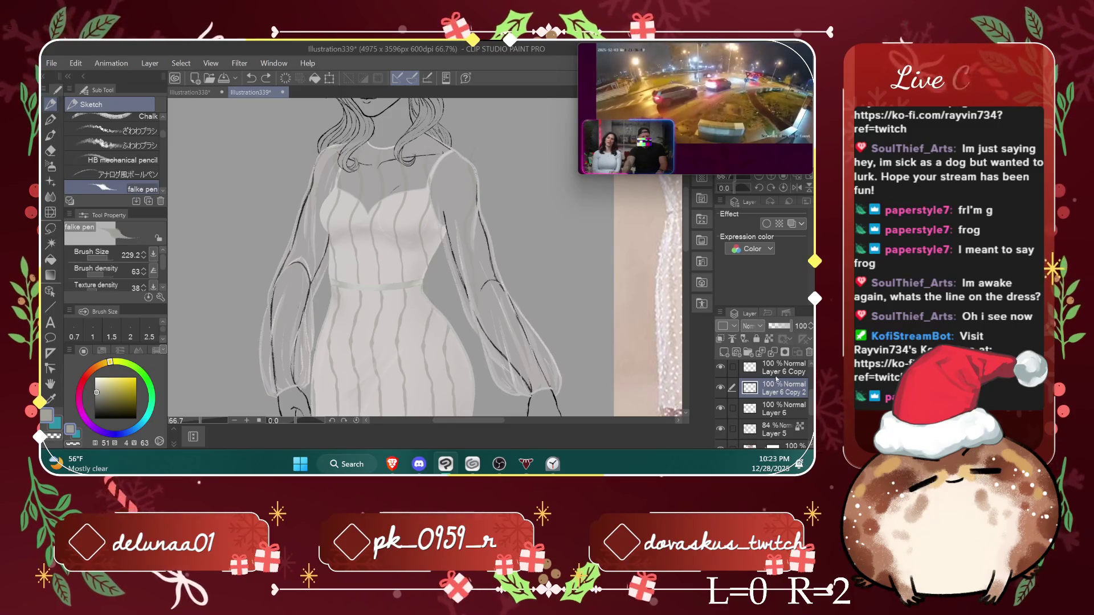
Step: Make Layer 6 active, show Layer 6 Copy 2, and undo further strokes while sampling canvas colours
click(752, 406)
click(720, 388)
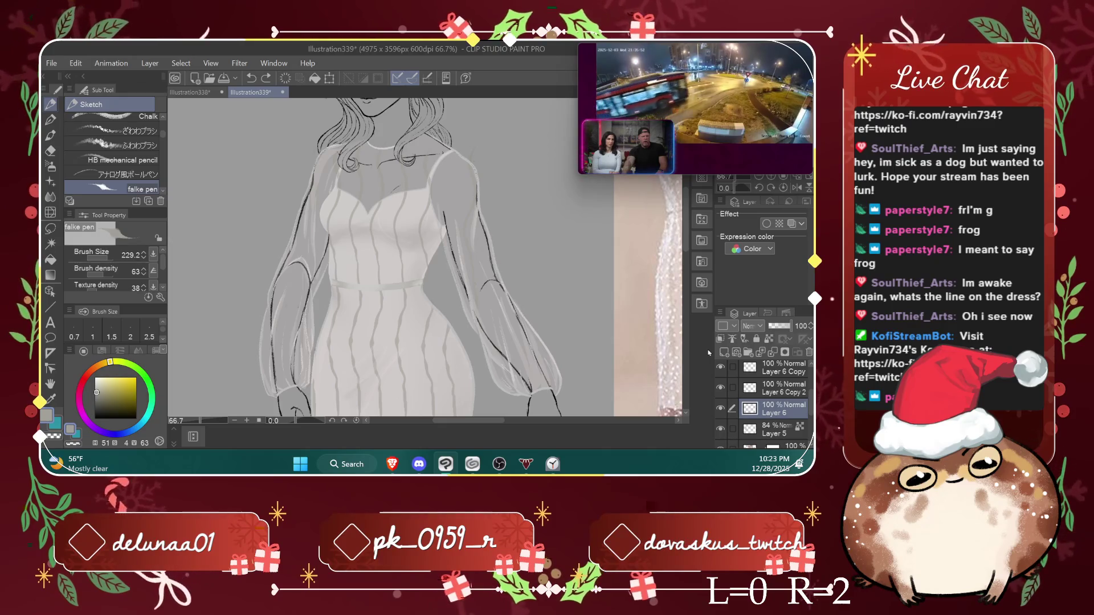
right_click(365, 179)
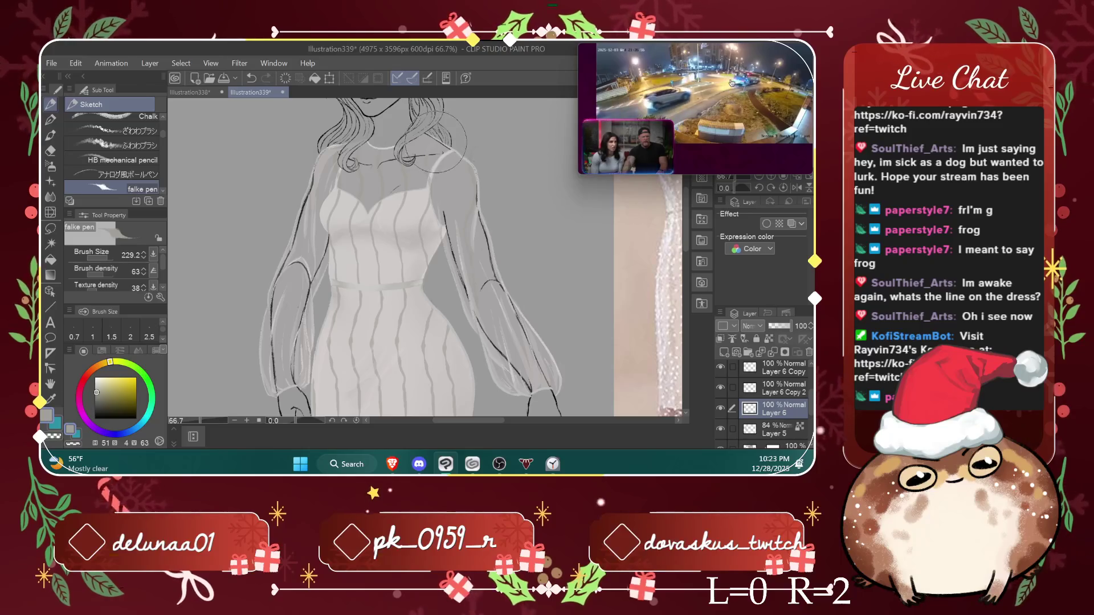
key(ctrl+z)
scroll(437, 144, up, 4)
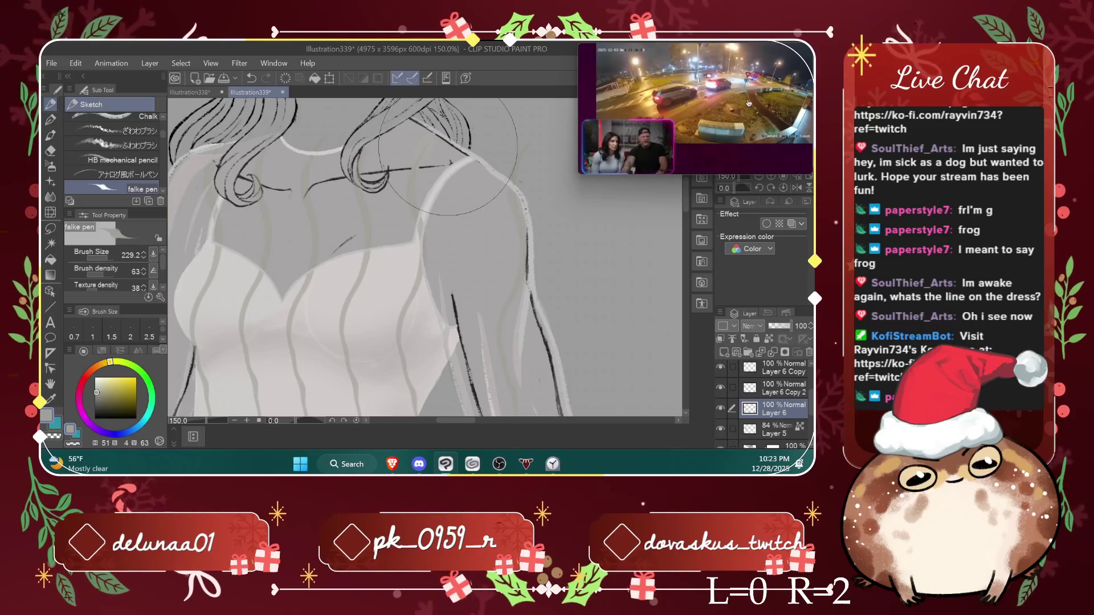
key(ctrl+z)
right_click(413, 176)
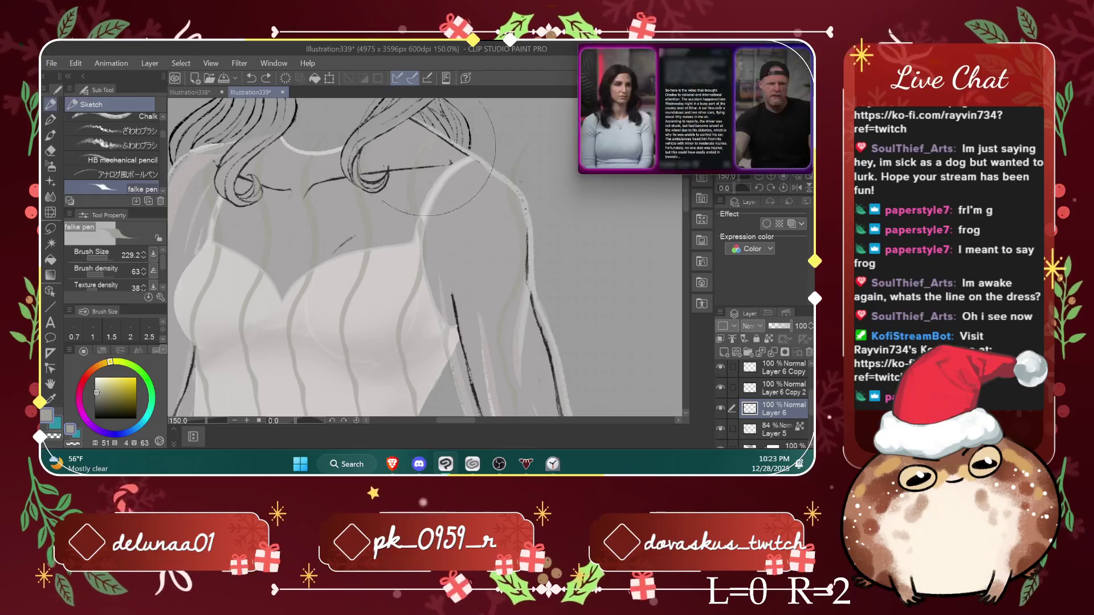
key(ctrl+z)
scroll(441, 150, down, 2)
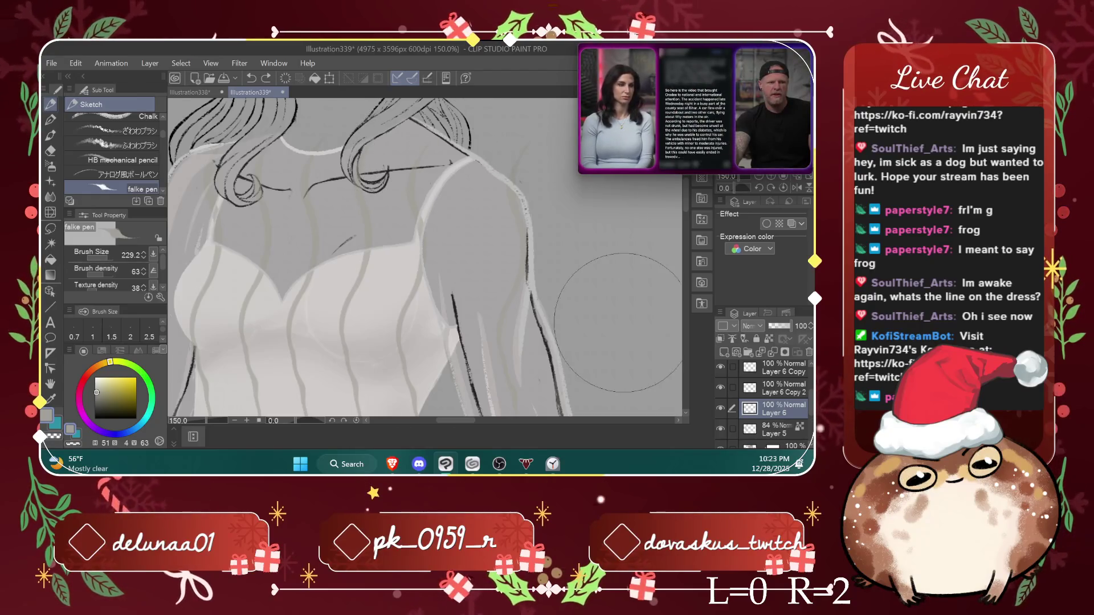
scroll(441, 149, down, 1)
scroll(442, 149, down, 1)
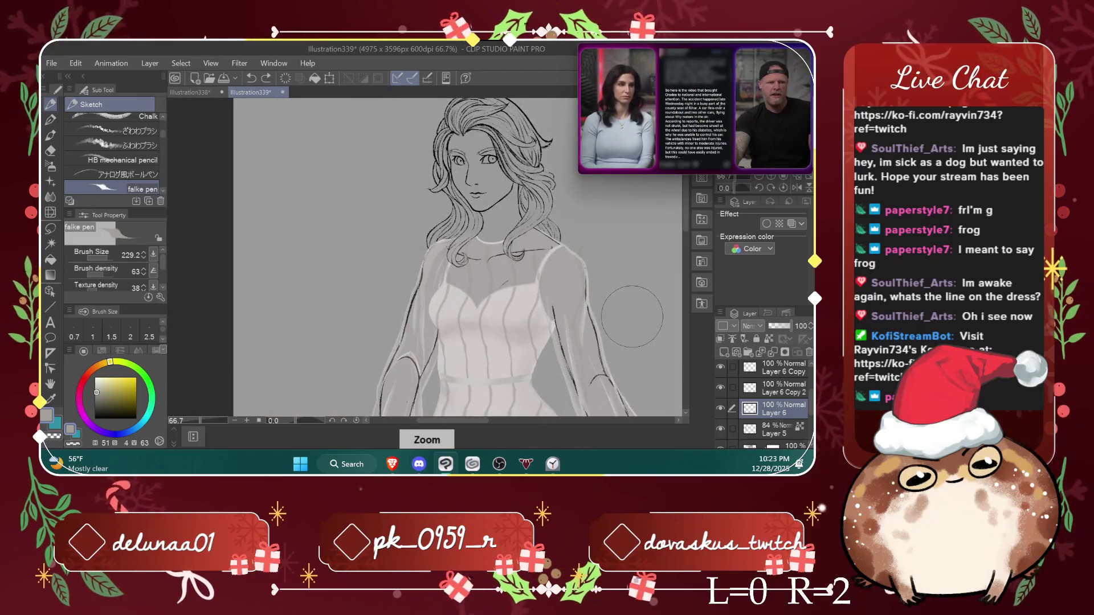
Step: Select Layer 6 Copy 2, try duplicating it, then undo the duplication
click(785, 393)
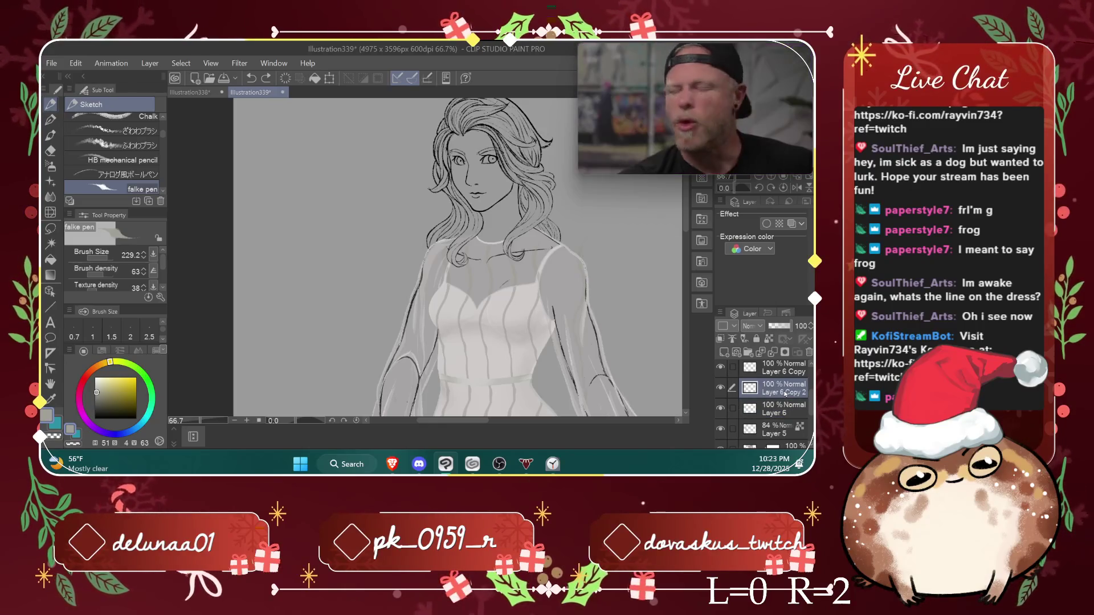
click(150, 64)
click(184, 160)
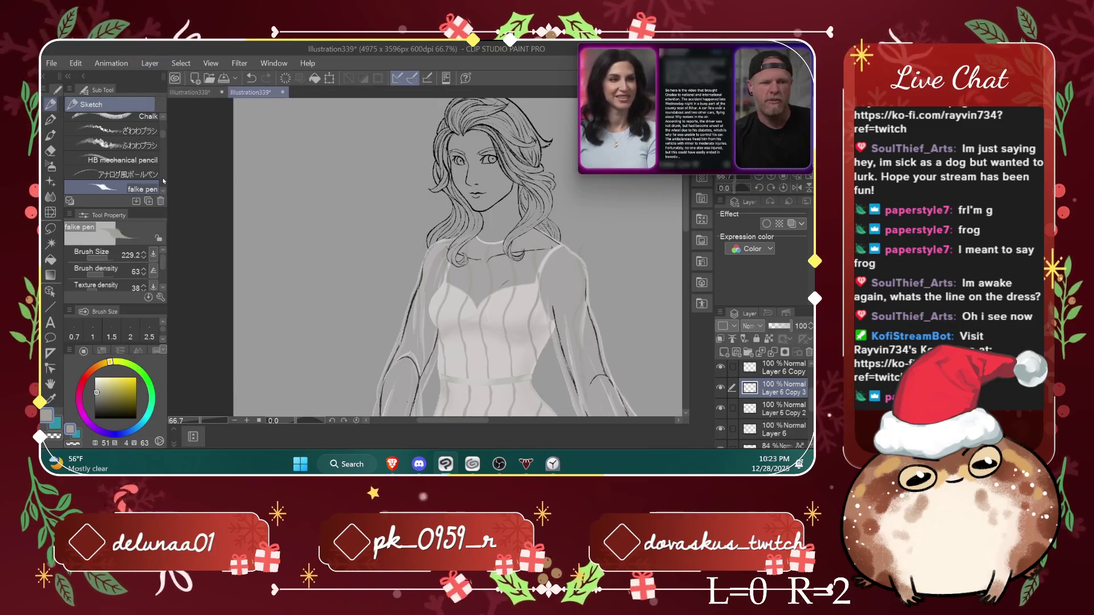
right_click(534, 304)
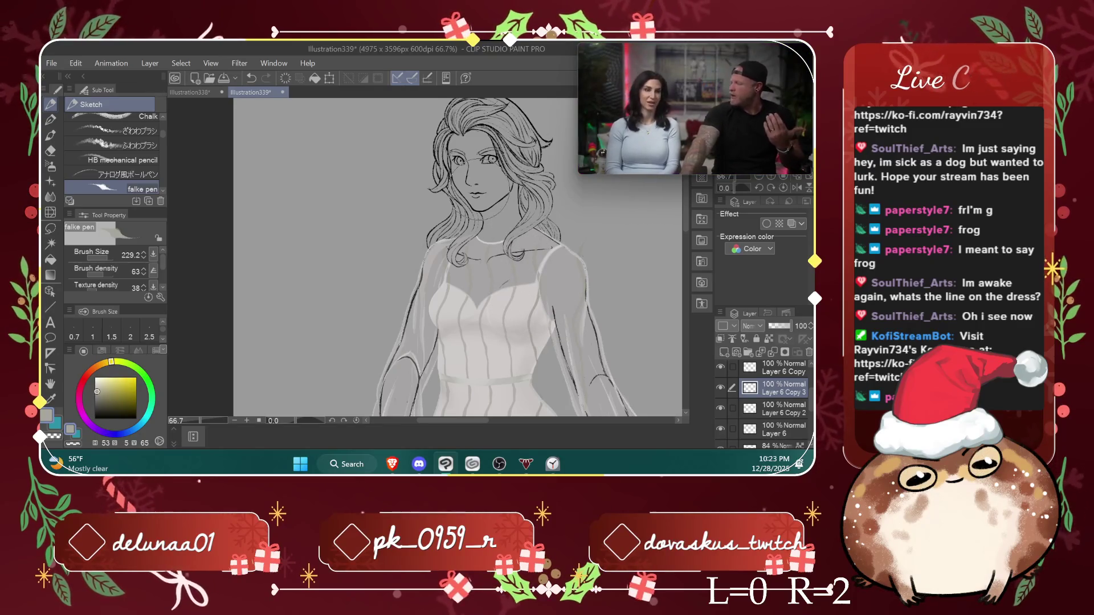
key(ctrl+z)
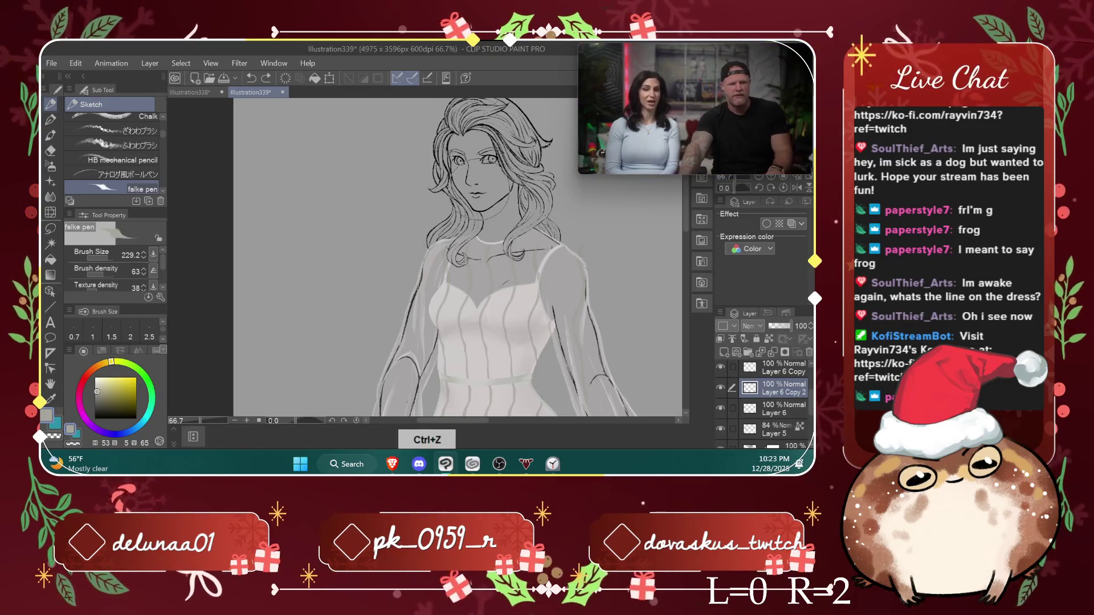
Step: Reduce the brush size, zoom in to 100%, and undo the recent strokes near the hair
click(105, 259)
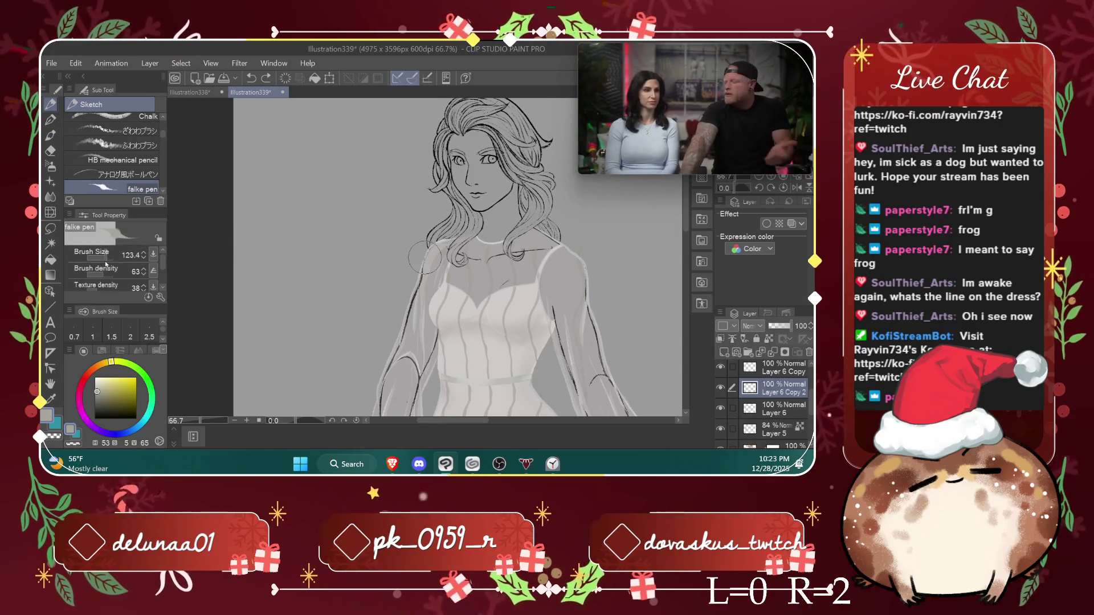
key(ctrl+equal)
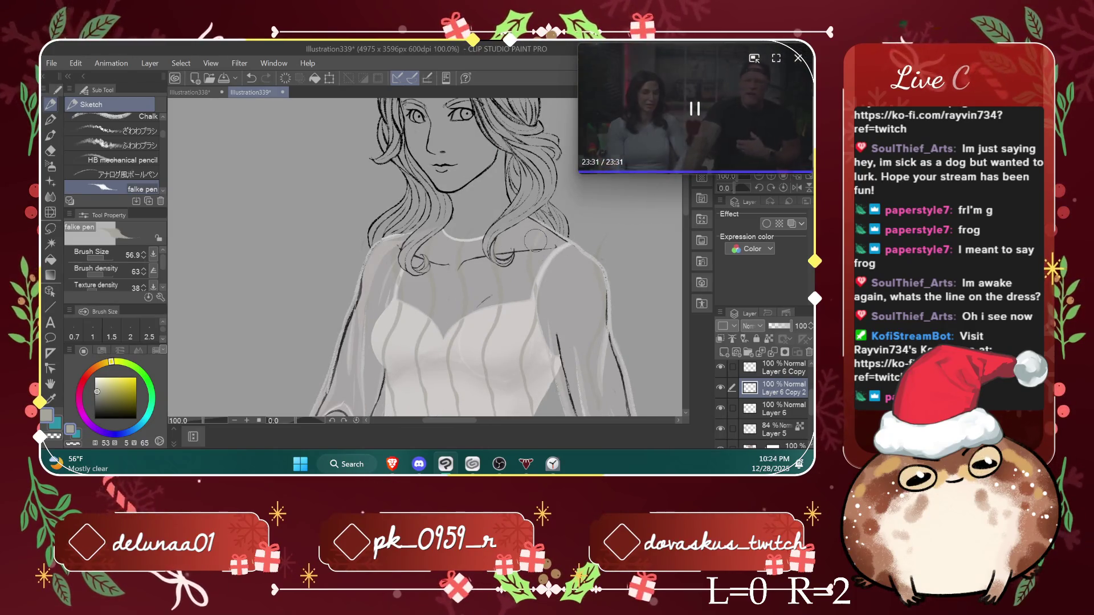
key(ctrl+z)
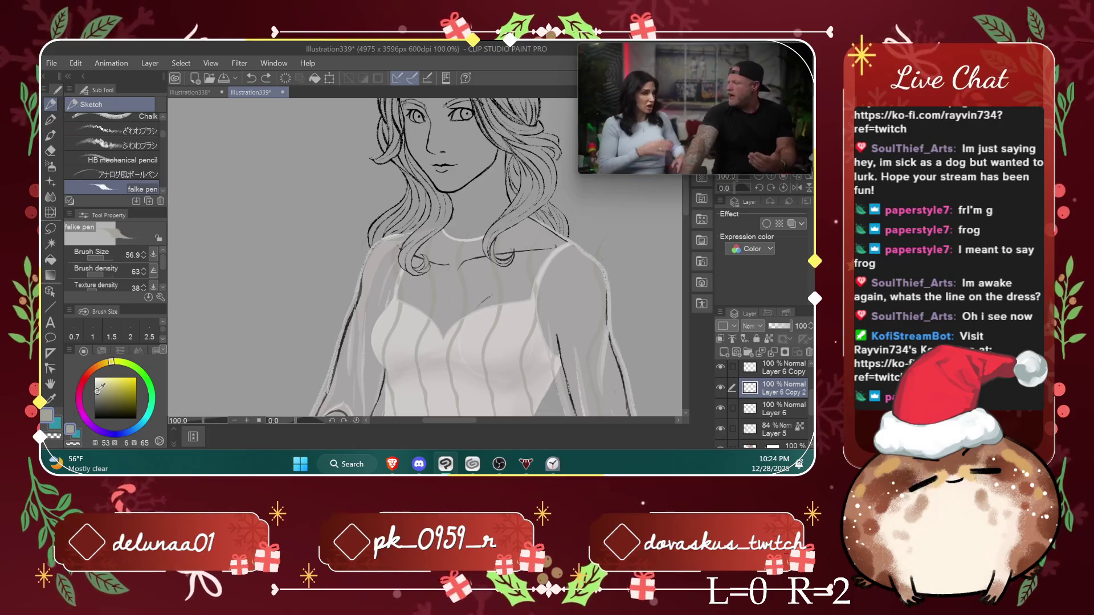
alt+click(538, 236)
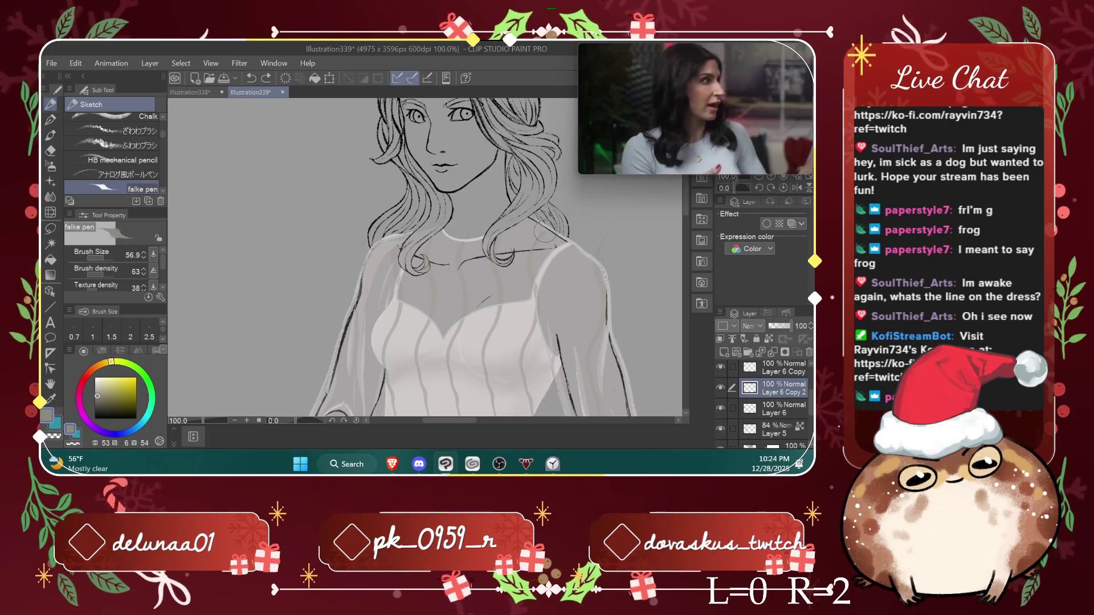
key(ctrl+z)
Step: Pick a muted grey on the colour wheel and undo back to the dress selection
click(119, 363)
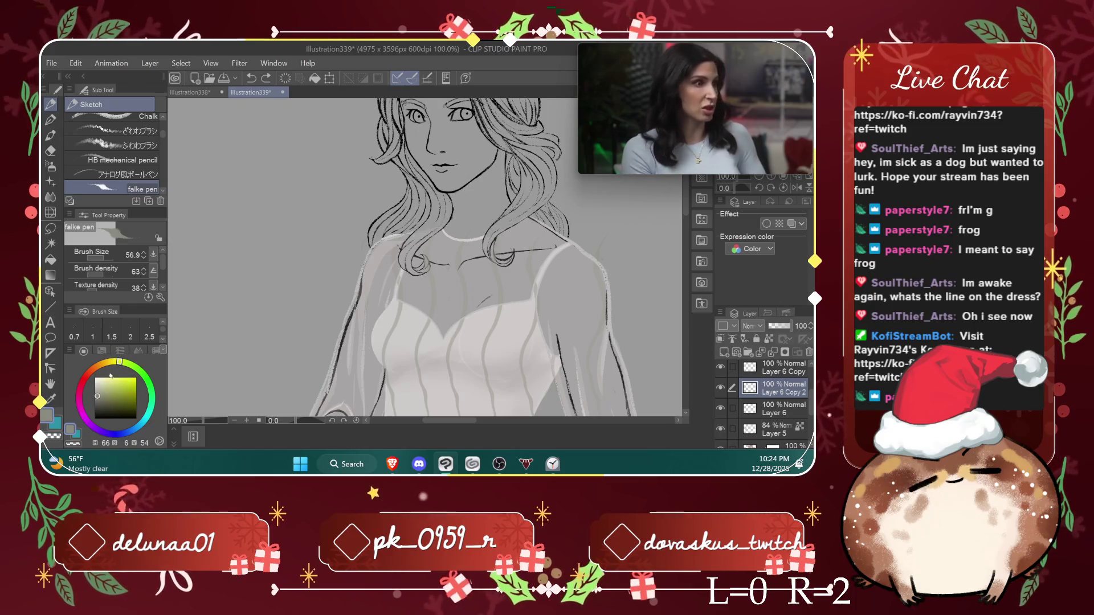
click(98, 392)
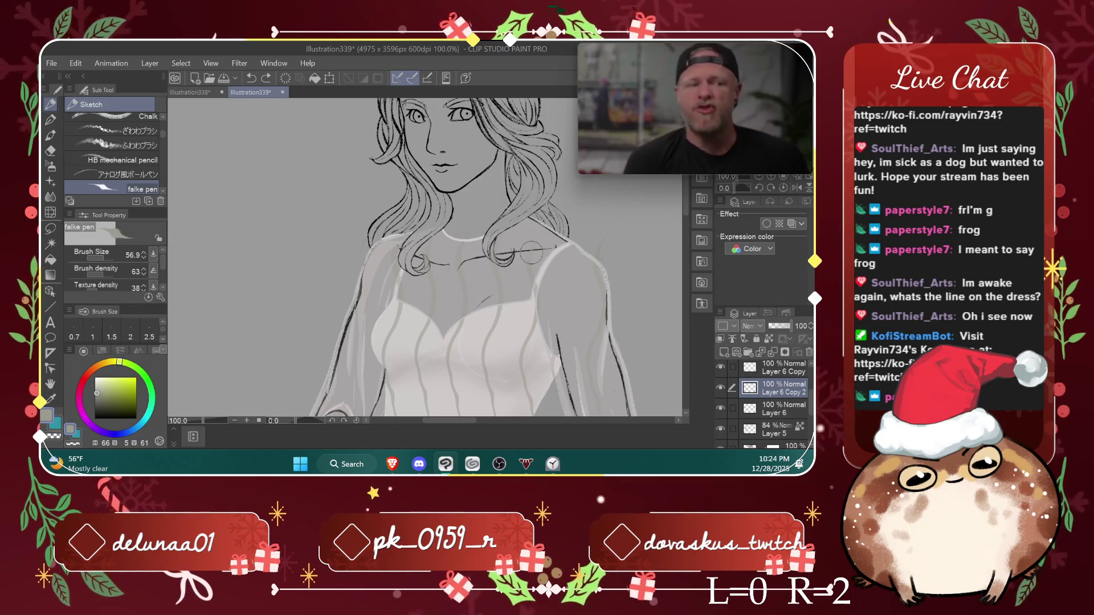
key(ctrl+z)
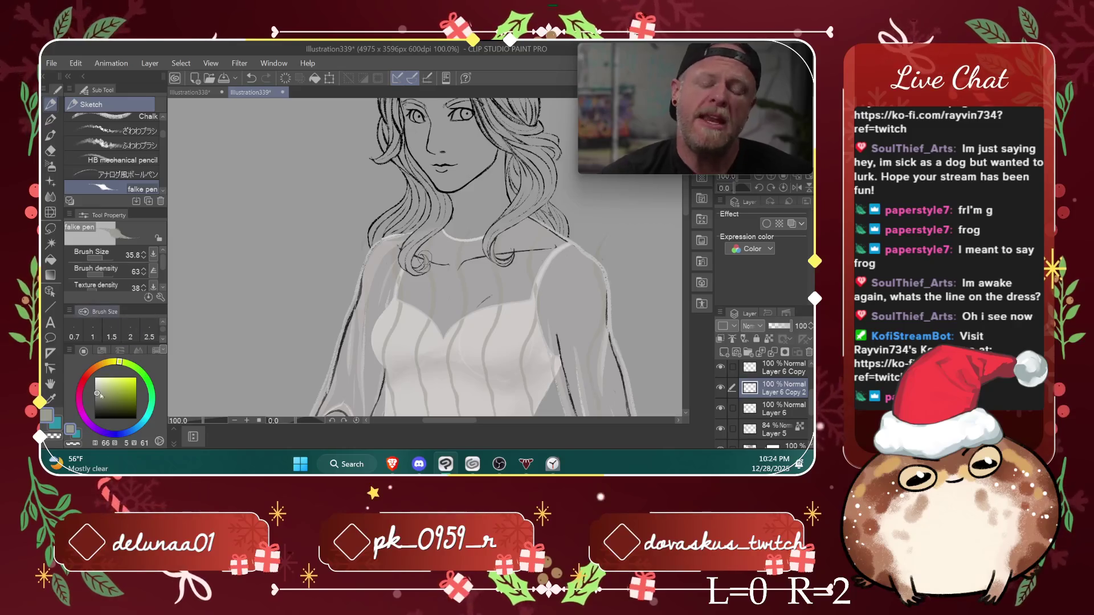
click(123, 362)
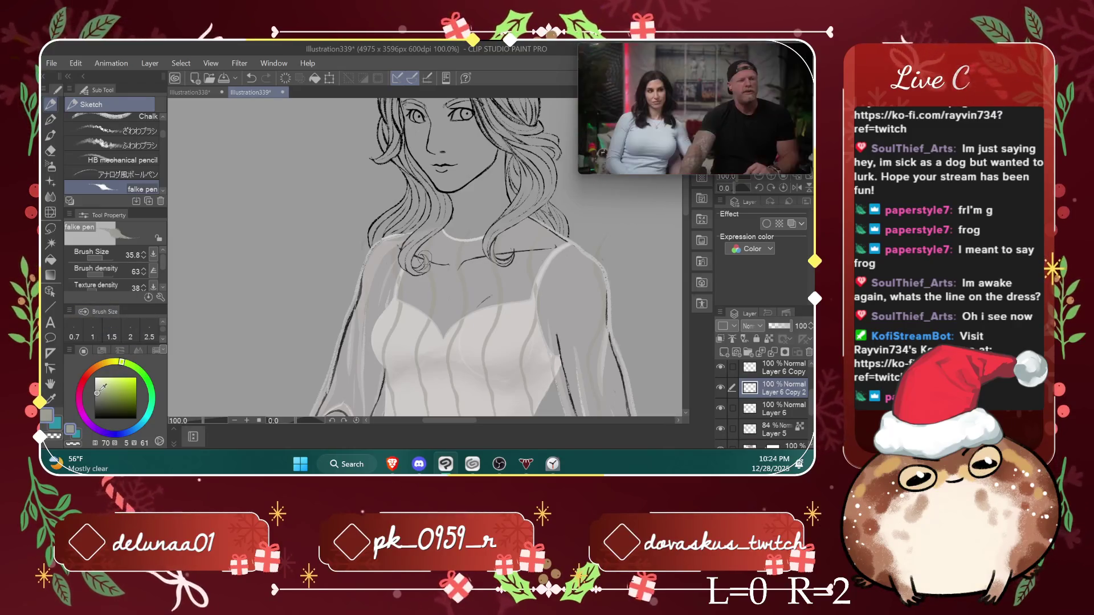
click(96, 397)
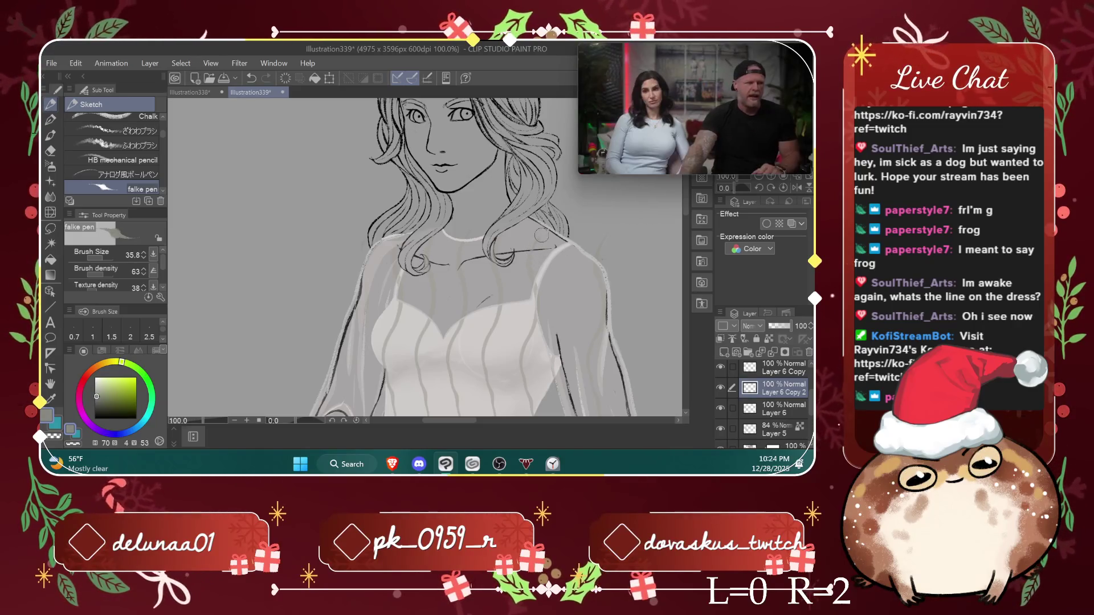
key(ctrl+z)
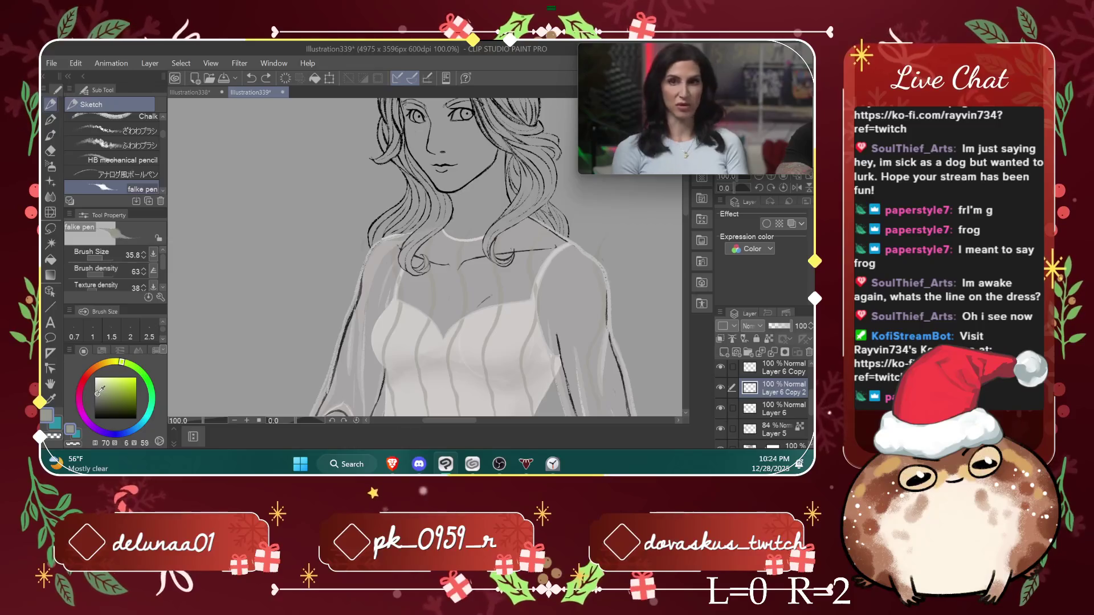
click(97, 392)
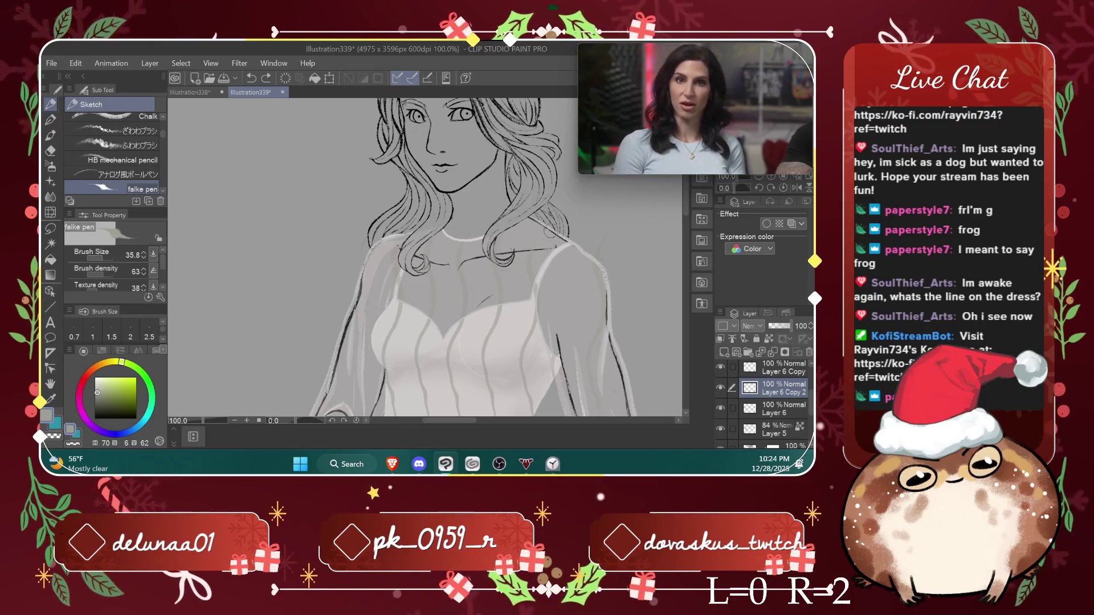
key(ctrl+z)
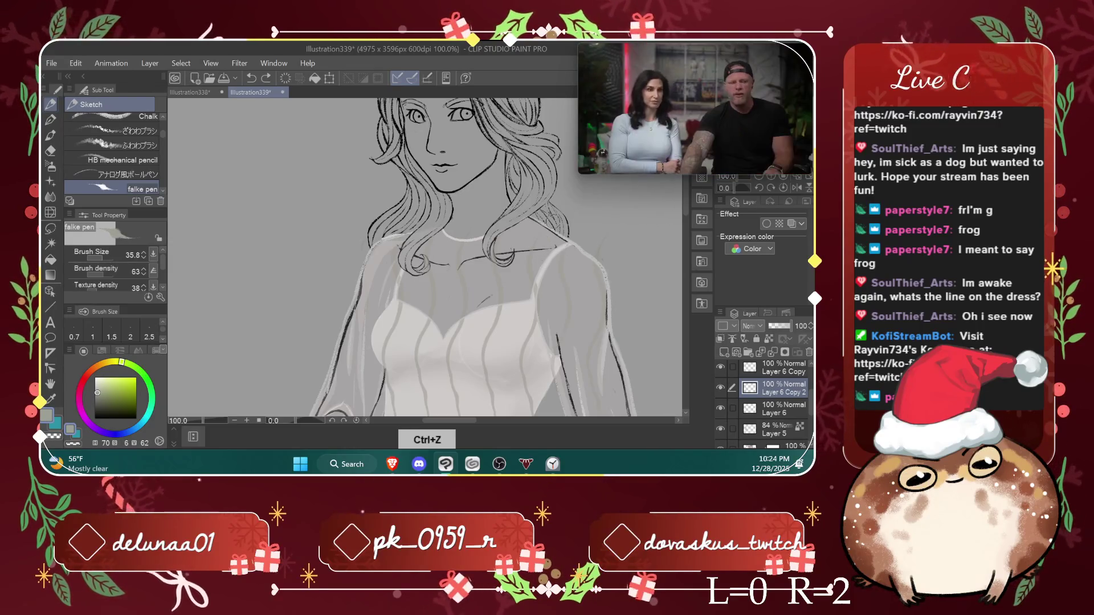
key(ctrl+z)
key(ctrl+z)
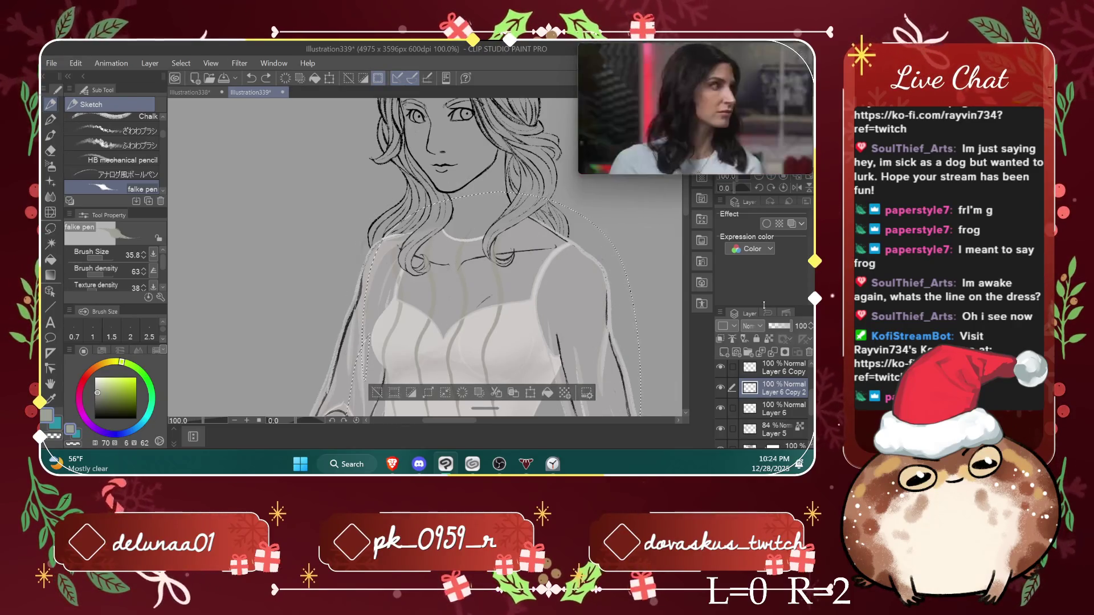
Step: Step back through undo, then restore the copied dress layers and selection
right_click(502, 308)
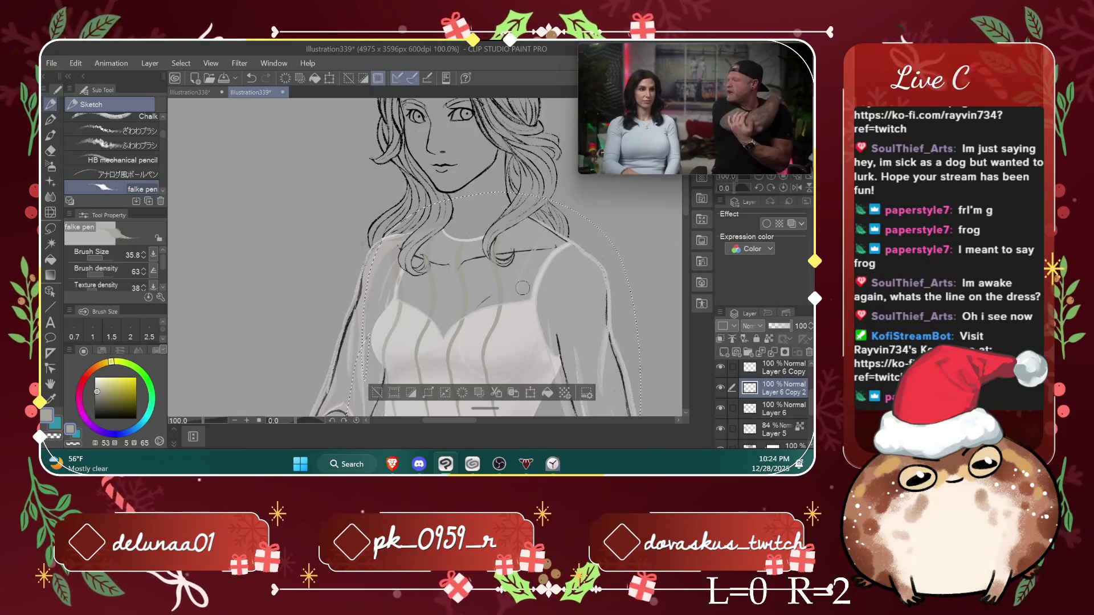
key(ctrl+z)
key(ctrl+z)
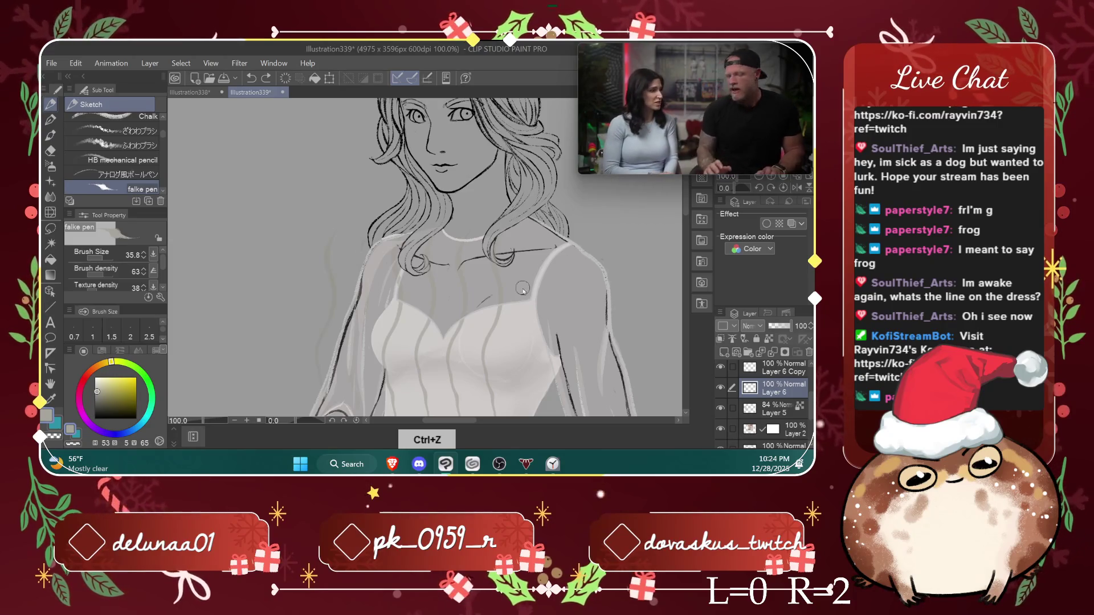
key(ctrl+z)
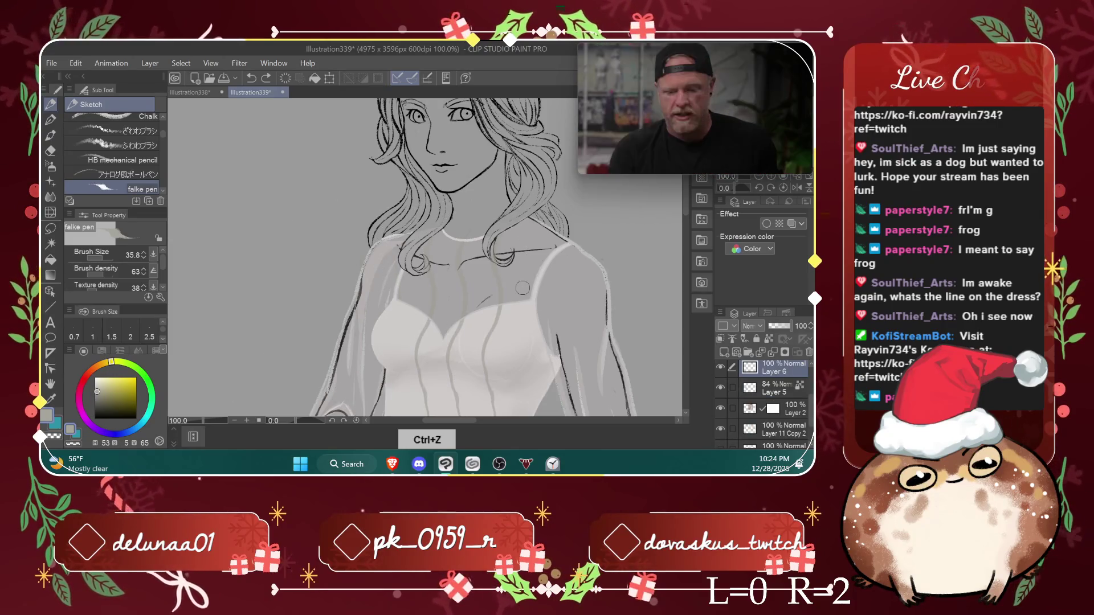
key(ctrl+z)
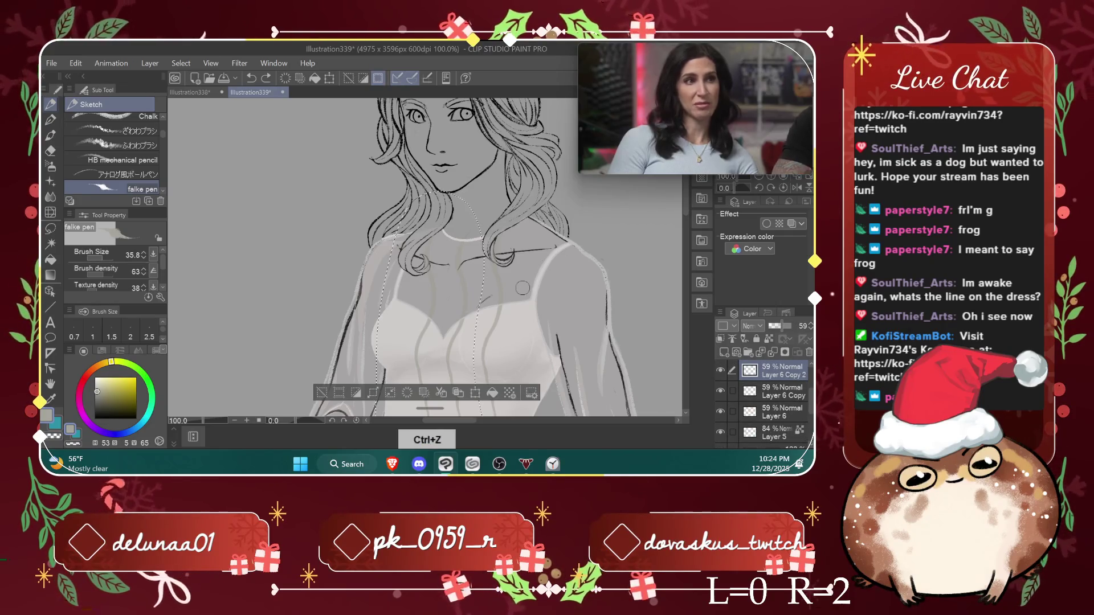
Step: Raise Layer 6 Copy 2 to 100% opacity and sample colours from the dress
drag(781, 328, 793, 327)
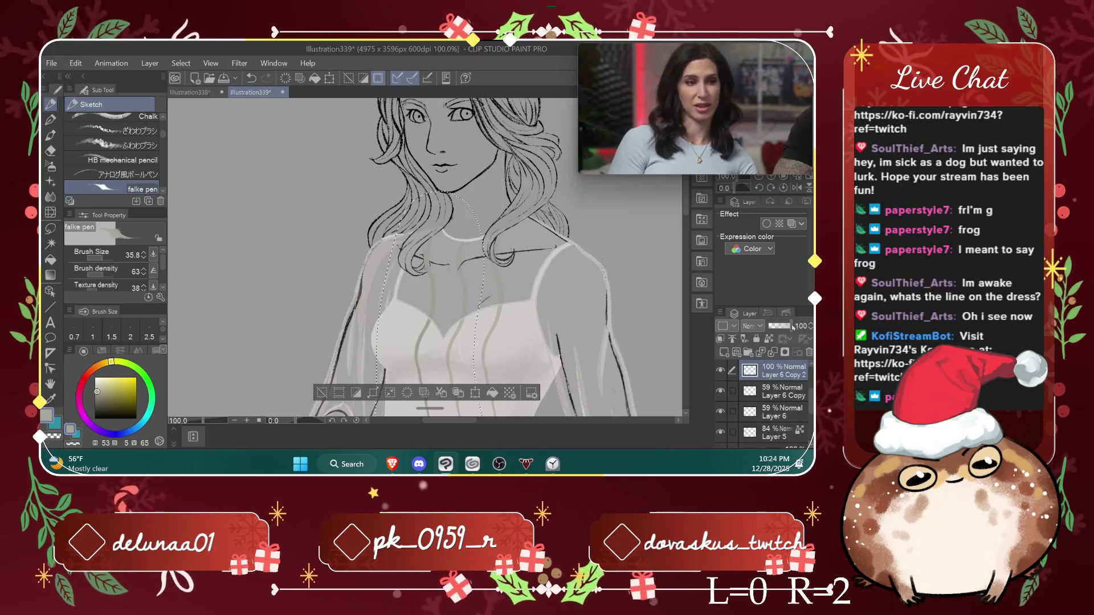
right_click(438, 292)
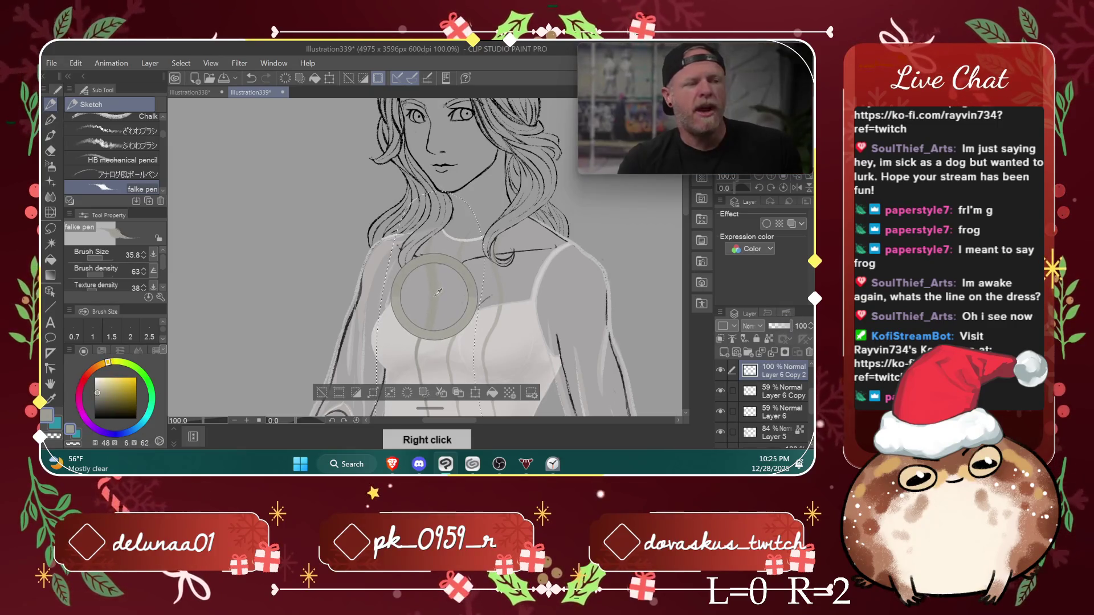
right_click(439, 339)
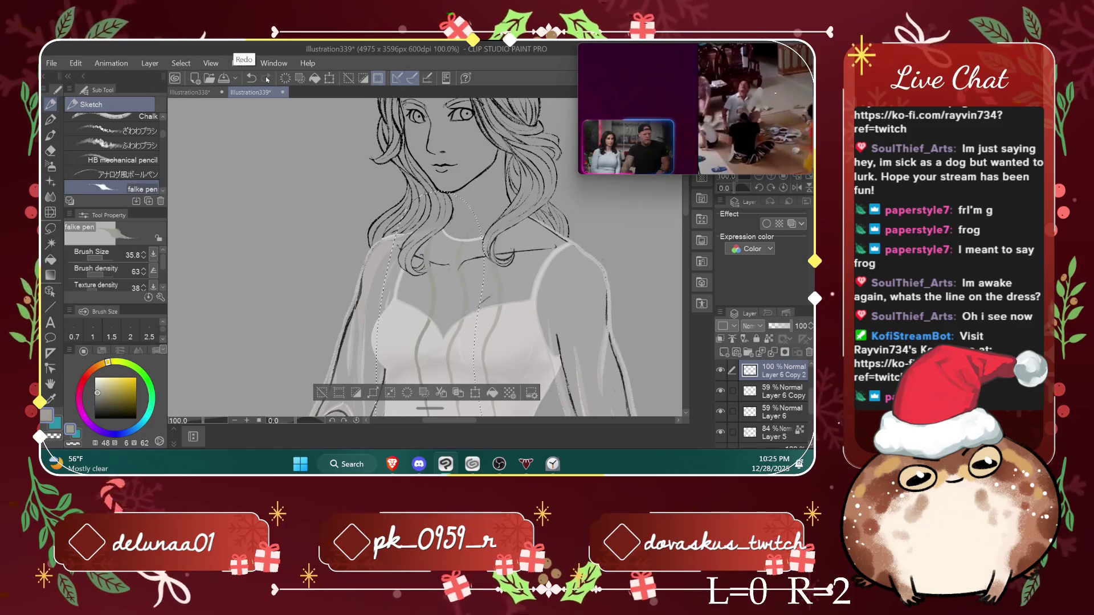
key(ctrl+minus)
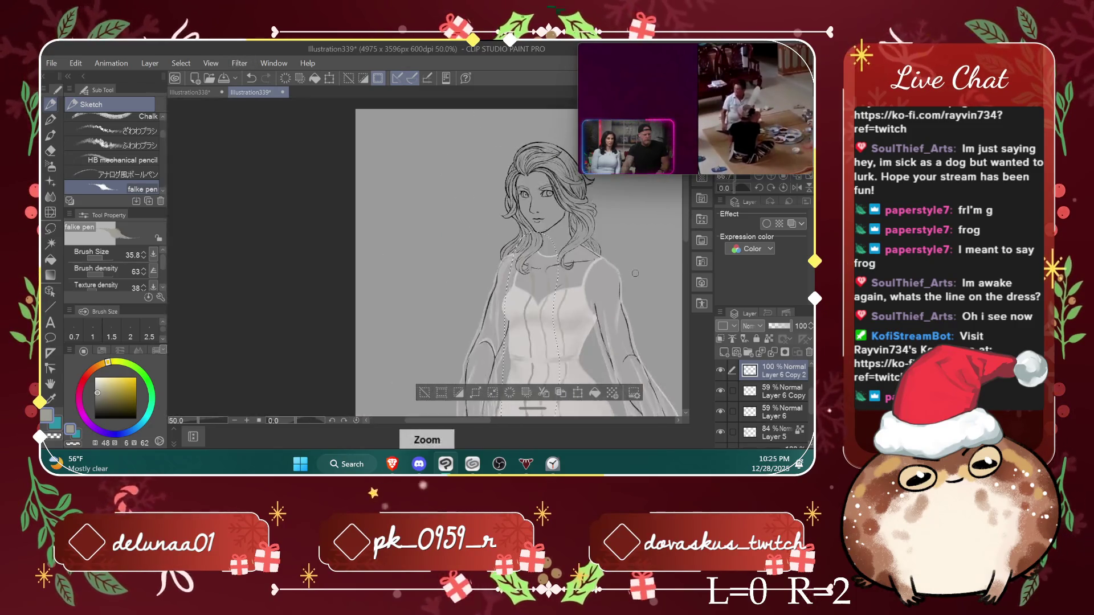
Step: Bring the dress reference into view and undo the opacity change so Layer 6 Copy 2 returns to 59%
drag(461, 419, 514, 415)
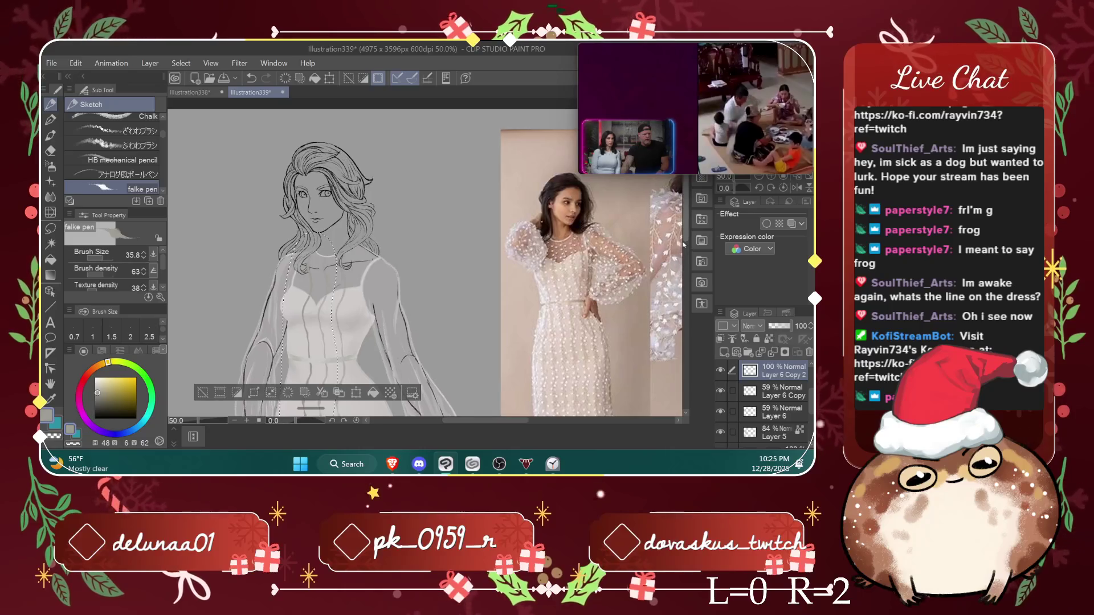
mouse_move(686, 216)
mouse_down()
mouse_move(682, 294)
mouse_move(691, 268)
mouse_up()
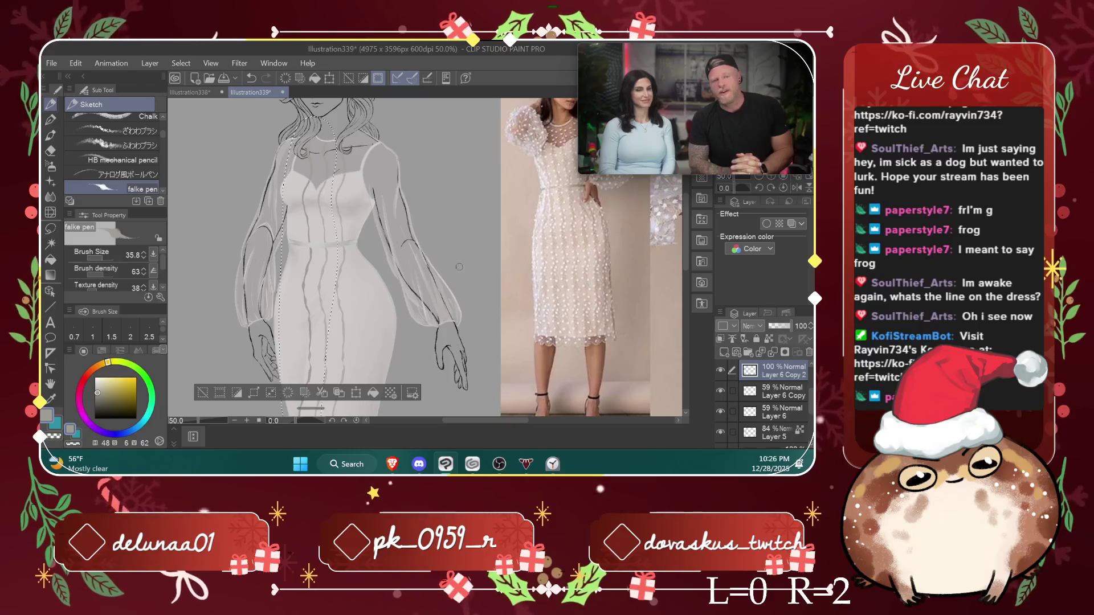
key(ctrl+z)
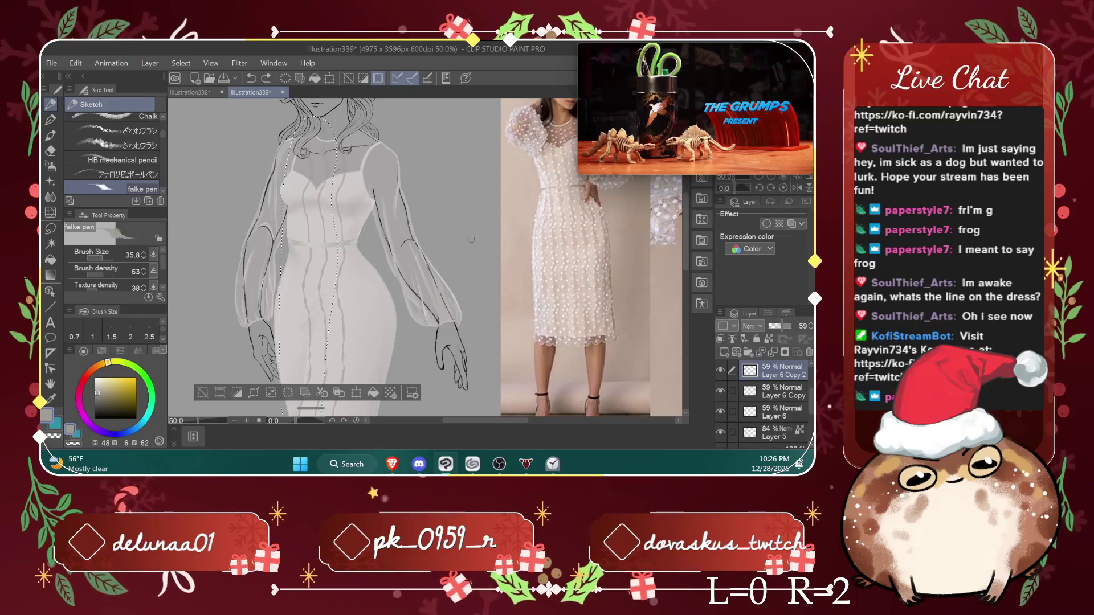
Step: Zoom to 33.3% to see the whole figure, then start transforming the dress lines with Ctrl+T
drag(686, 235, 685, 259)
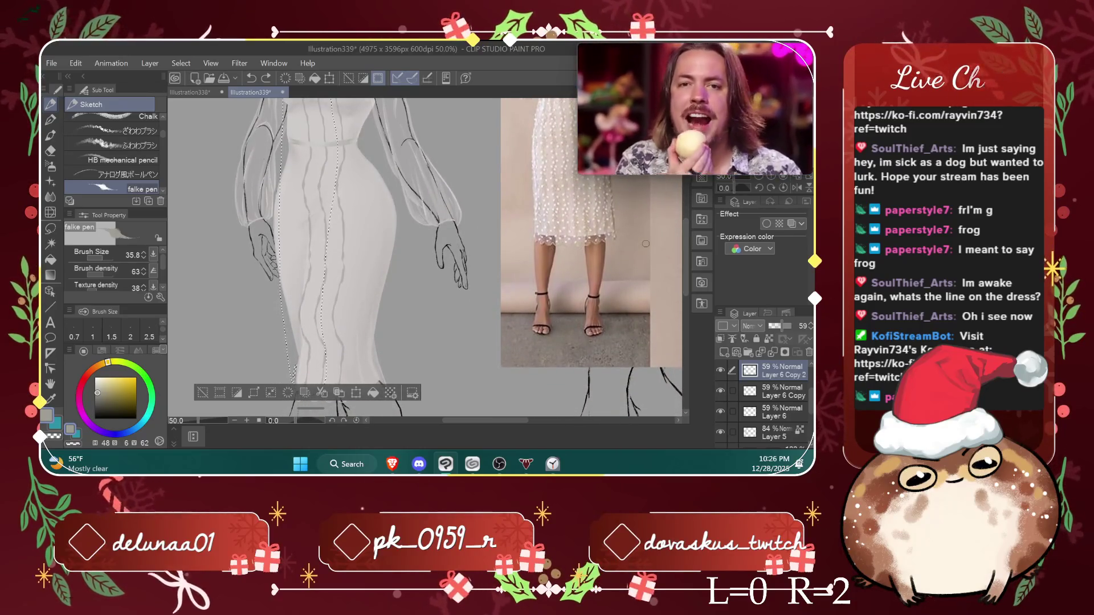
scroll(646, 244, down, 1)
drag(687, 262, 690, 235)
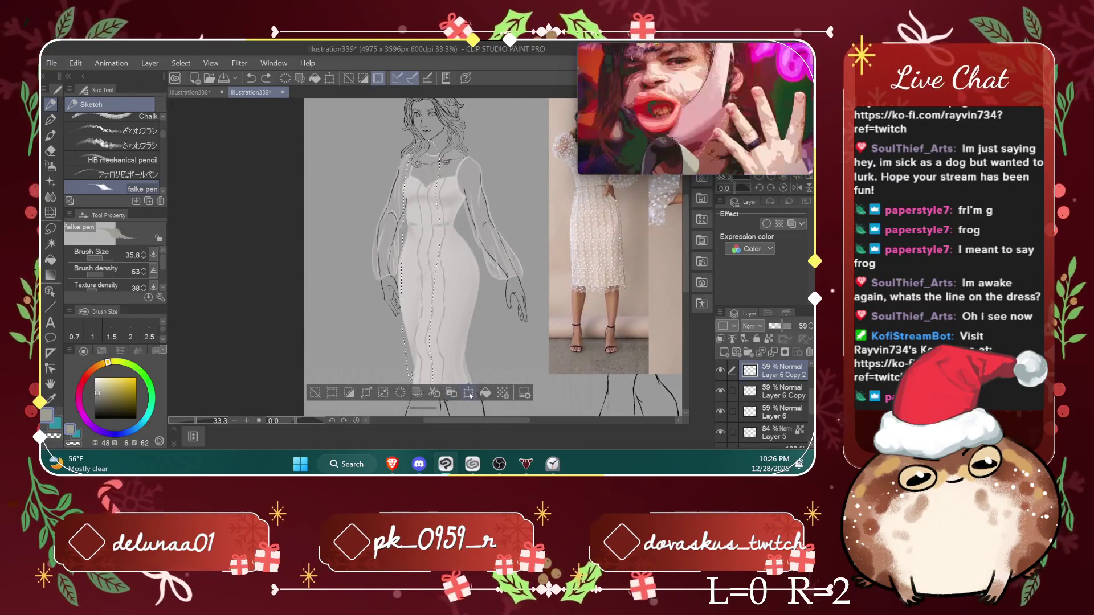
key(ctrl+t)
Step: Rotate the dress lines slightly clockwise, apply it, and merge Layer 6 Copy 2 down
drag(515, 346, 519, 352)
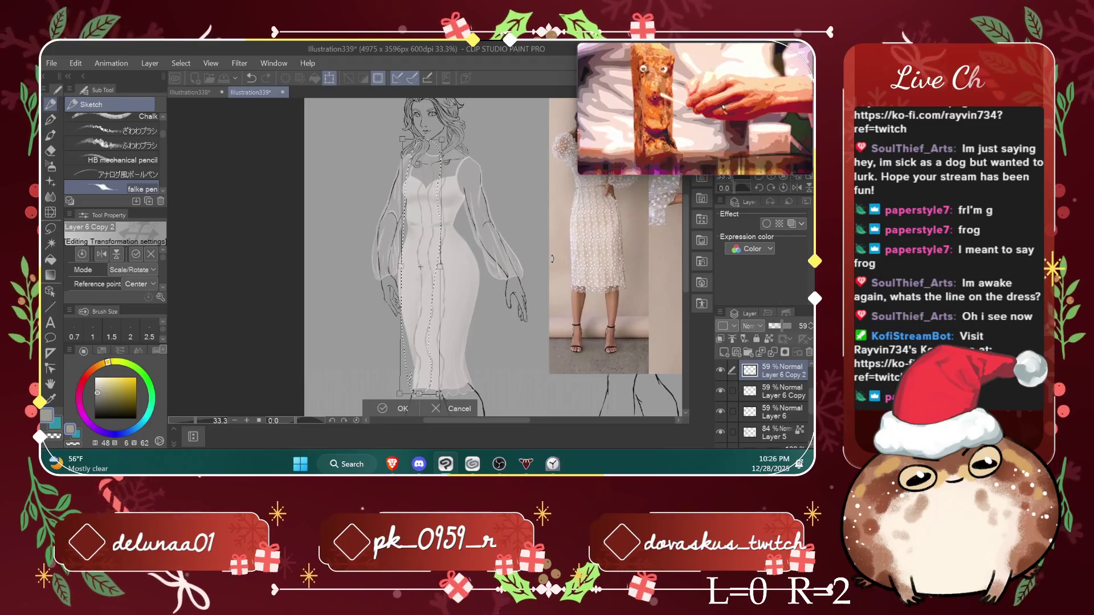
key(Return)
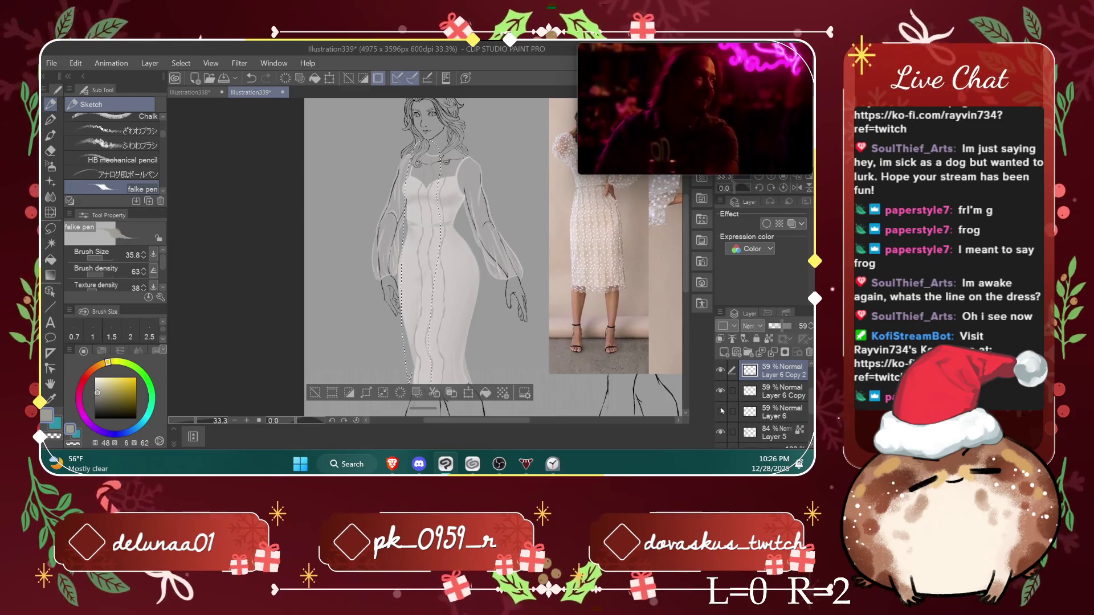
click(773, 353)
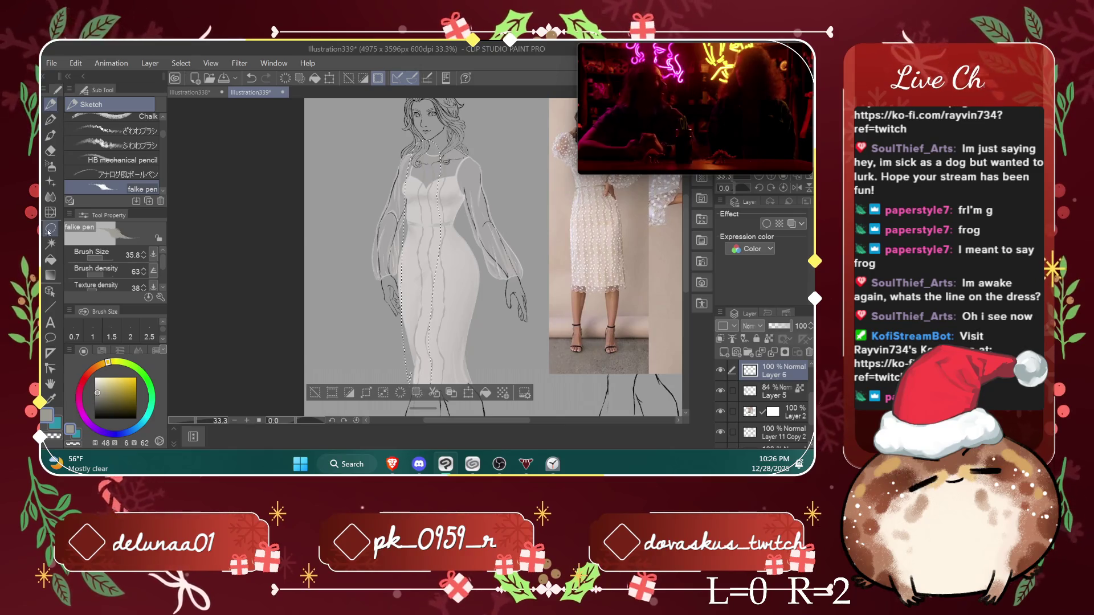
Step: Lasso the dress lines, enlarge them, and move them slightly up and left over the dress
key(m)
key(ctrl+d)
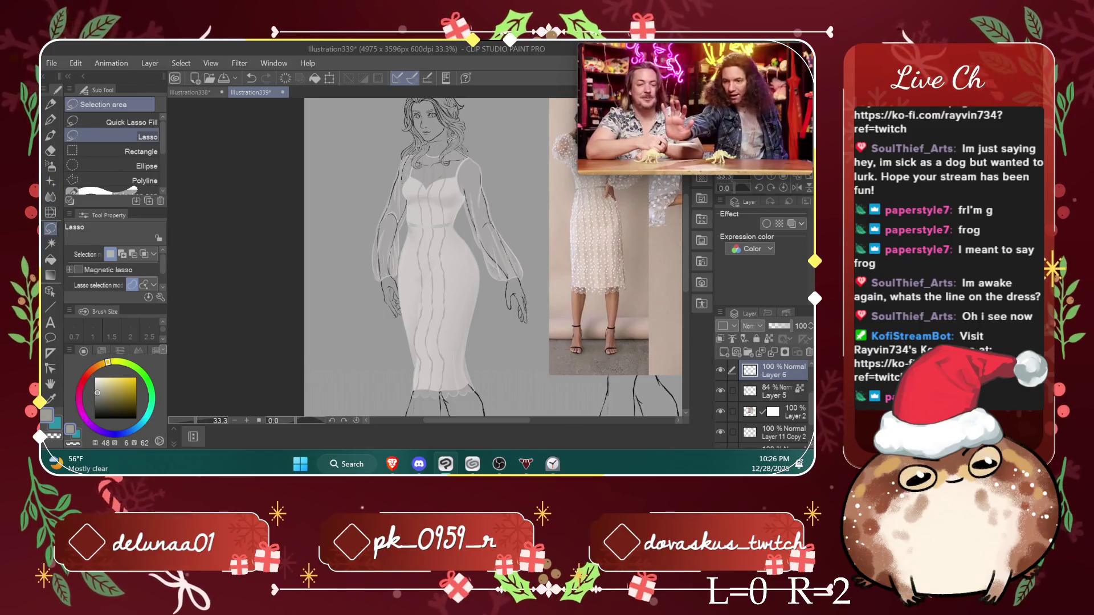
drag(478, 269, 391, 324)
drag(404, 193, 410, 185)
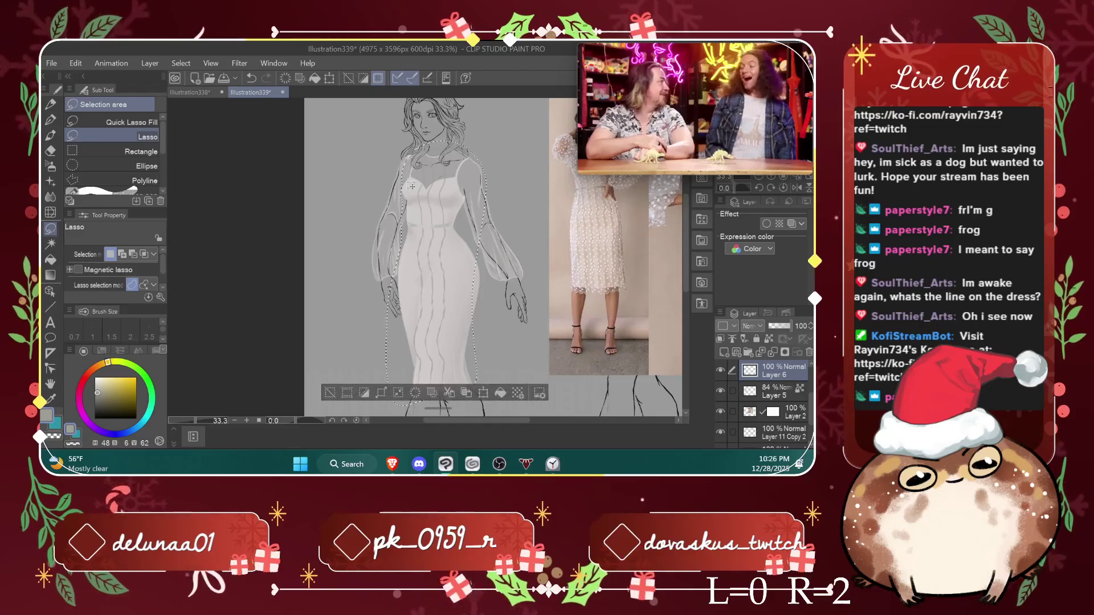
click(485, 392)
drag(485, 140, 493, 119)
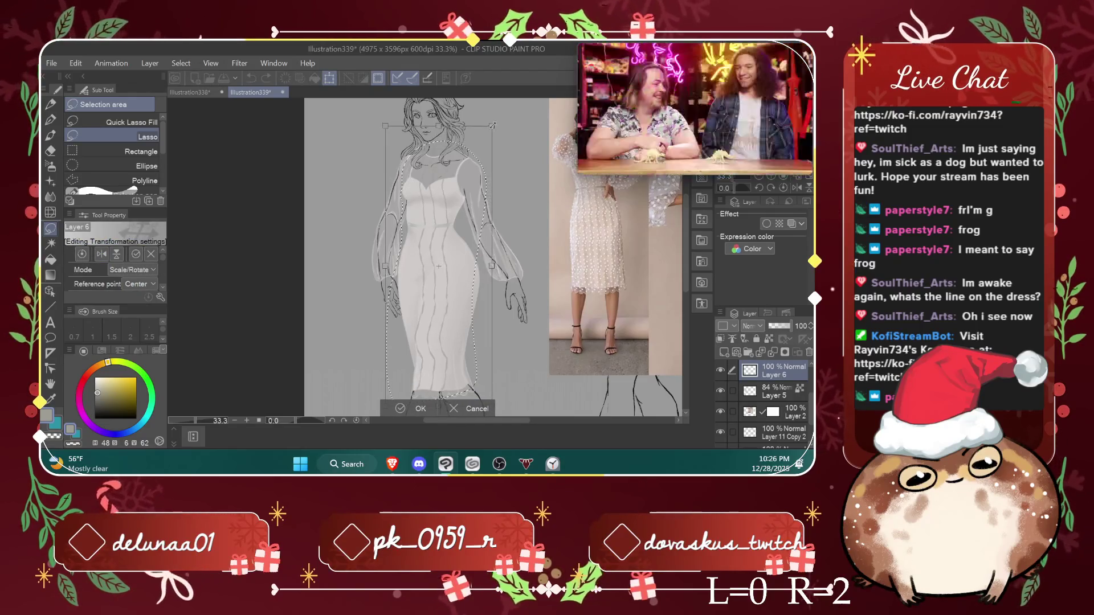
mouse_move(463, 302)
mouse_down()
mouse_move(519, 335)
mouse_move(473, 341)
mouse_up()
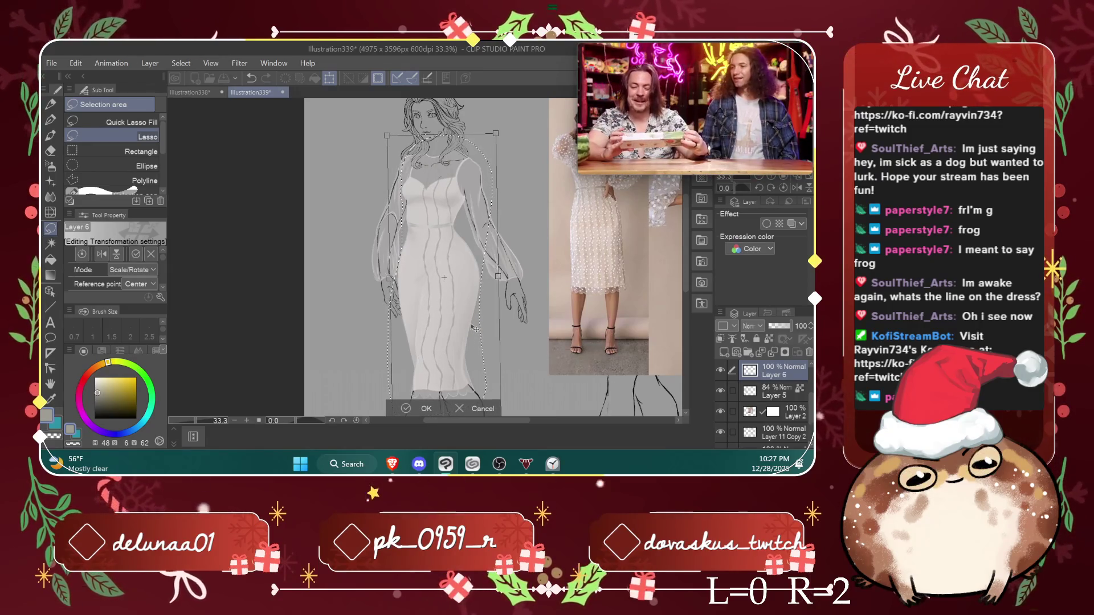
drag(473, 329, 470, 329)
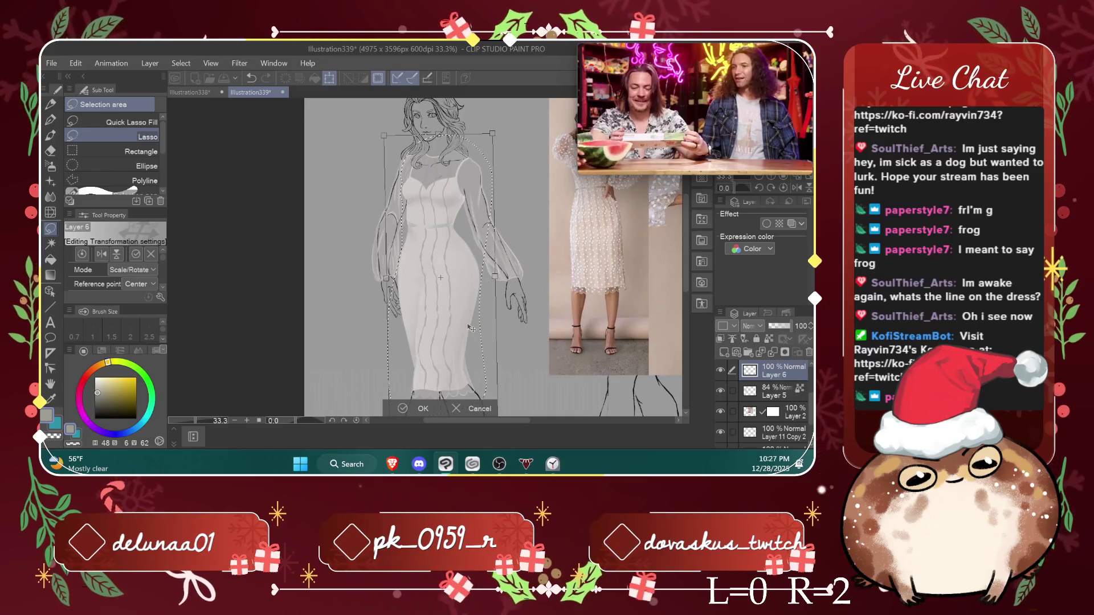
click(422, 409)
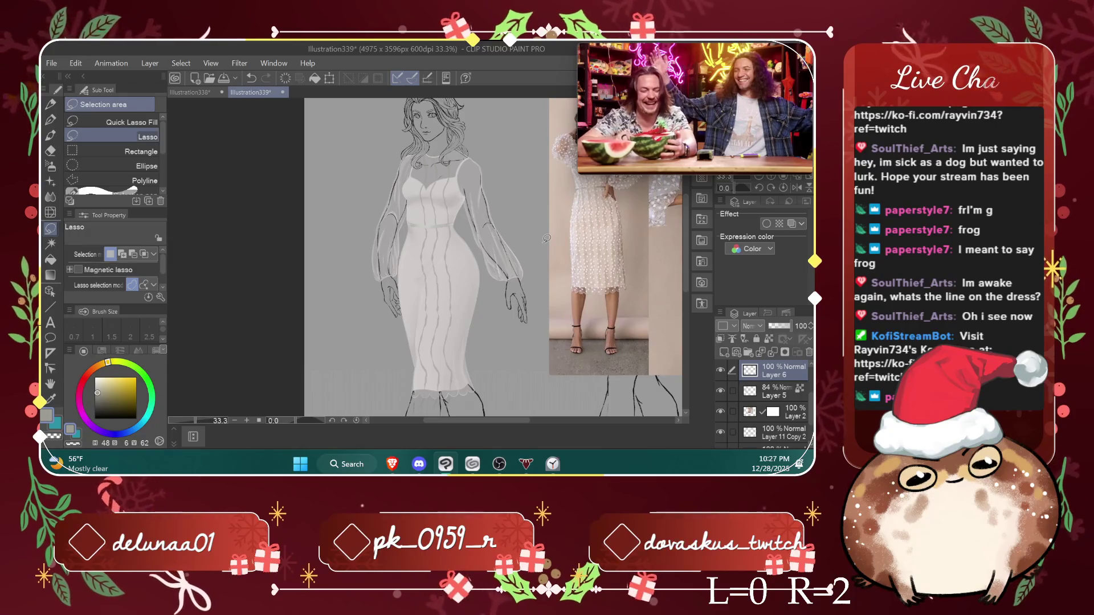
click(150, 63)
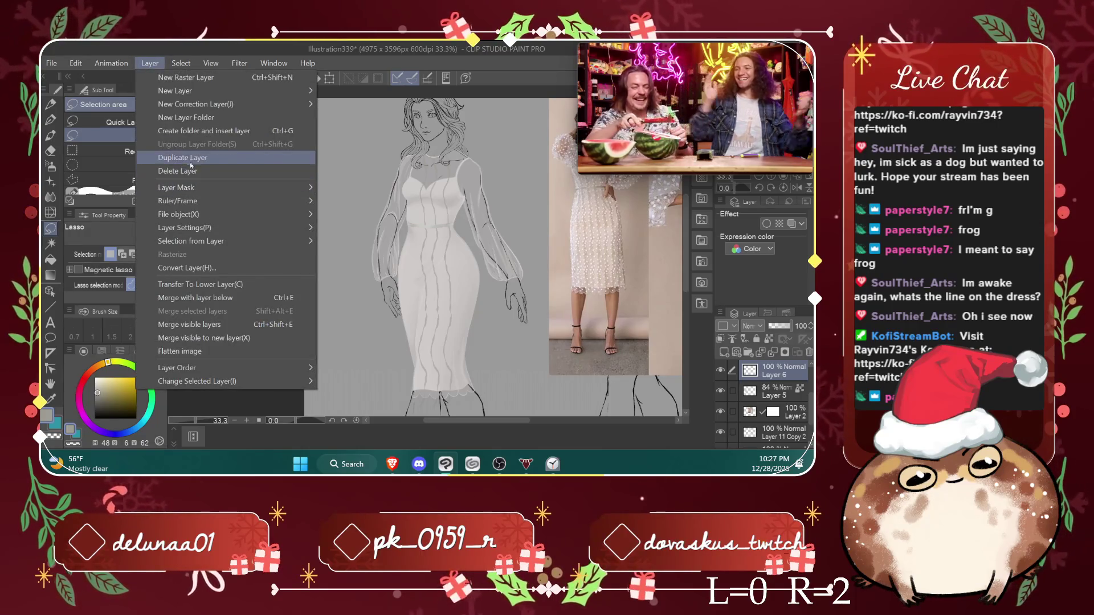
Step: Duplicate Layer 6, shift the copied dress lines left for an offset set, and deselect
click(194, 156)
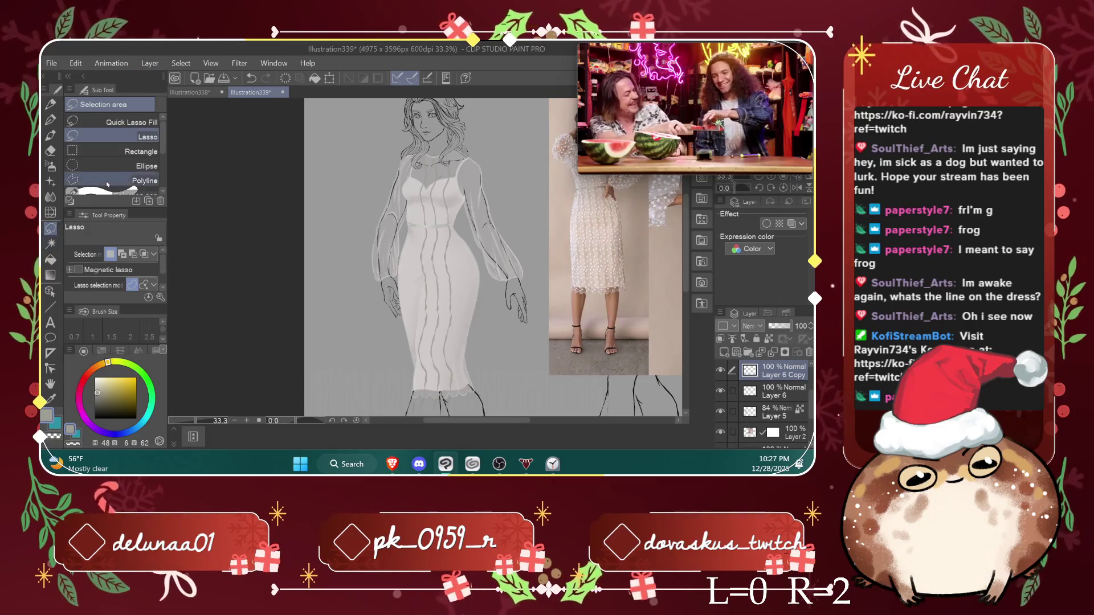
drag(361, 242, 363, 173)
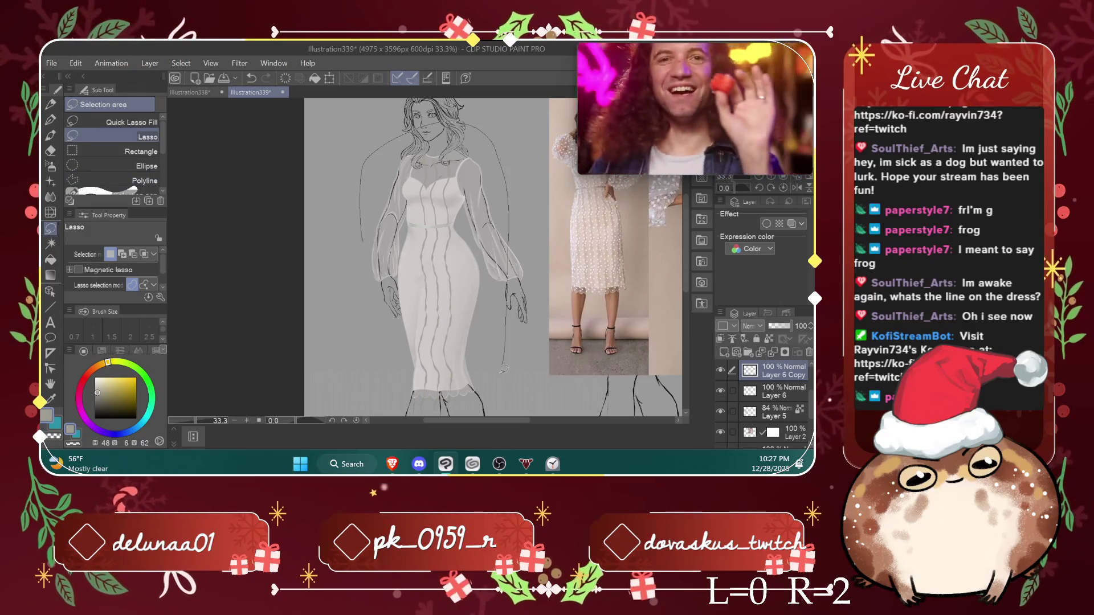
drag(444, 413, 365, 259)
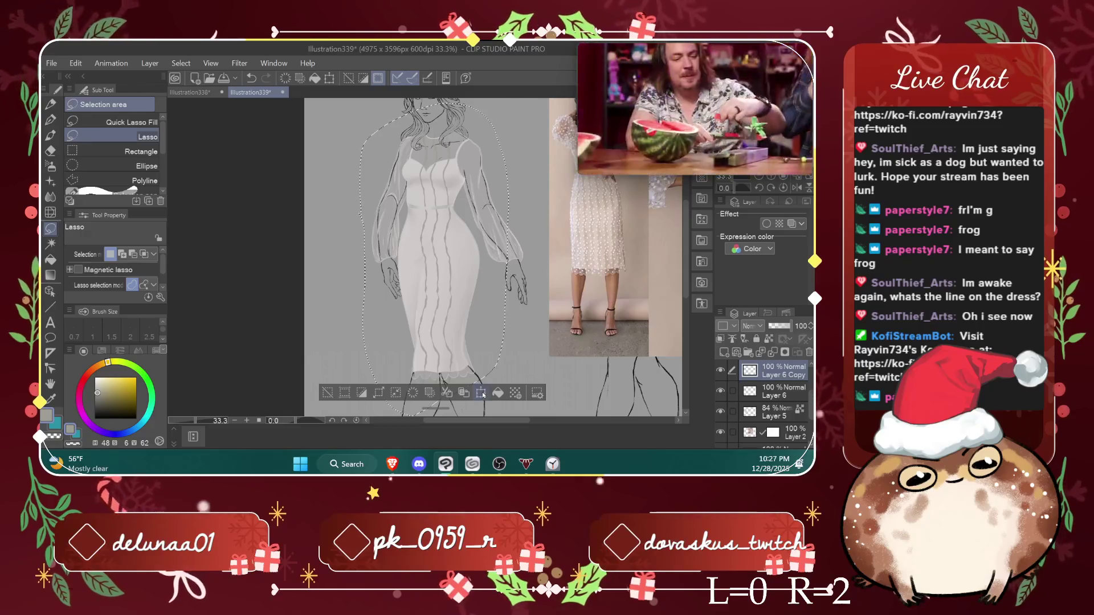
key(ctrl+t)
drag(488, 350, 450, 345)
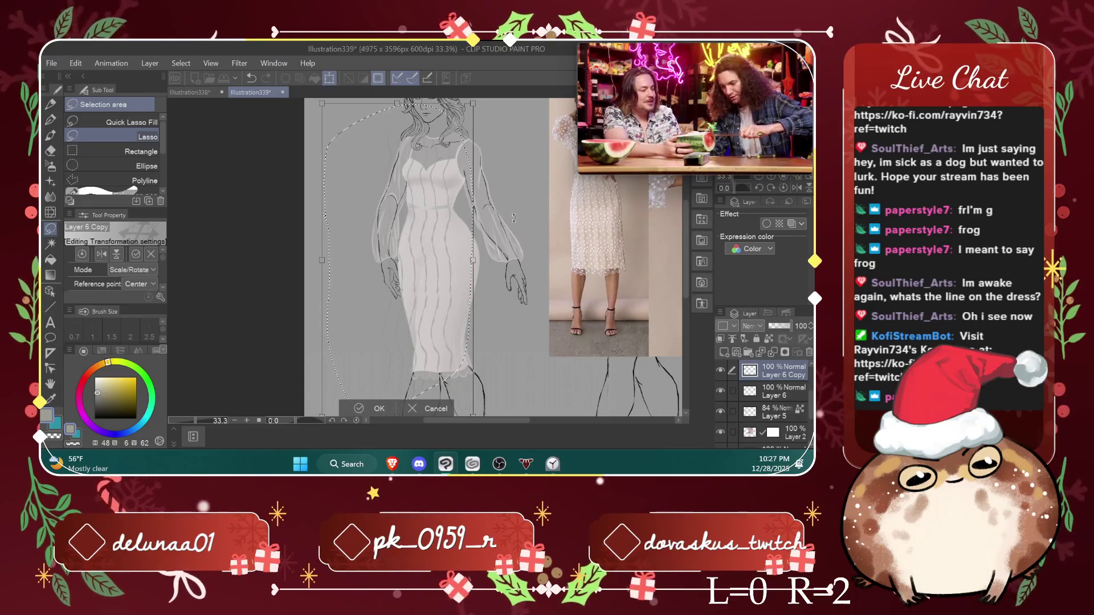
key(Return)
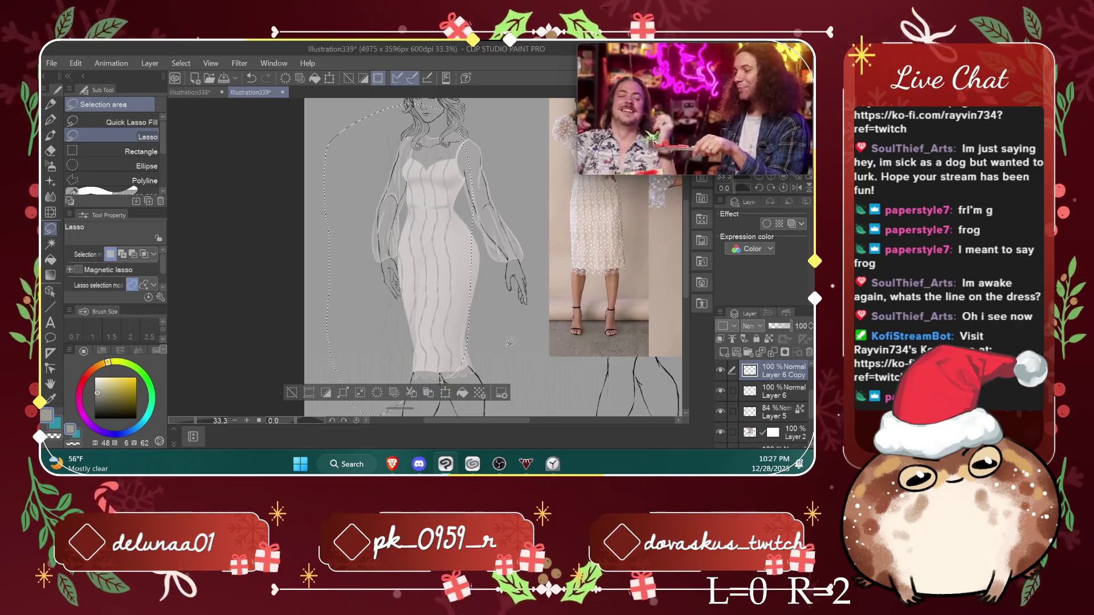
key(ctrl+d)
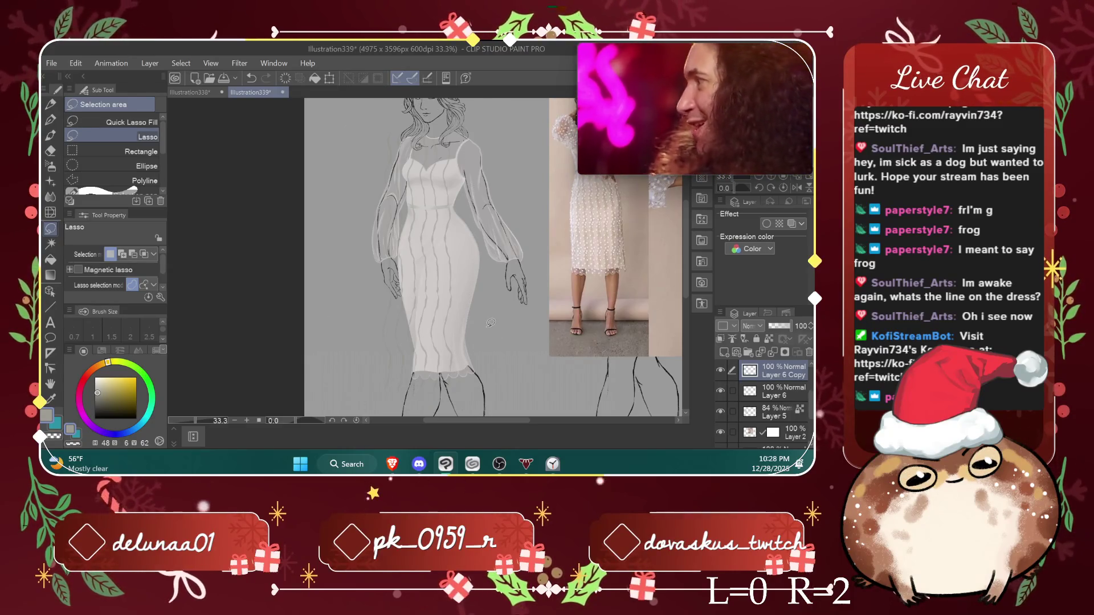
click(152, 58)
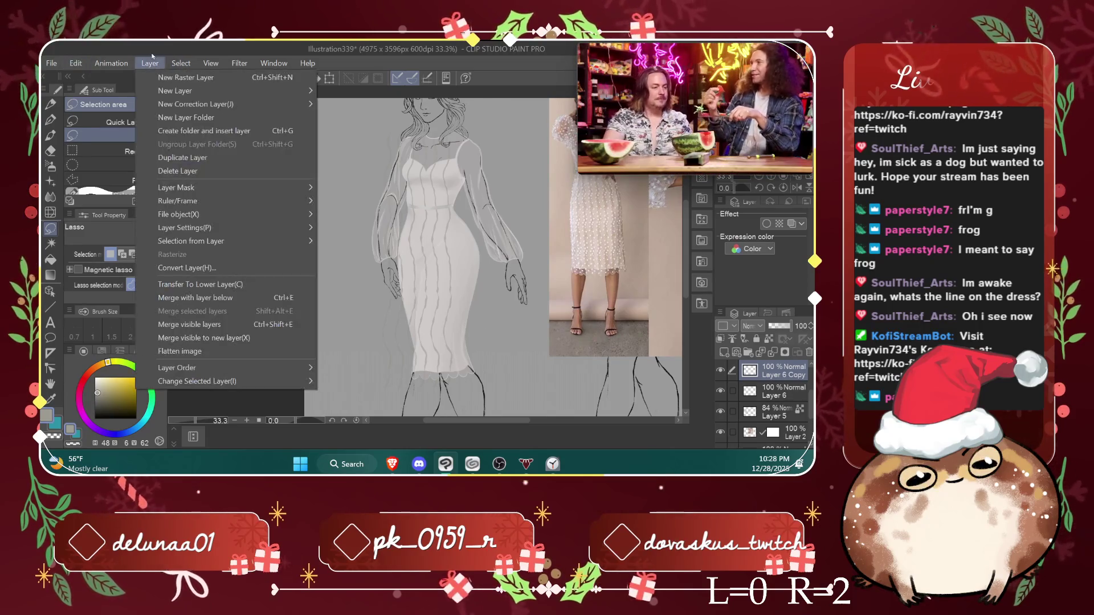
Step: Duplicate into Layer 6 Copy 2, reposition its lines and rotate them slightly counter-clockwise
click(197, 160)
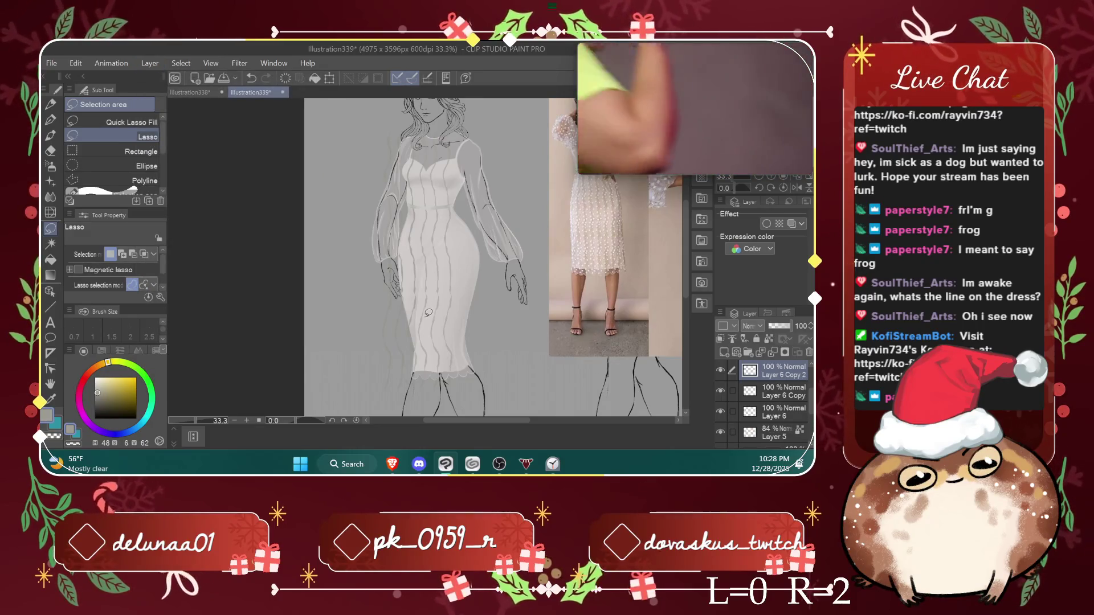
drag(336, 228, 334, 222)
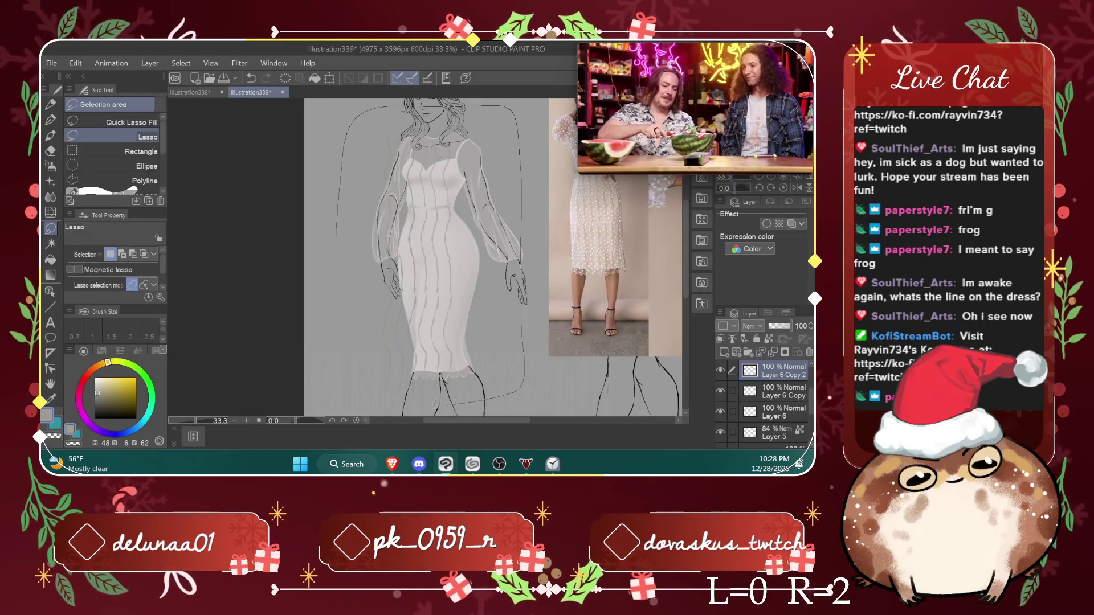
key(ctrl+t)
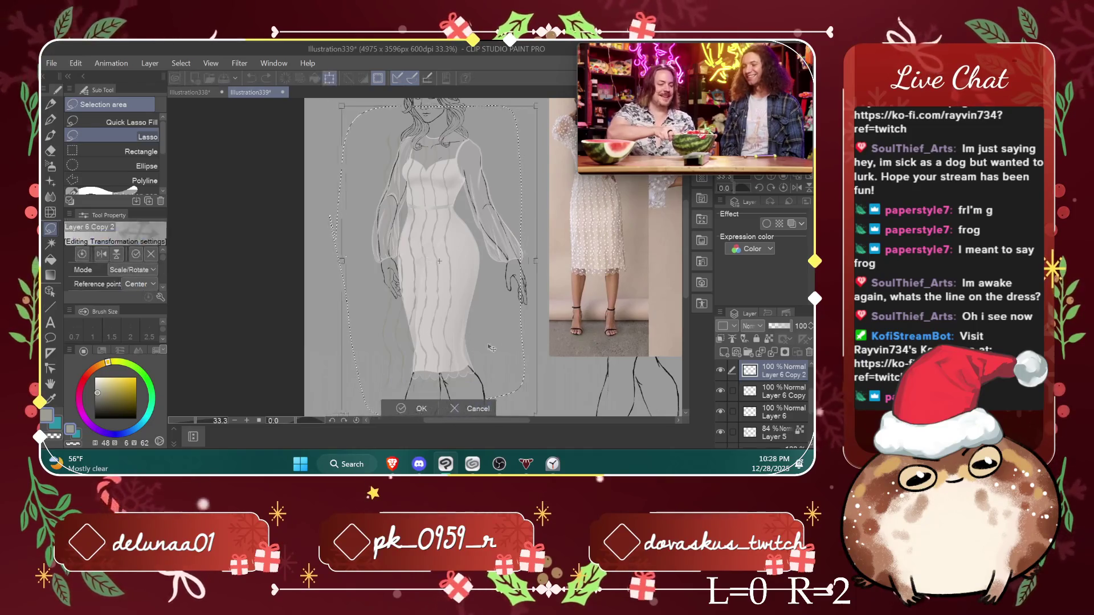
drag(550, 346, 548, 347)
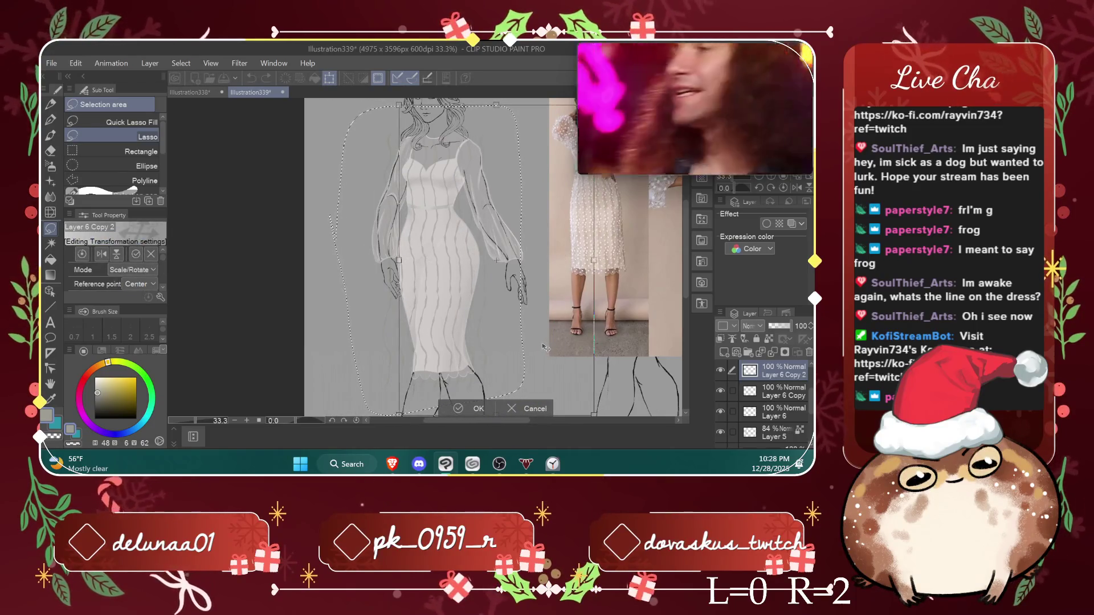
drag(548, 347, 566, 365)
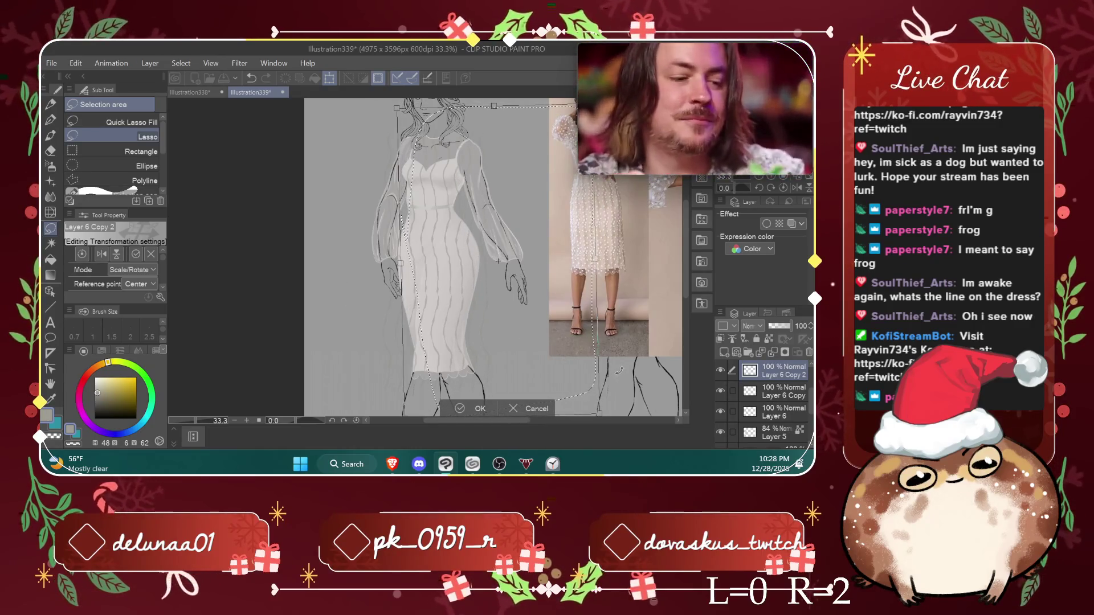
drag(624, 393, 620, 369)
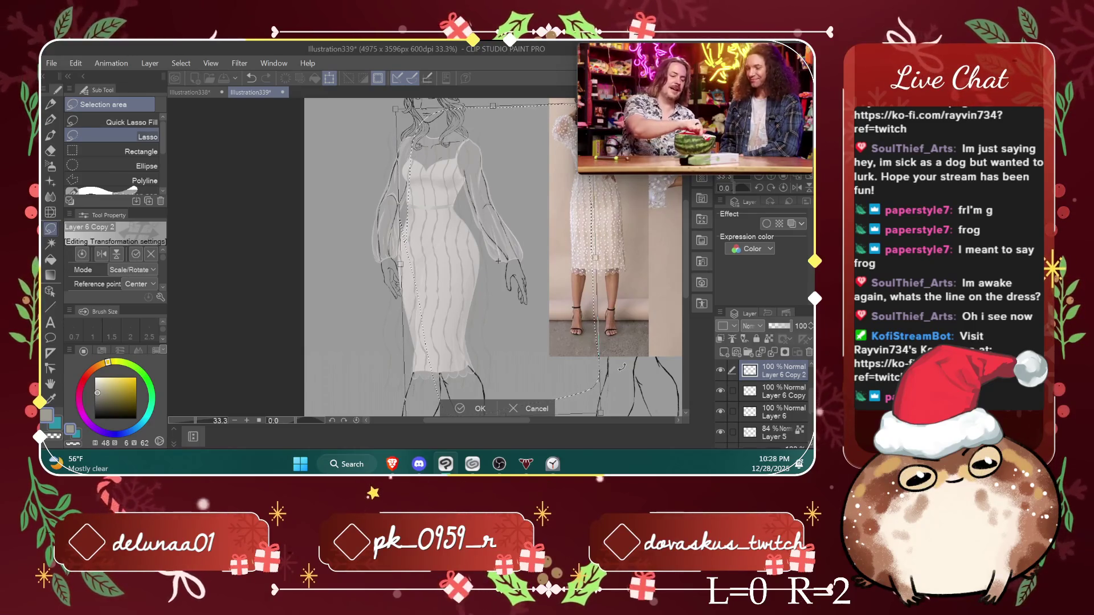
click(476, 408)
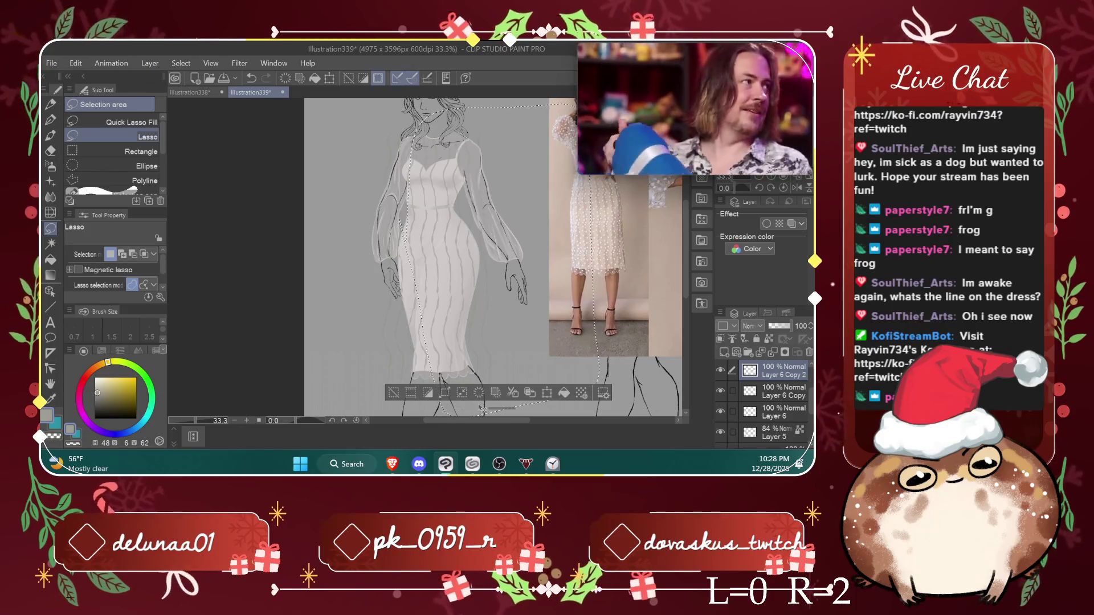
Step: Pull the pattern's right corners inward, then move and tilt it to follow the dress shape
key(ctrl+t)
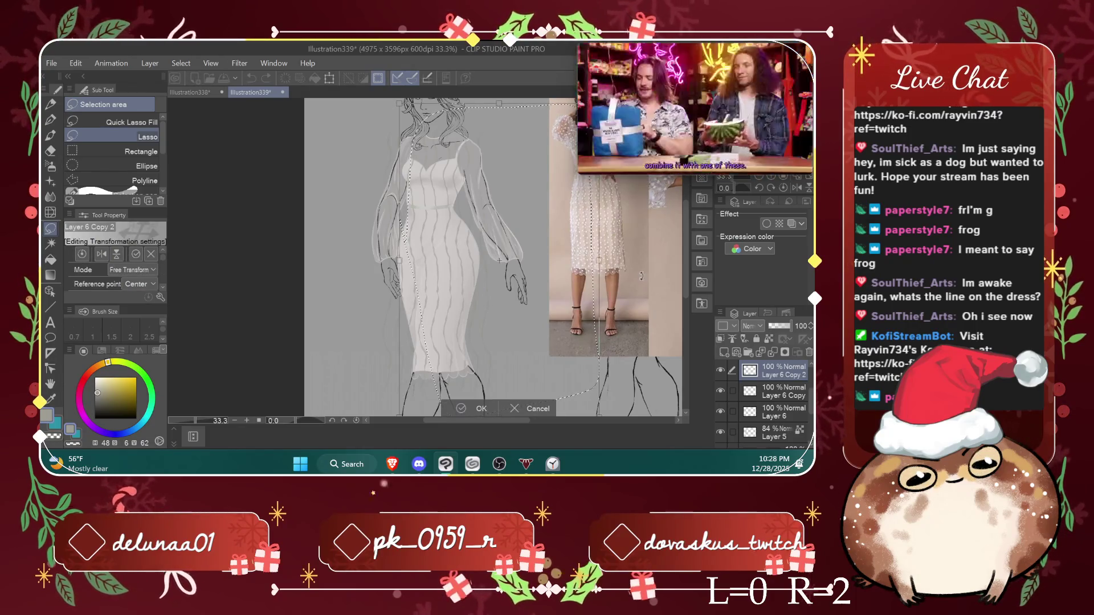
scroll(641, 275, down, 1)
scroll(538, 430, right, 3)
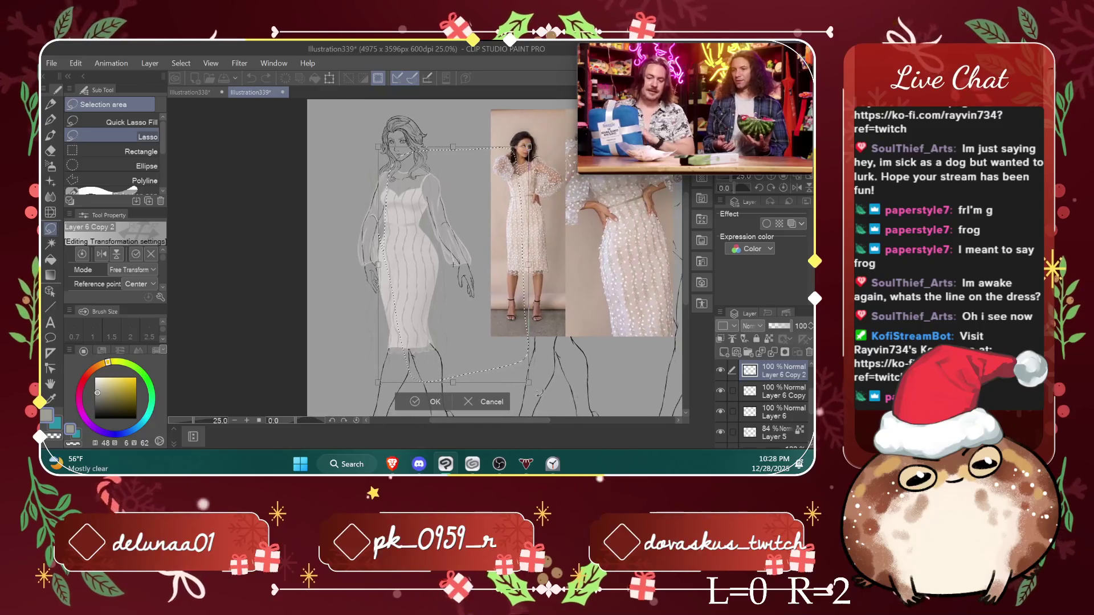
drag(529, 384, 513, 367)
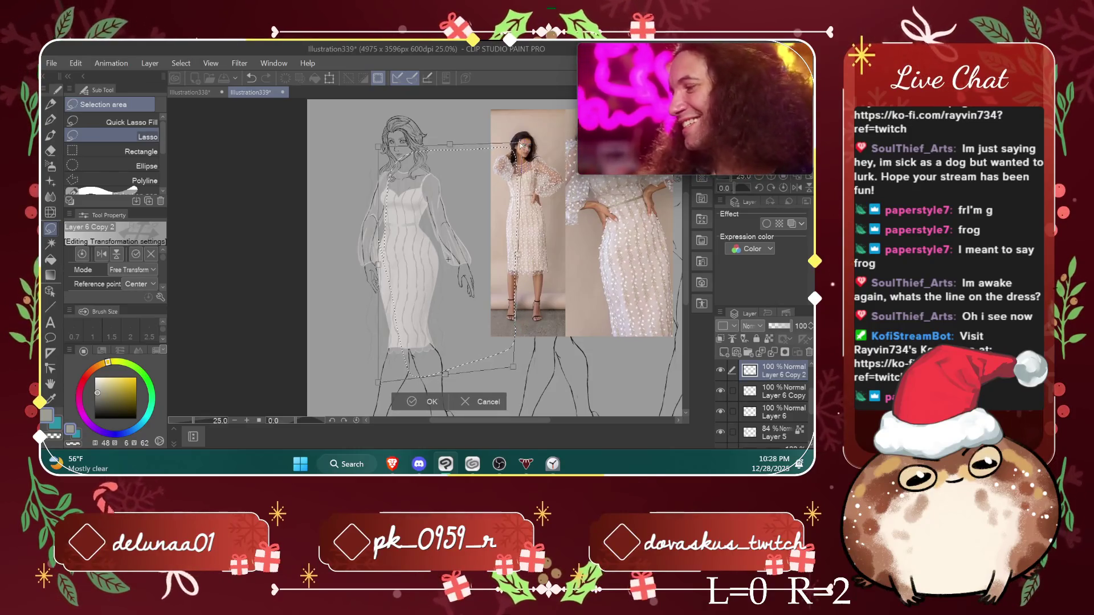
drag(526, 147, 526, 146)
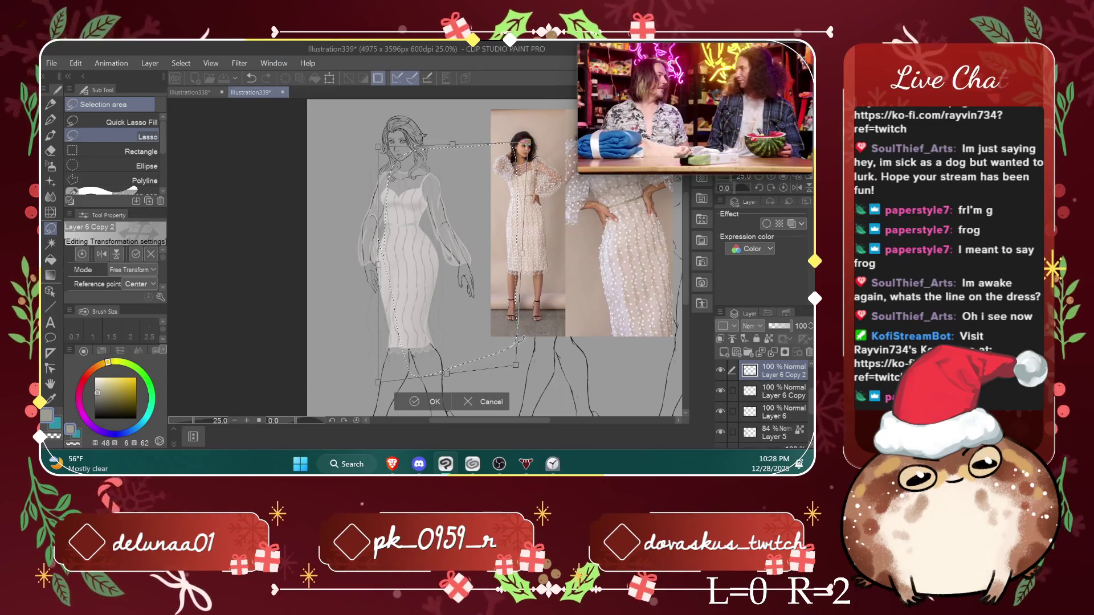
drag(483, 319, 437, 323)
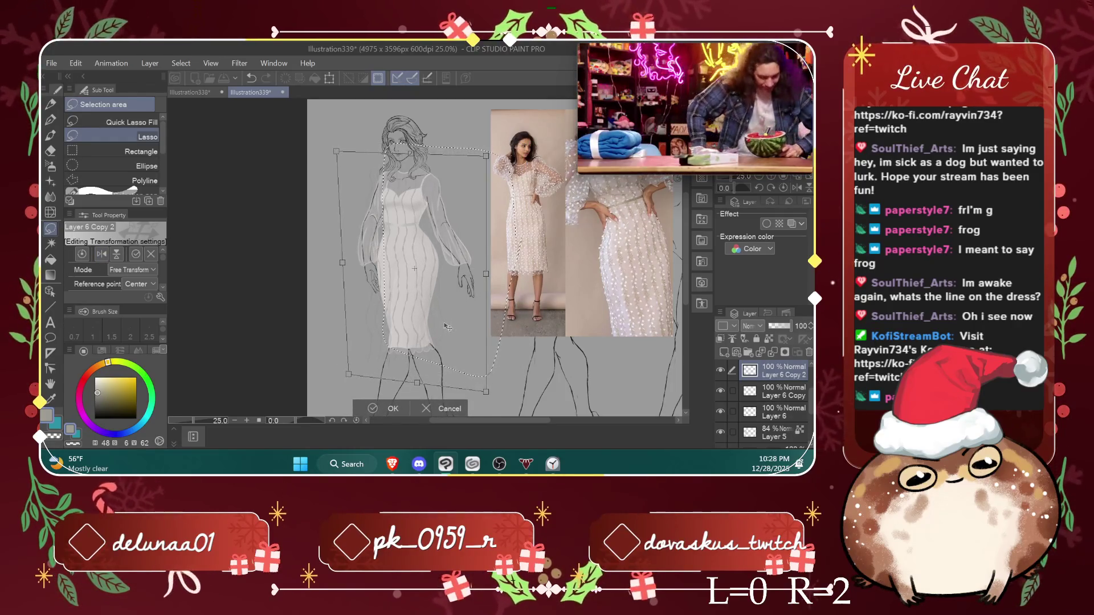
mouse_move(438, 323)
mouse_down()
mouse_move(507, 328)
mouse_move(467, 346)
mouse_up()
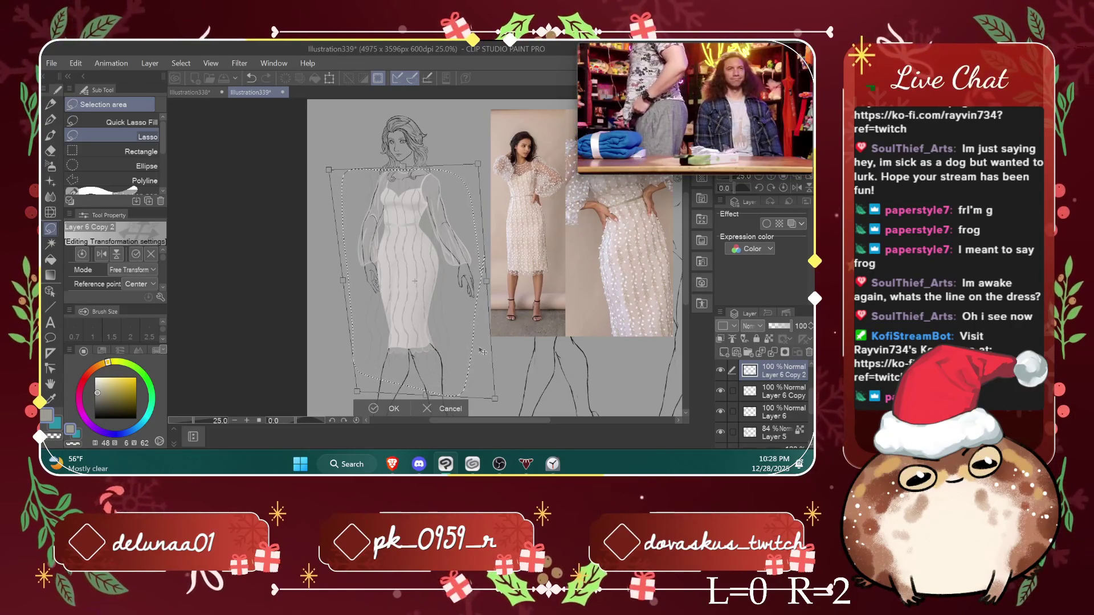
drag(514, 349, 514, 351)
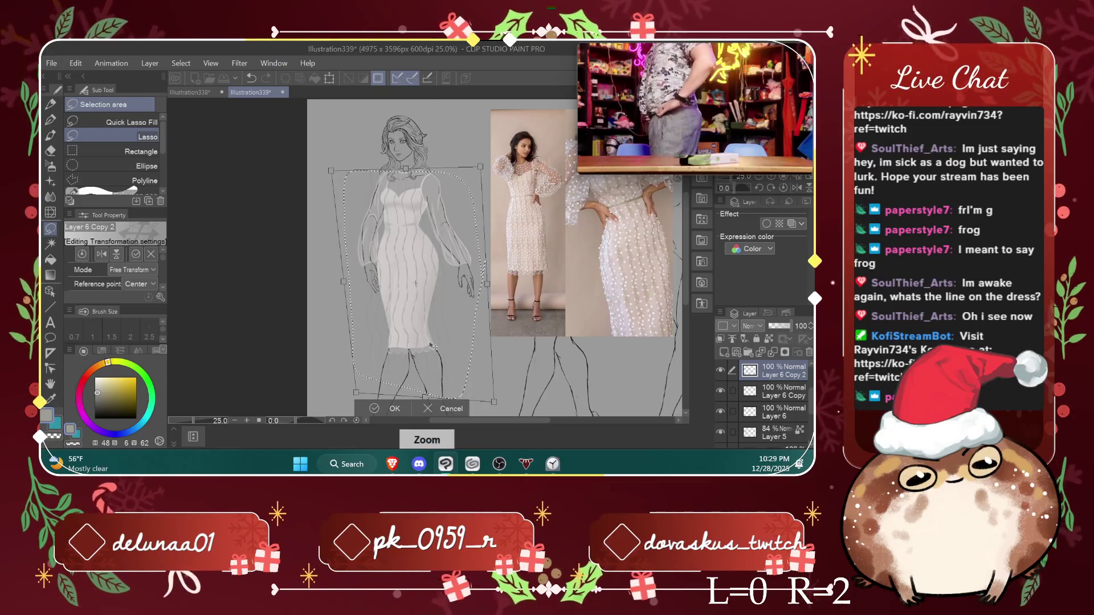
scroll(432, 346, up, 1)
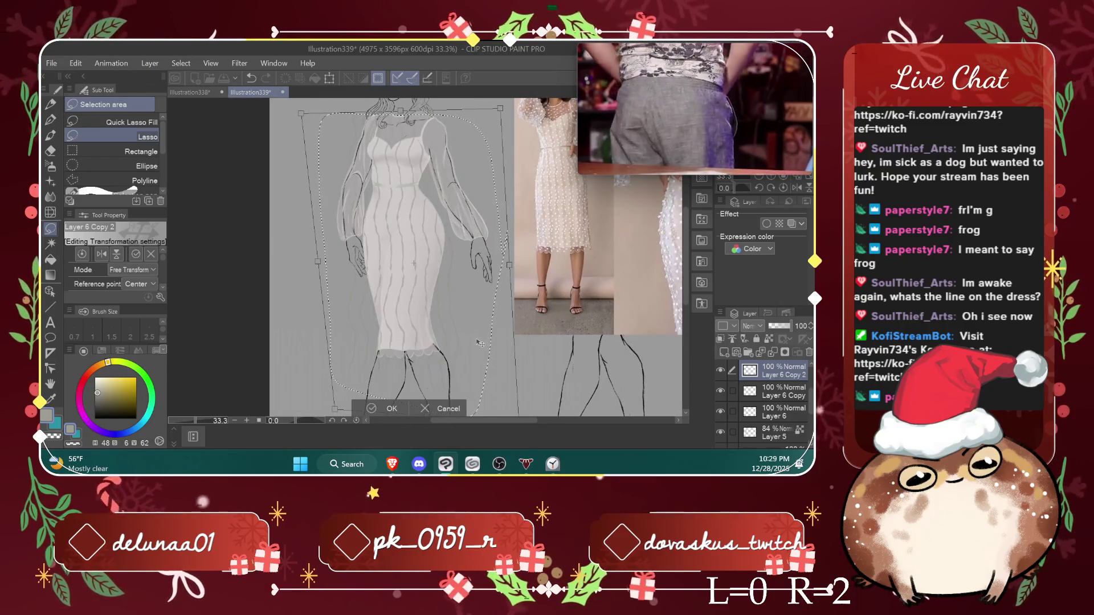
drag(497, 389, 534, 384)
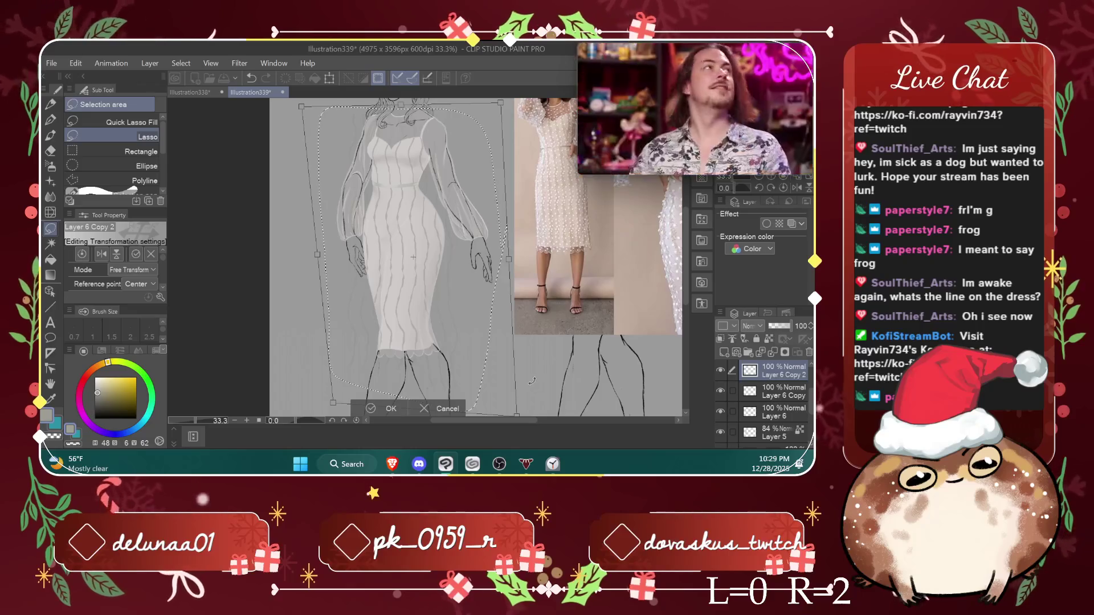
click(390, 409)
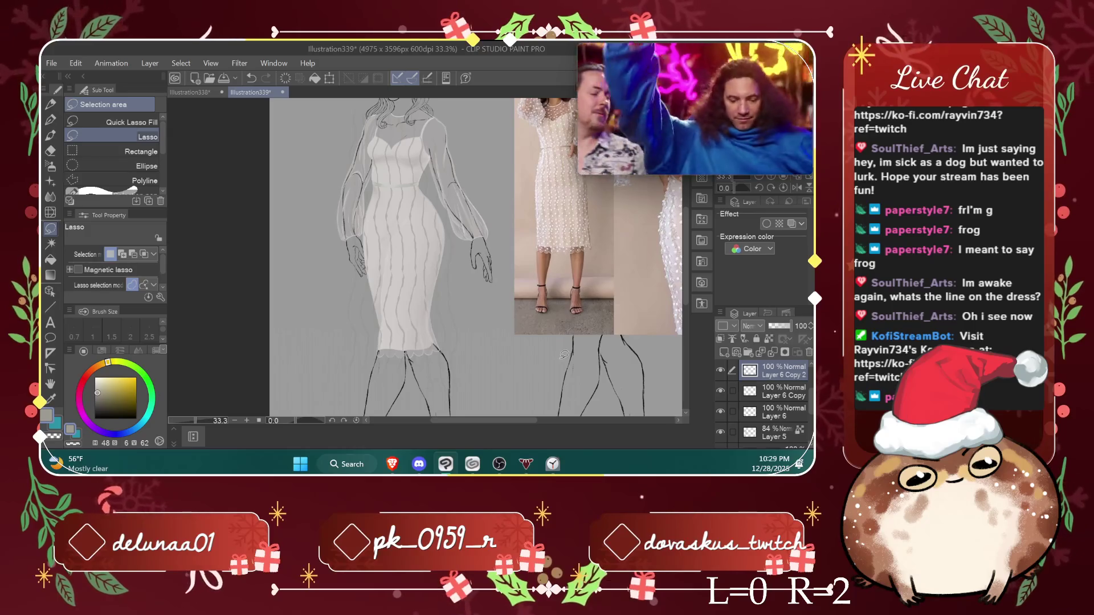
Step: Switch to the Hard eraser at brush size 123.4 and zoom the canvas to 50%
scroll(562, 356, down, 1)
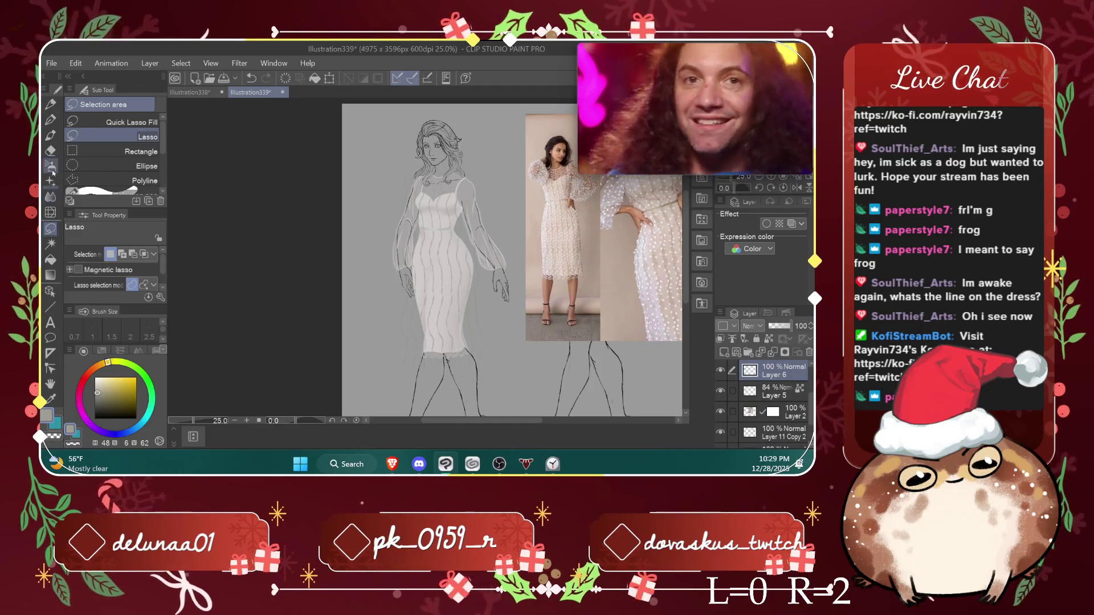
click(50, 150)
click(107, 259)
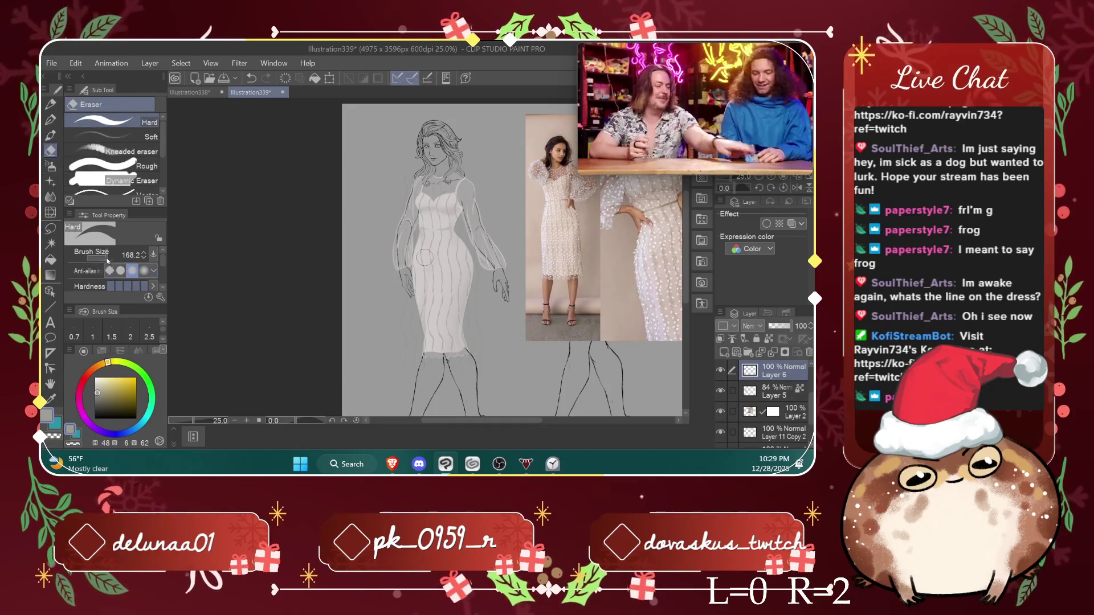
click(102, 259)
key(ctrl+plus)
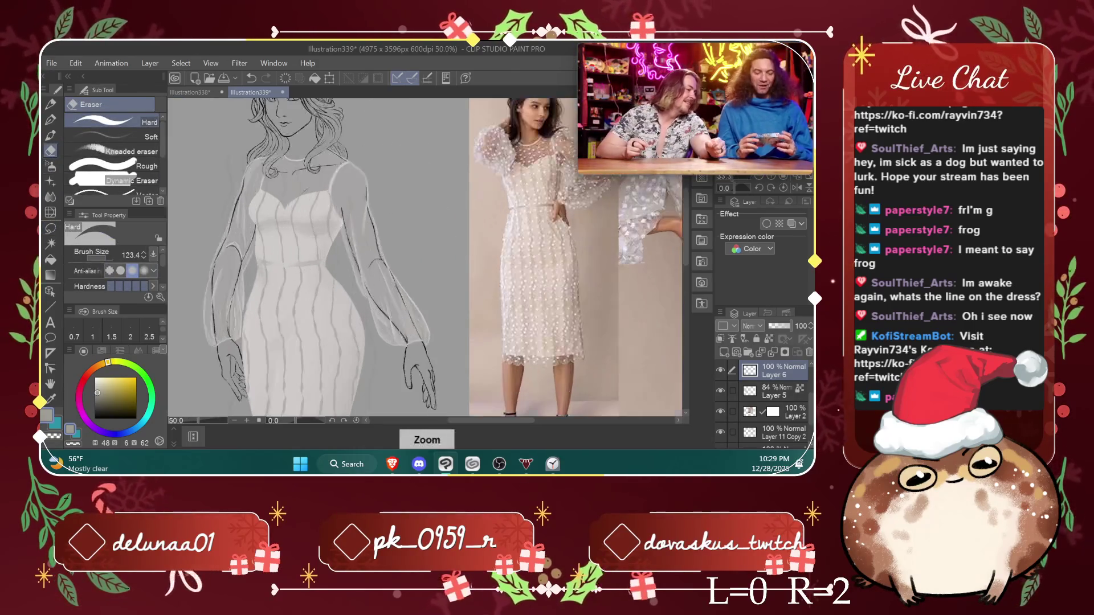
drag(687, 217, 686, 196)
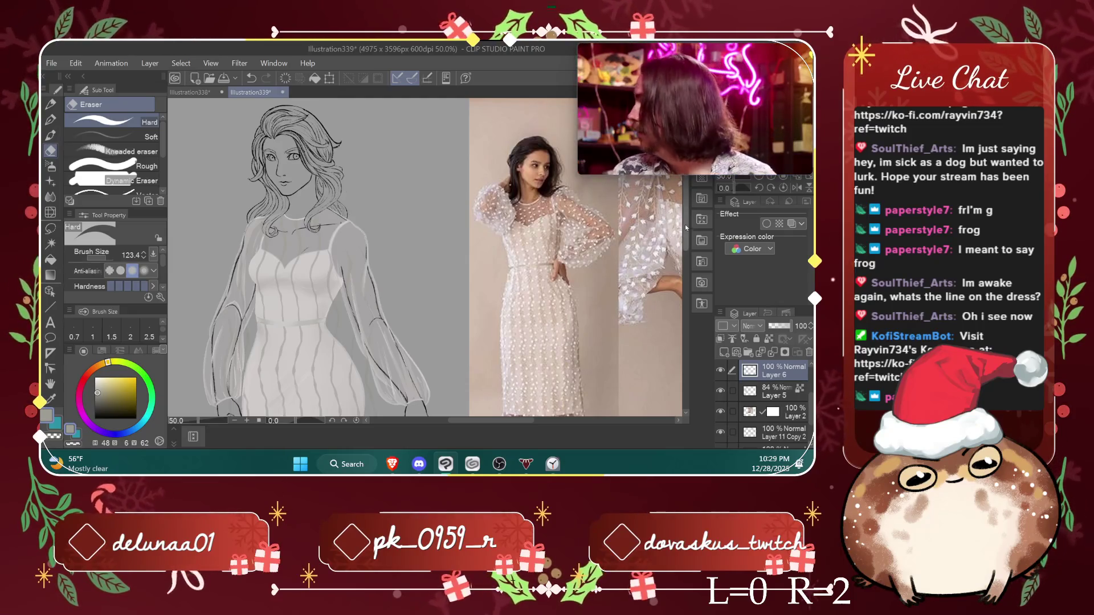
scroll(398, 212, up, 1)
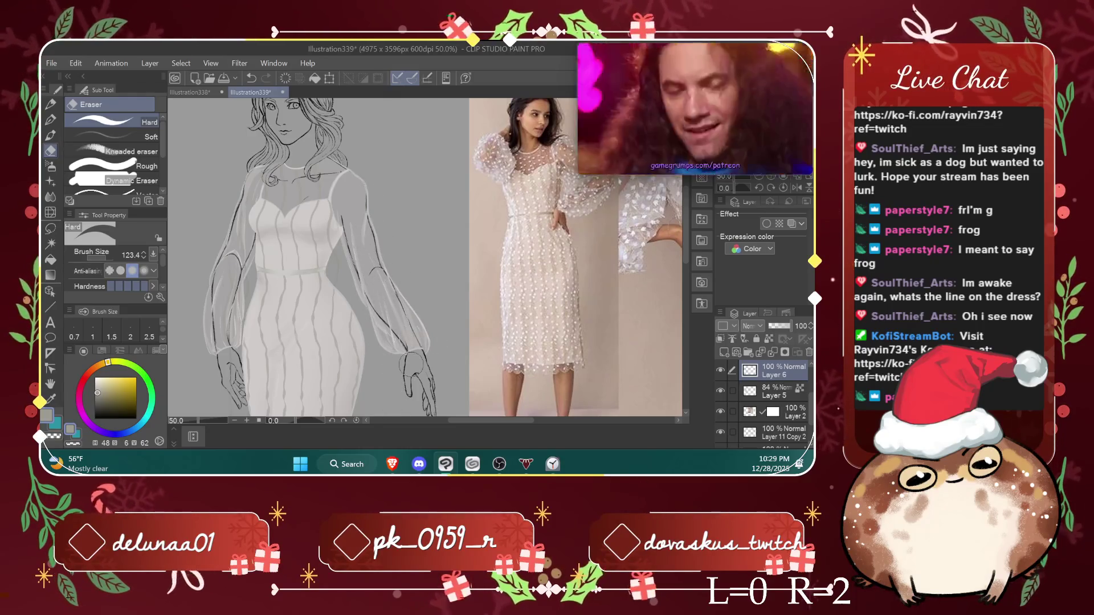
scroll(376, 319, down, 5)
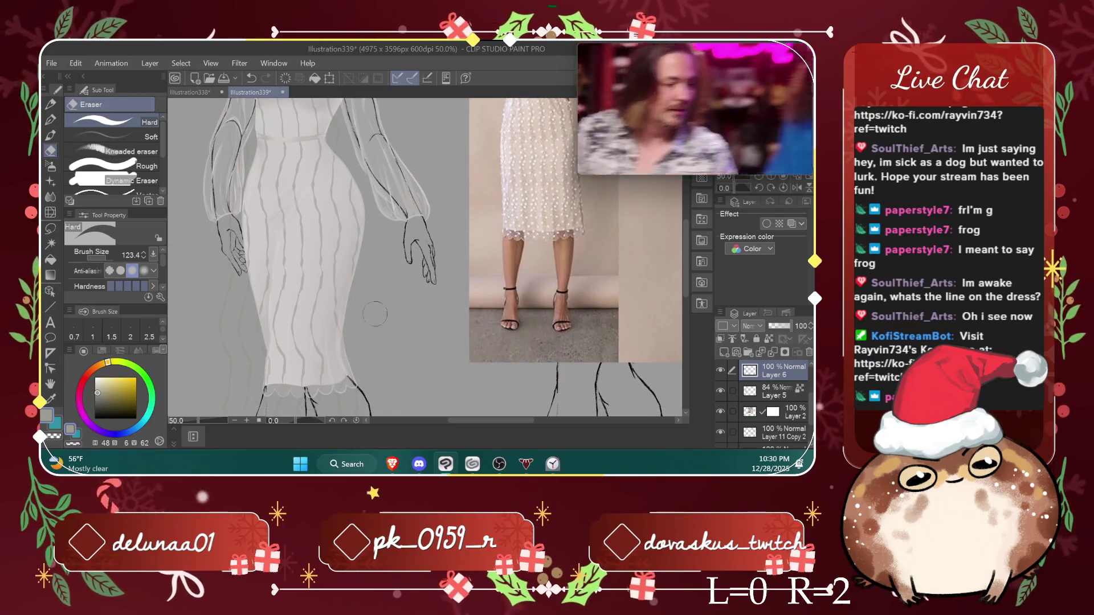
Step: Undo the last two eraser strokes and toggle Layer 6 off and on to compare the stripes
scroll(599, 262, down, 5)
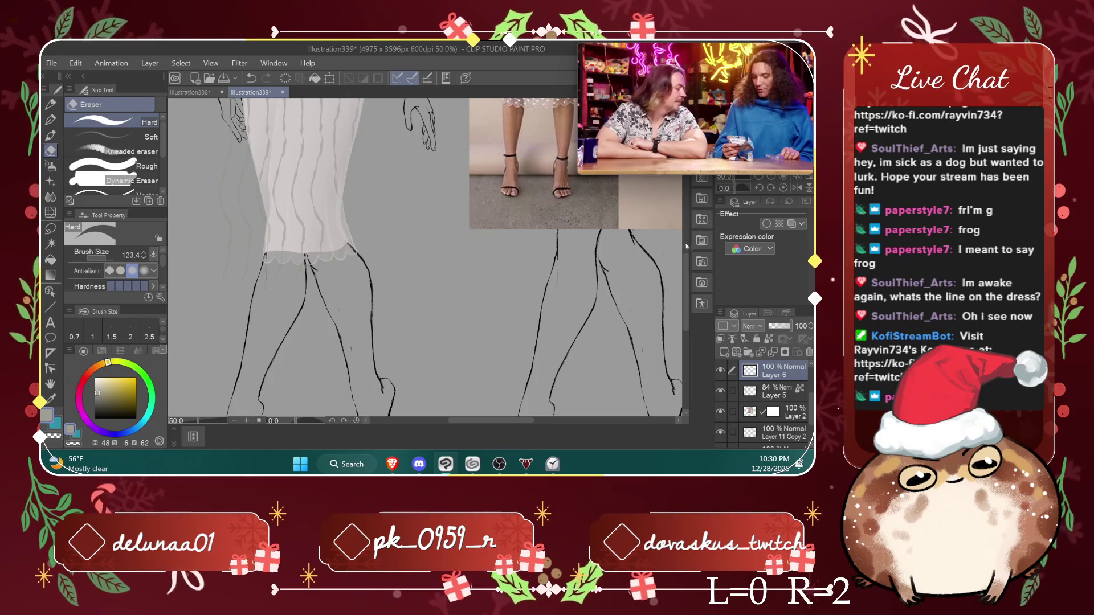
scroll(685, 274, down, 3)
scroll(685, 285, up, 3)
scroll(689, 260, up, 1)
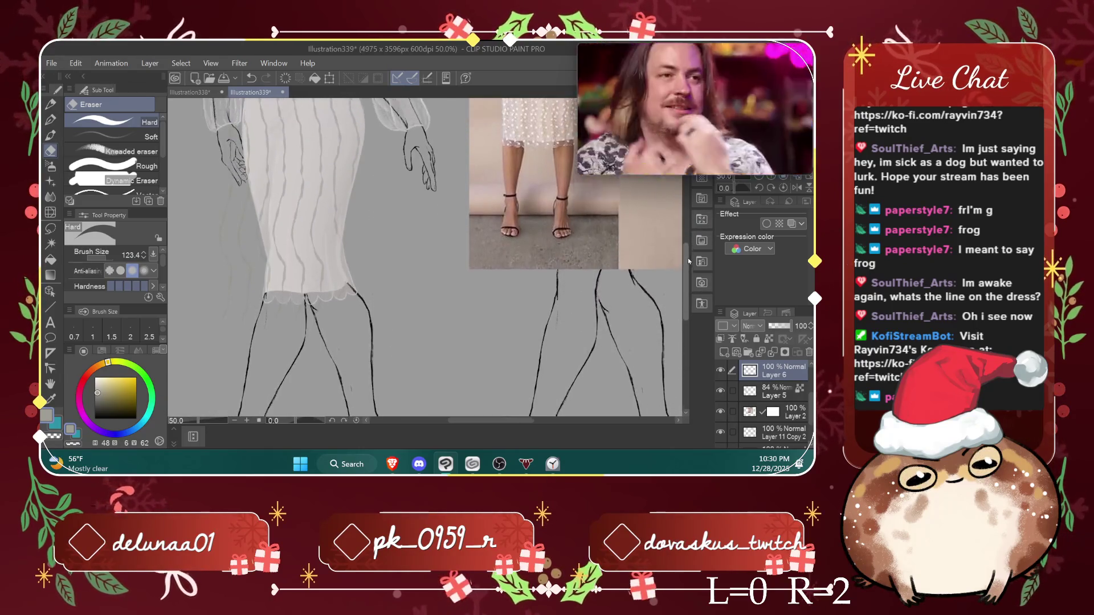
scroll(656, 249, up, 1)
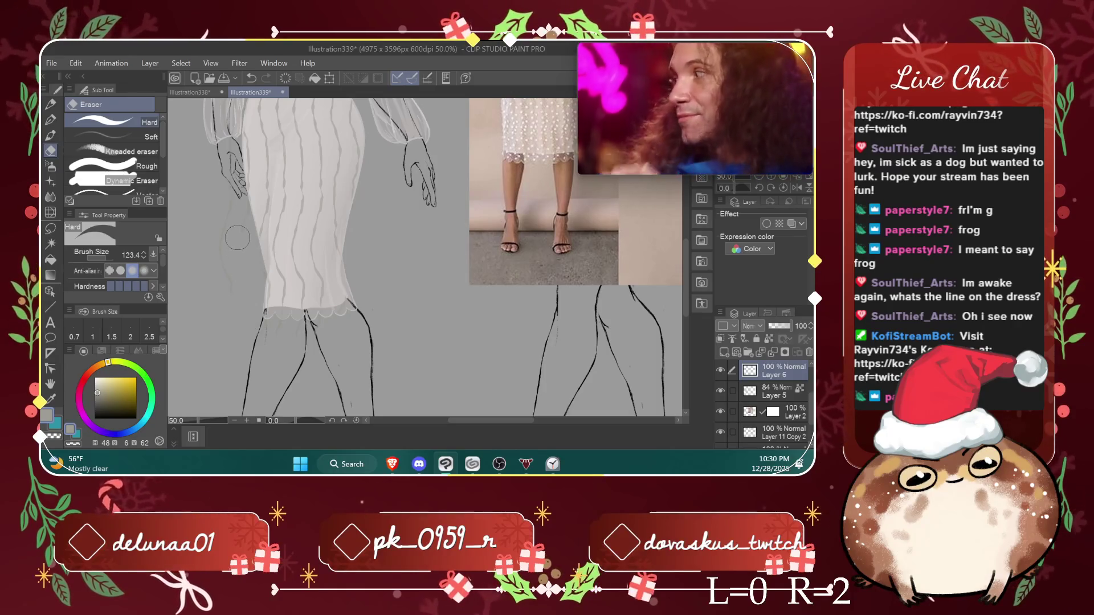
key(ctrl+z)
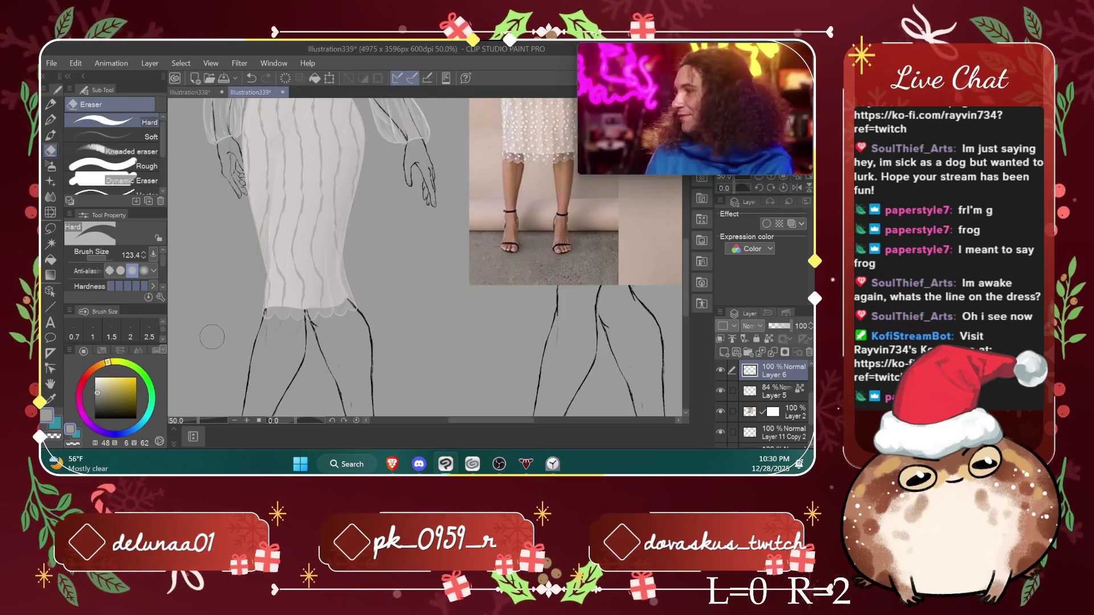
scroll(668, 207, up, 3)
scroll(667, 207, up, 4)
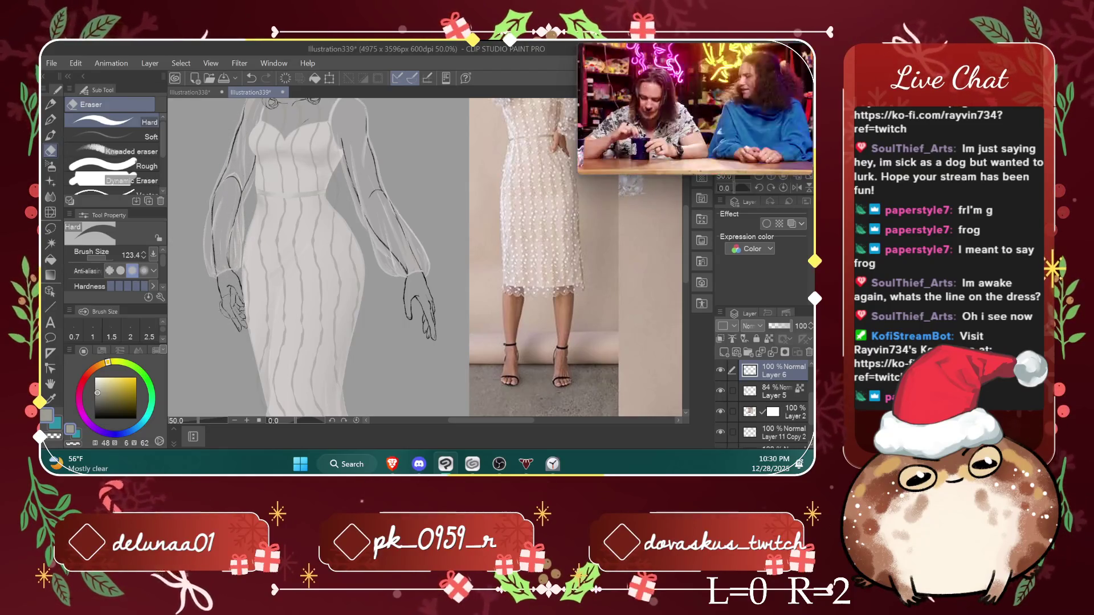
key(ctrl+z)
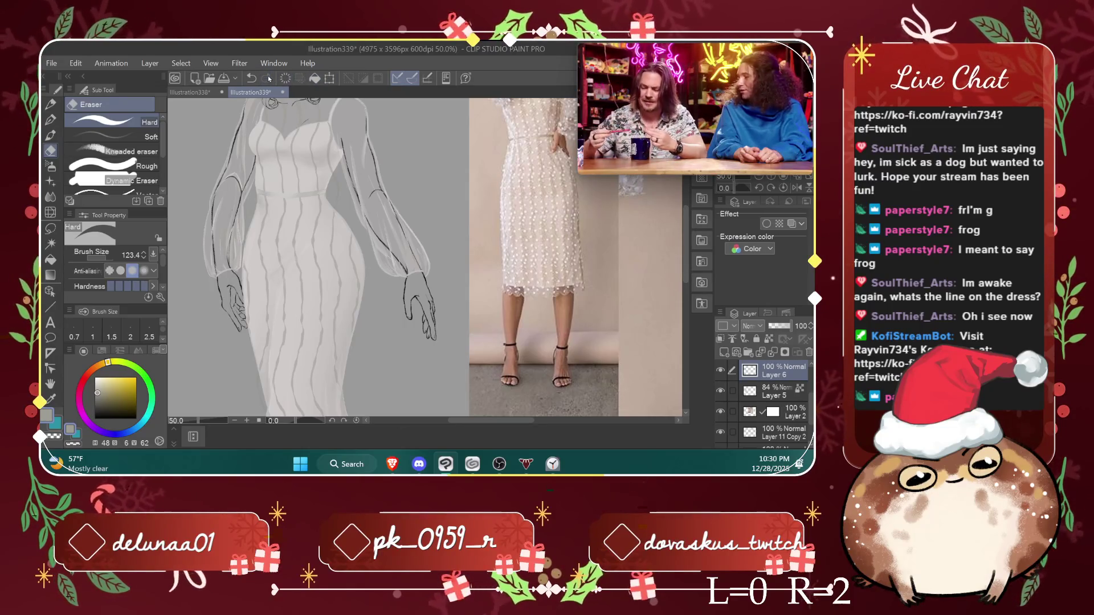
scroll(675, 244, up, 3)
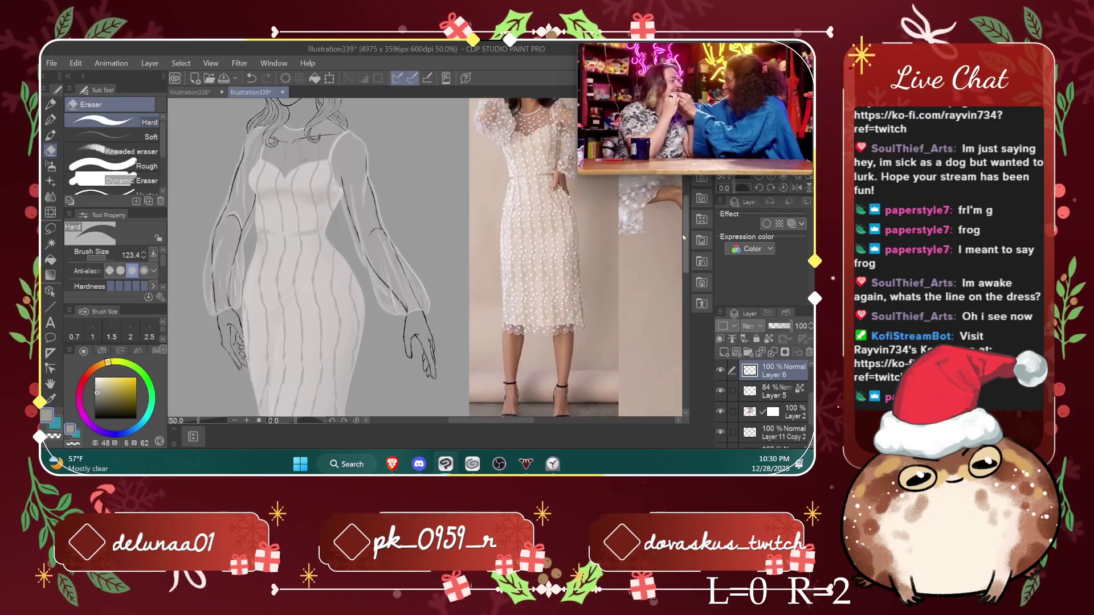
scroll(581, 247, down, 2)
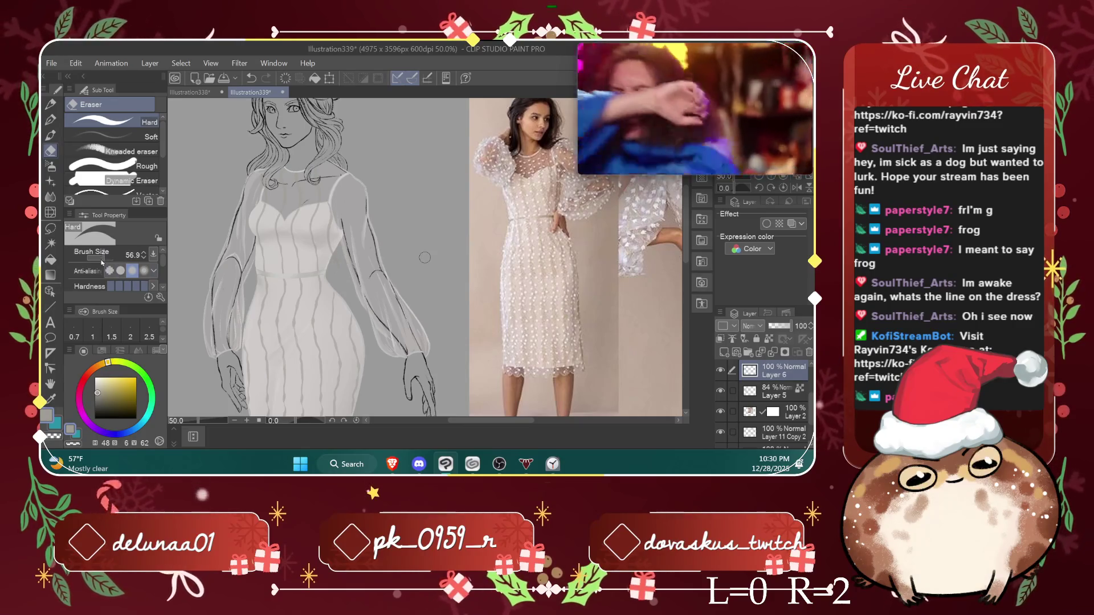
scroll(338, 262, up, 1)
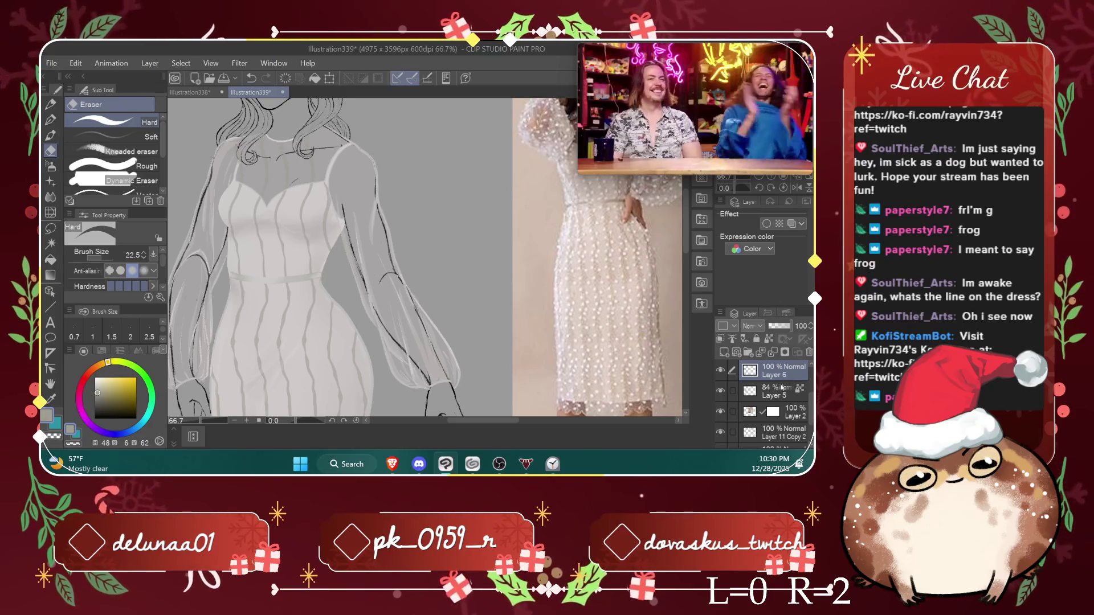
click(720, 371)
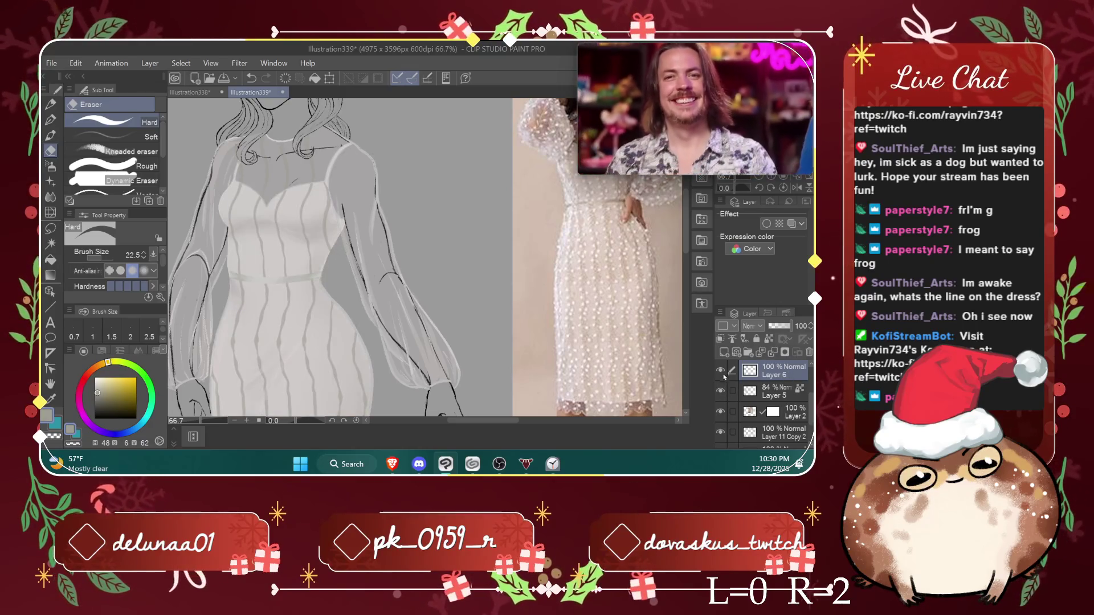
click(721, 370)
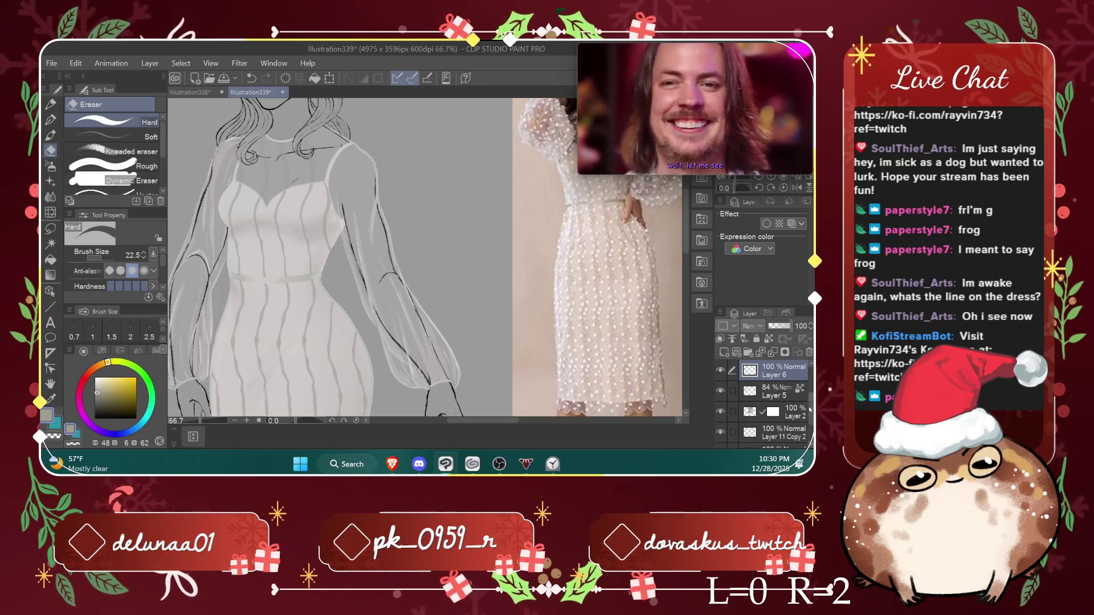
scroll(764, 393, up, 1)
Step: Move Layer 6 above Layer 1 to the top of the stack, then select Liquify
drag(775, 395, 788, 362)
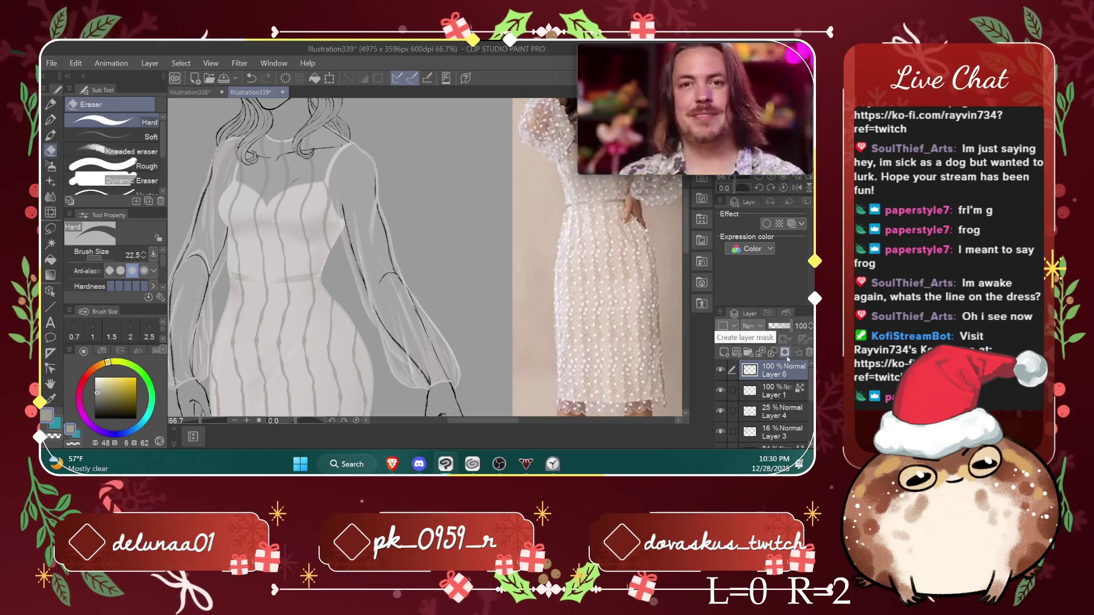
mouse_move(785, 374)
mouse_down()
mouse_move(788, 396)
mouse_move(792, 367)
mouse_move(789, 396)
mouse_up()
scroll(684, 248, down, 5)
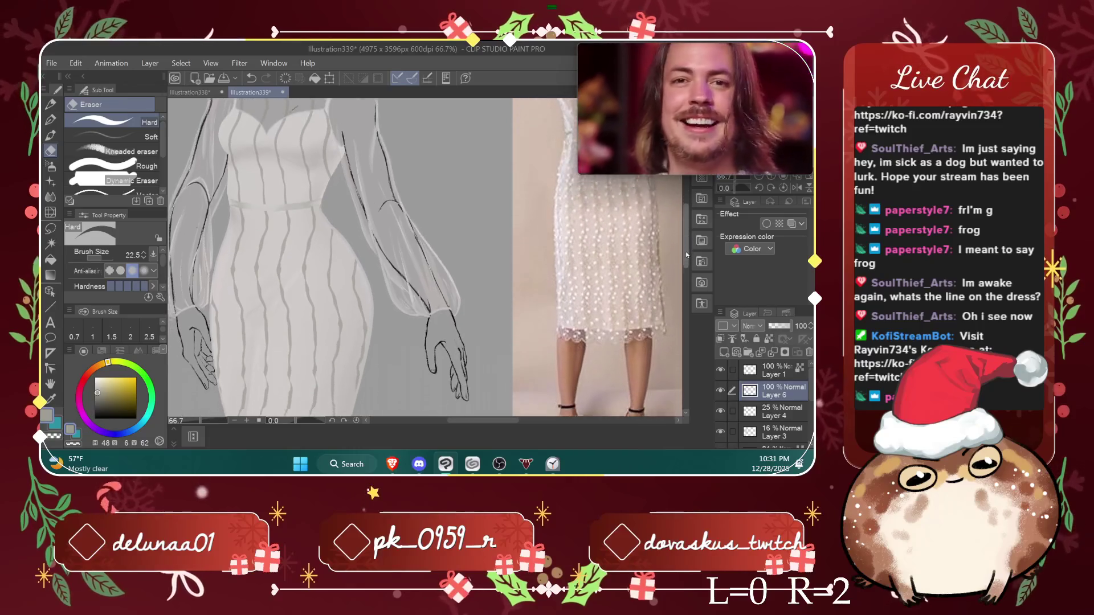
scroll(684, 263, up, 2)
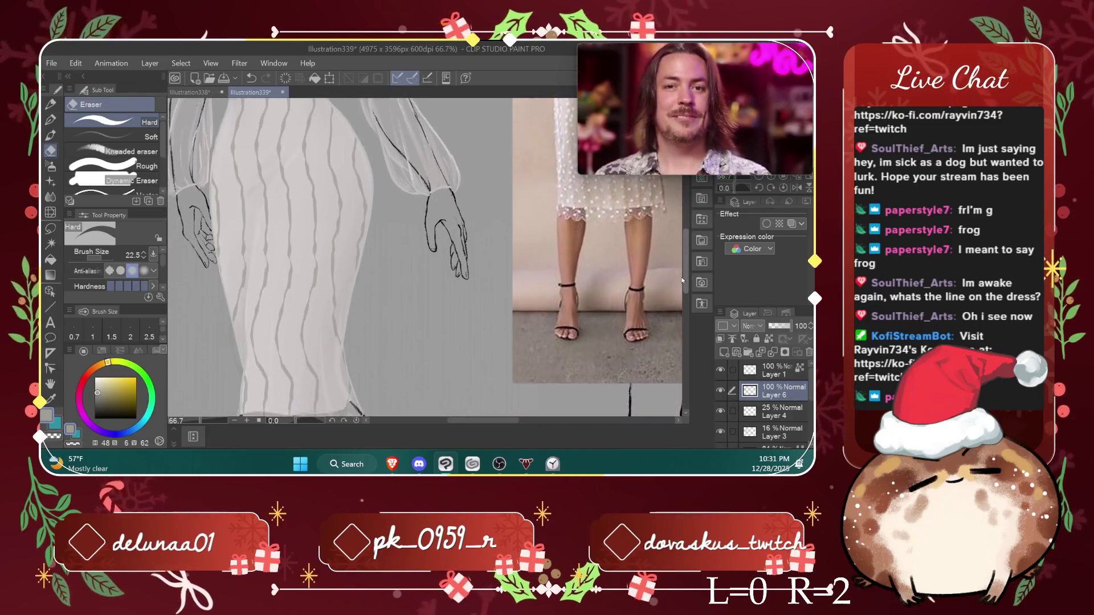
scroll(684, 251, down, 2)
drag(785, 391, 784, 364)
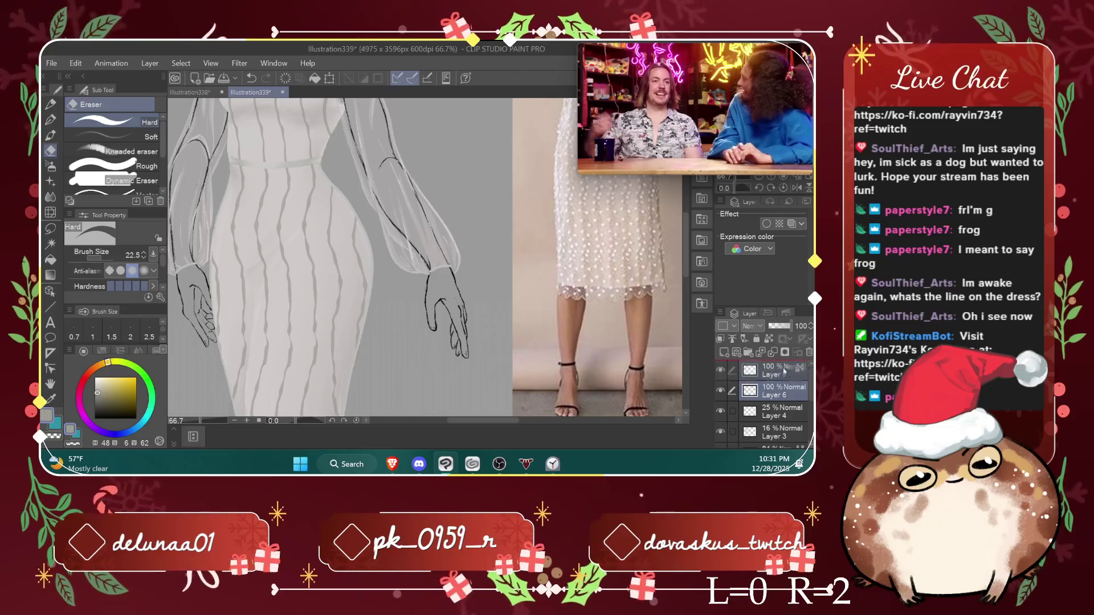
scroll(687, 268, up, 3)
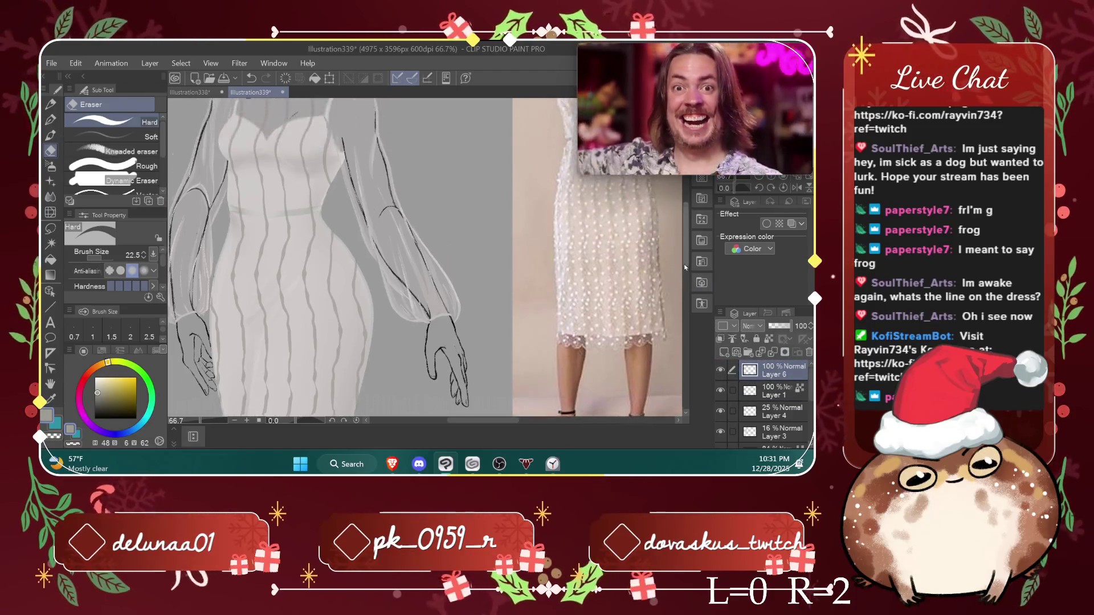
scroll(686, 243, up, 3)
scroll(651, 257, down, 2)
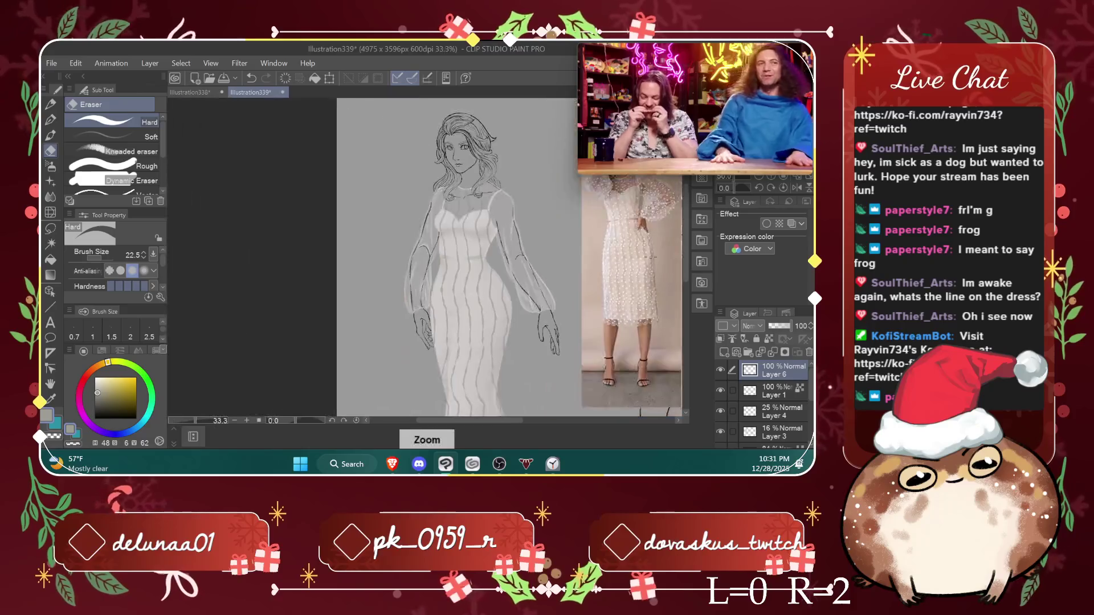
scroll(683, 246, right, 3)
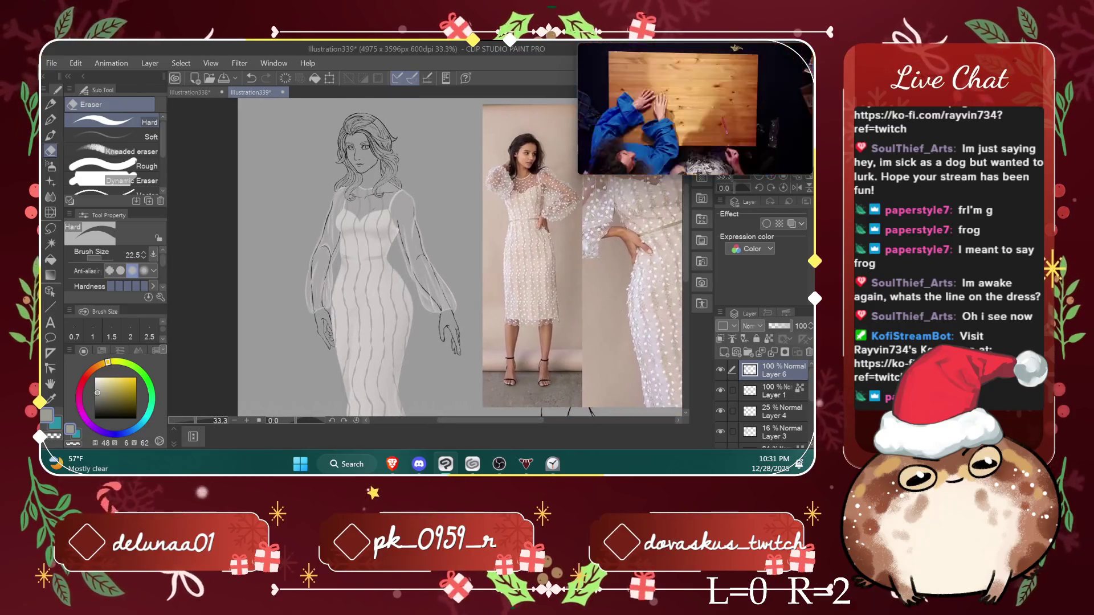
scroll(683, 246, down, 1)
scroll(683, 246, down, 3)
click(50, 212)
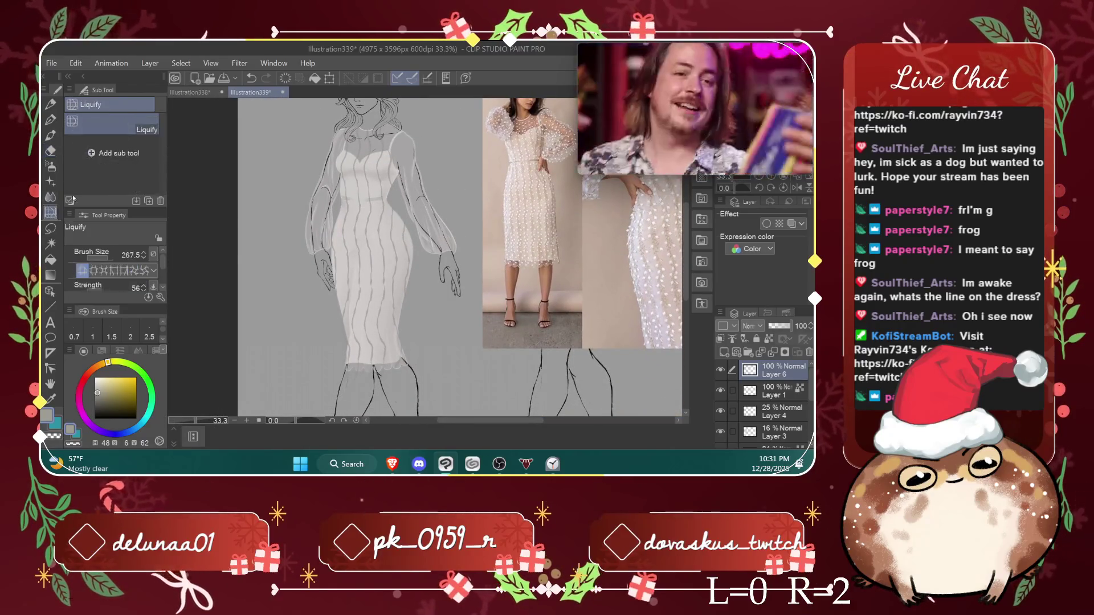
Step: Enlarge the liquify brush to 312.3, briefly switching to the eraser and back to Liquify
key(bracketright)
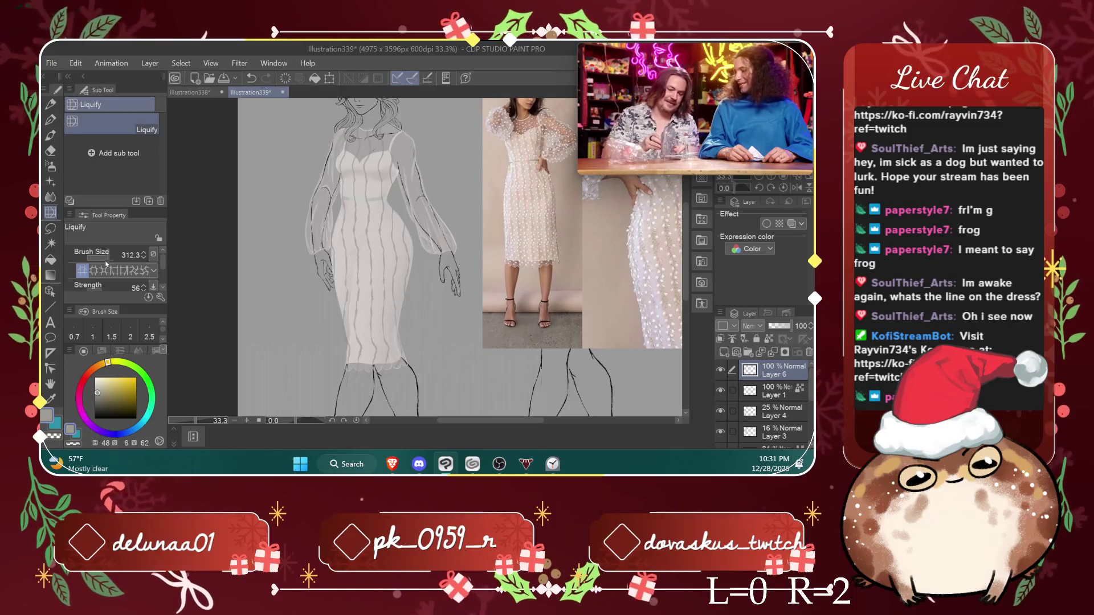
scroll(399, 307, up, 1)
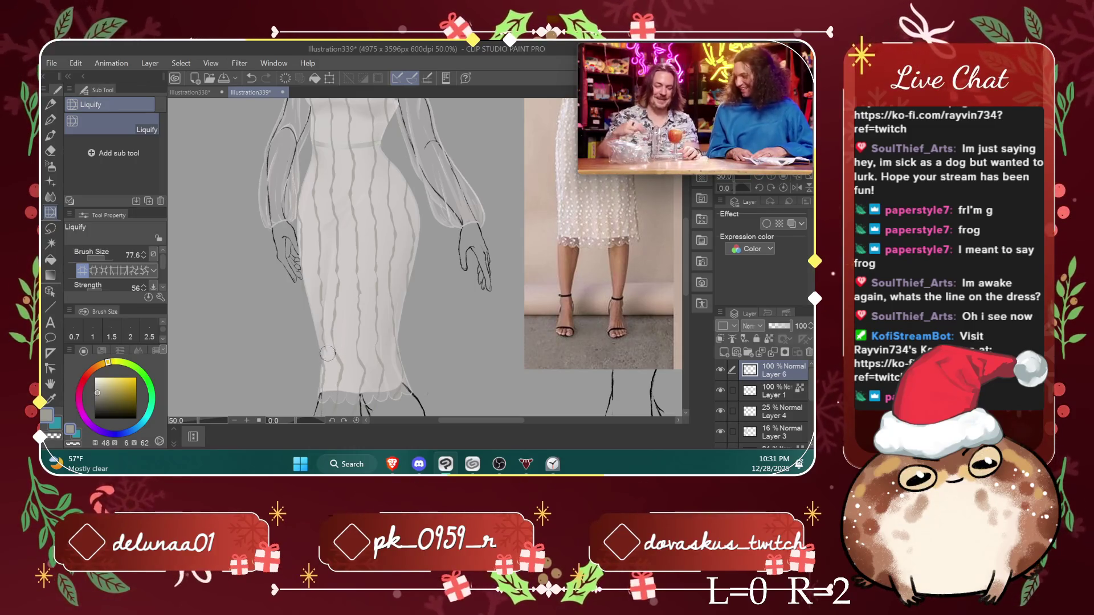
key(e)
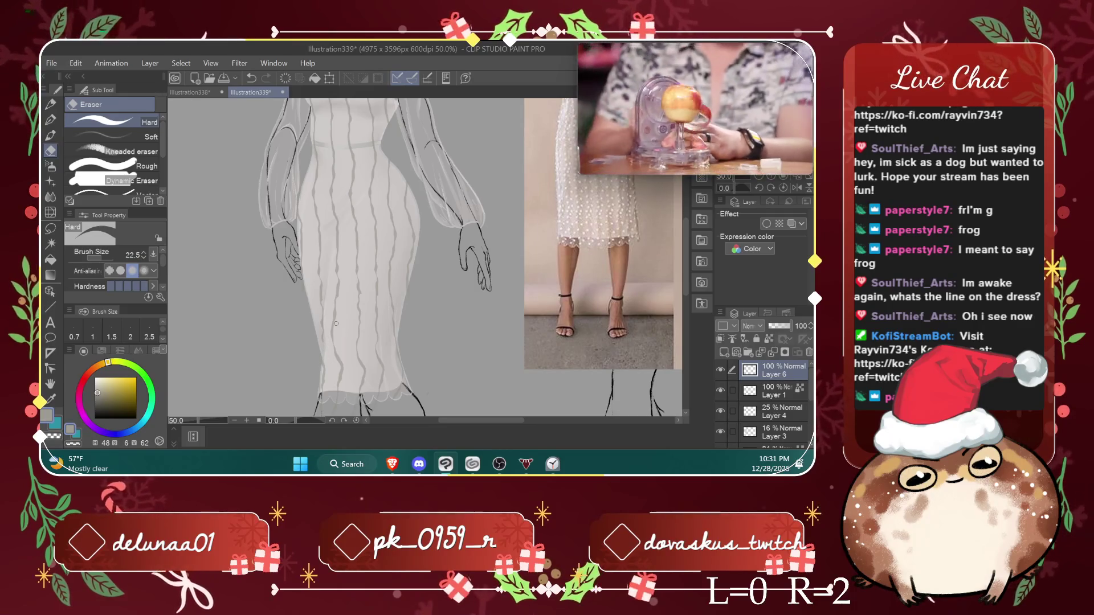
scroll(336, 323, down, 1)
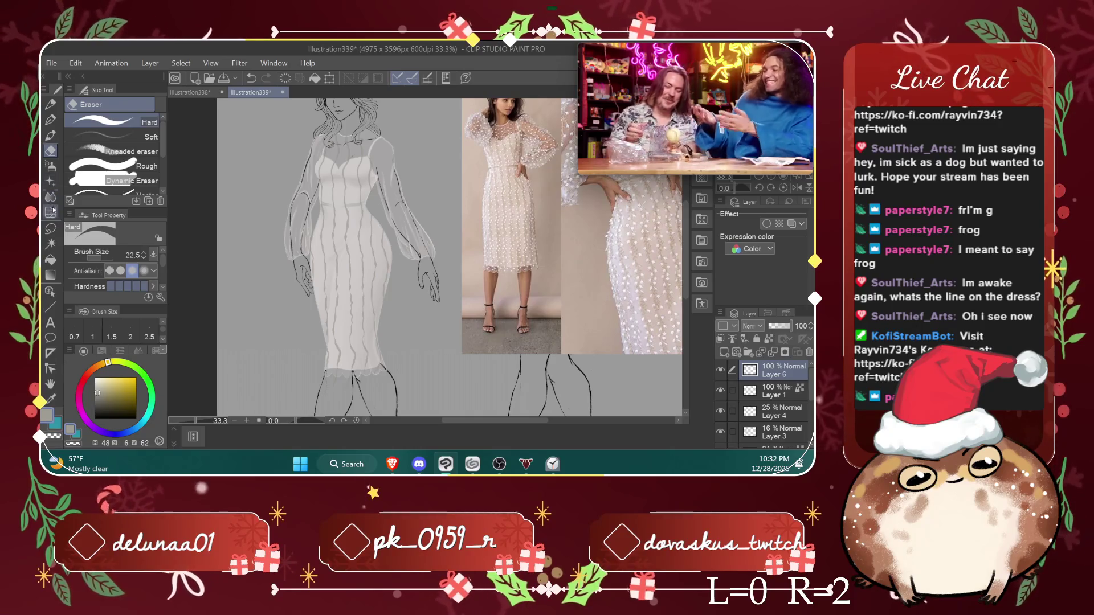
click(52, 211)
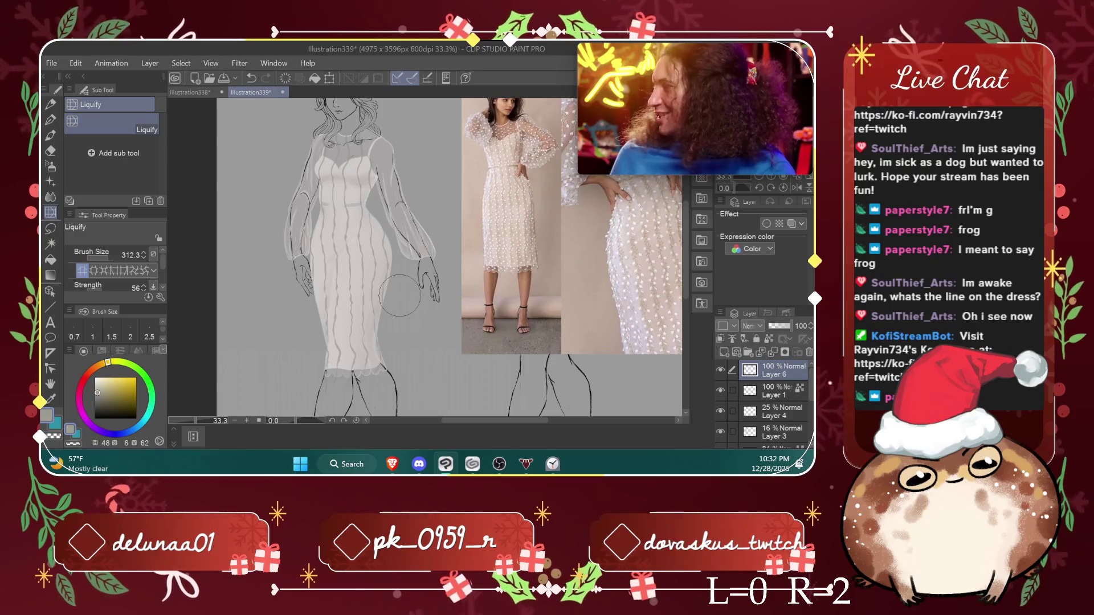
scroll(400, 295, down, 5)
scroll(393, 287, up, 5)
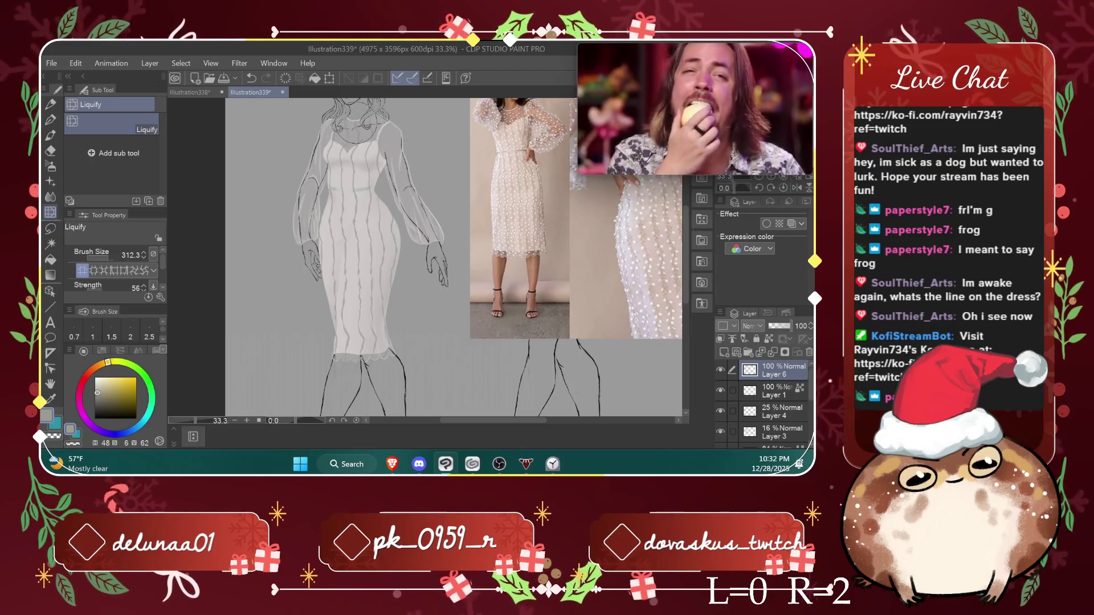
Step: Zoom out to see more of the canvas and bring up the Decoration brushes
key(ctrl+minus)
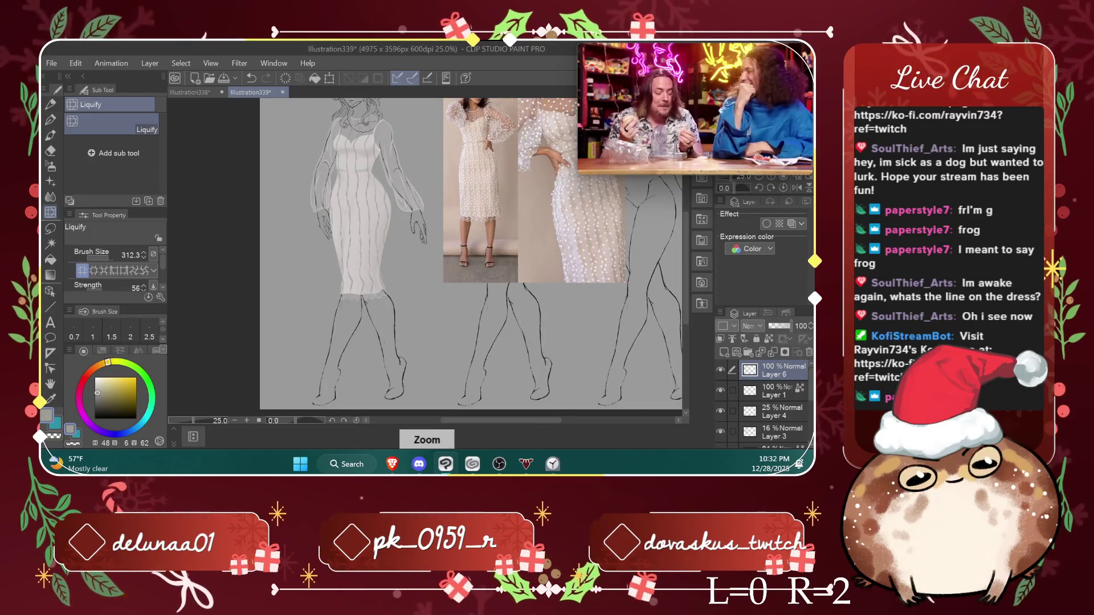
drag(687, 237, 687, 213)
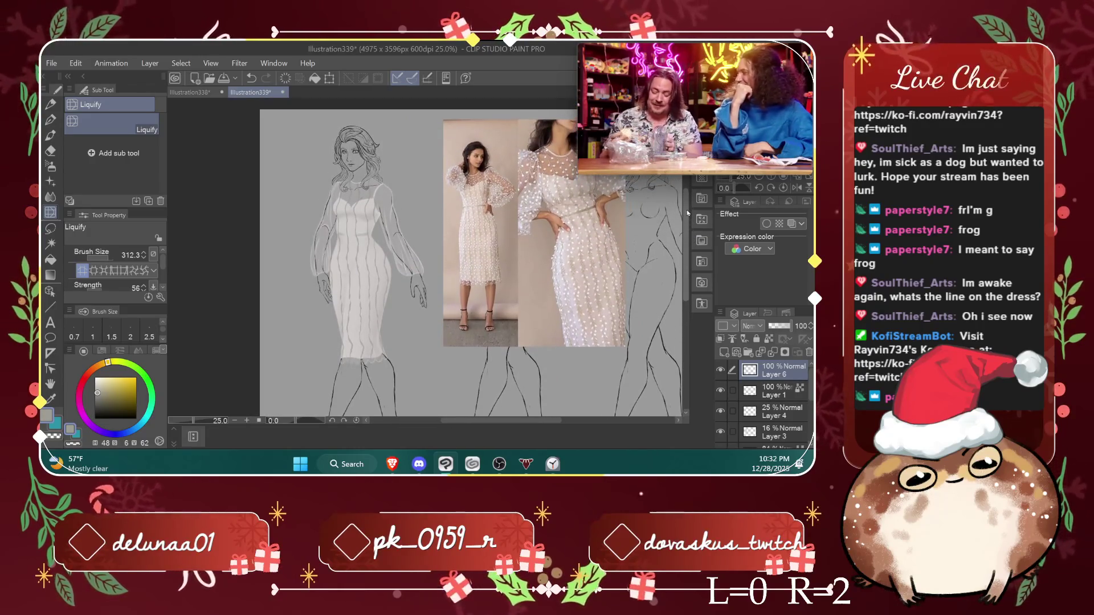
scroll(612, 201, up, 1)
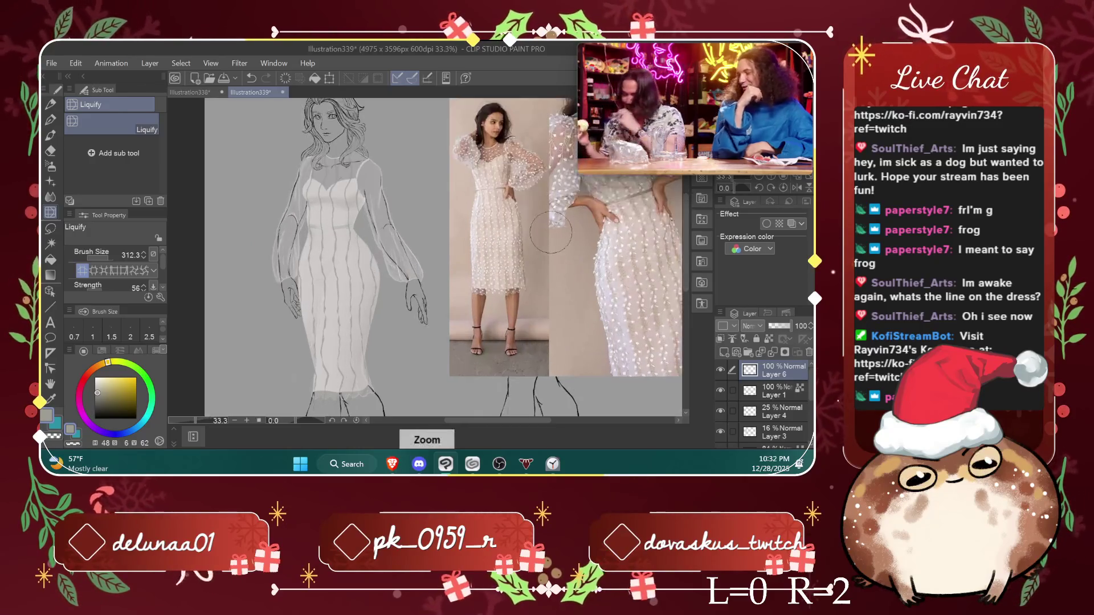
scroll(612, 200, up, 1)
scroll(612, 201, up, 1)
scroll(612, 200, down, 2)
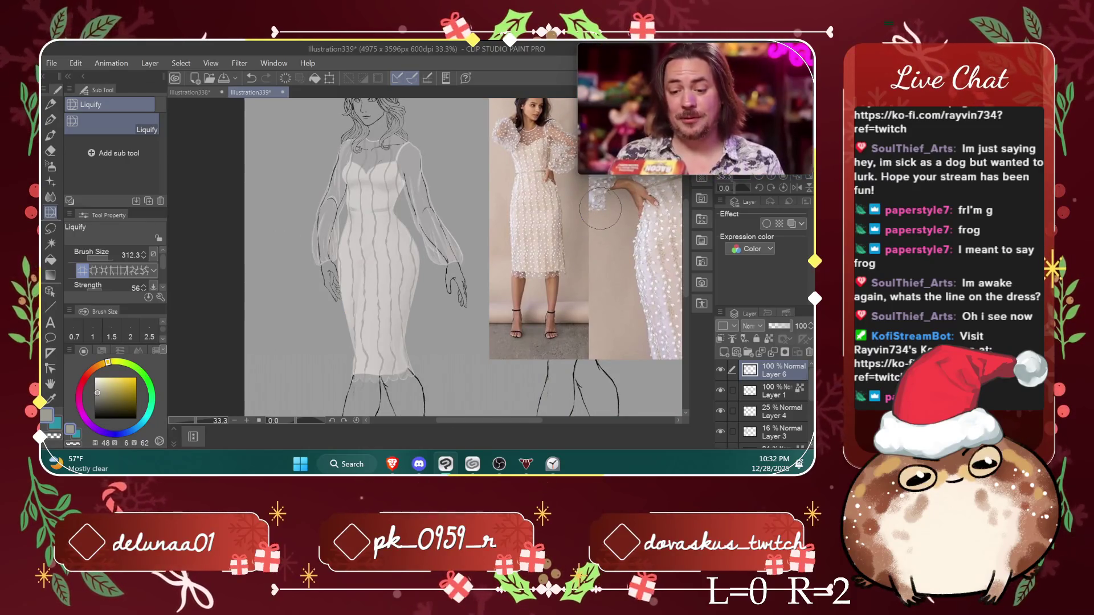
click(54, 186)
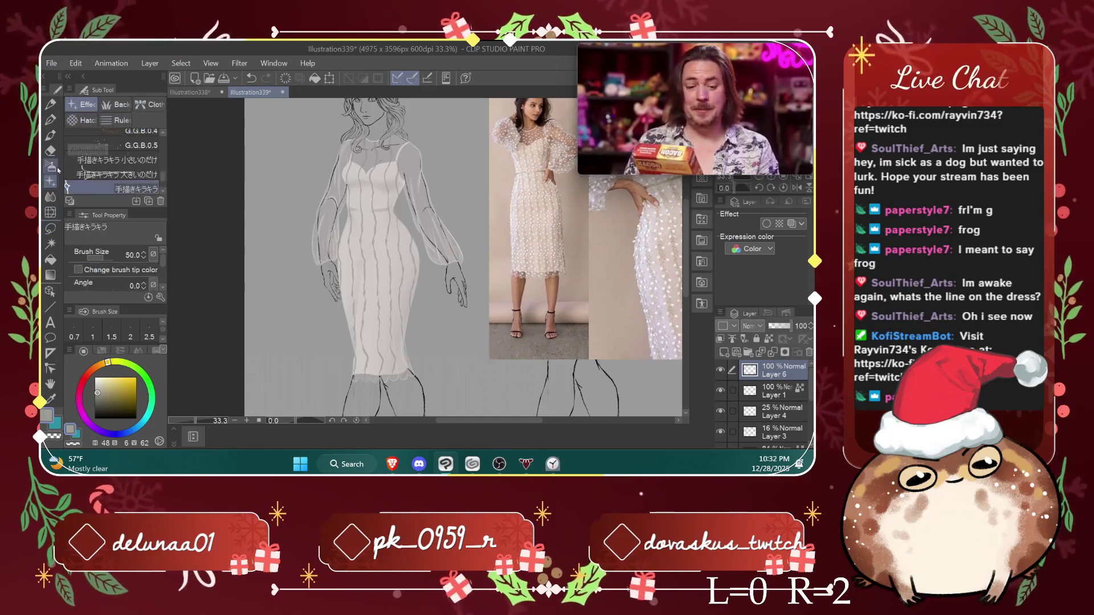
Step: Choose the Background > Leaves decoration brush and set the colour to white
click(120, 105)
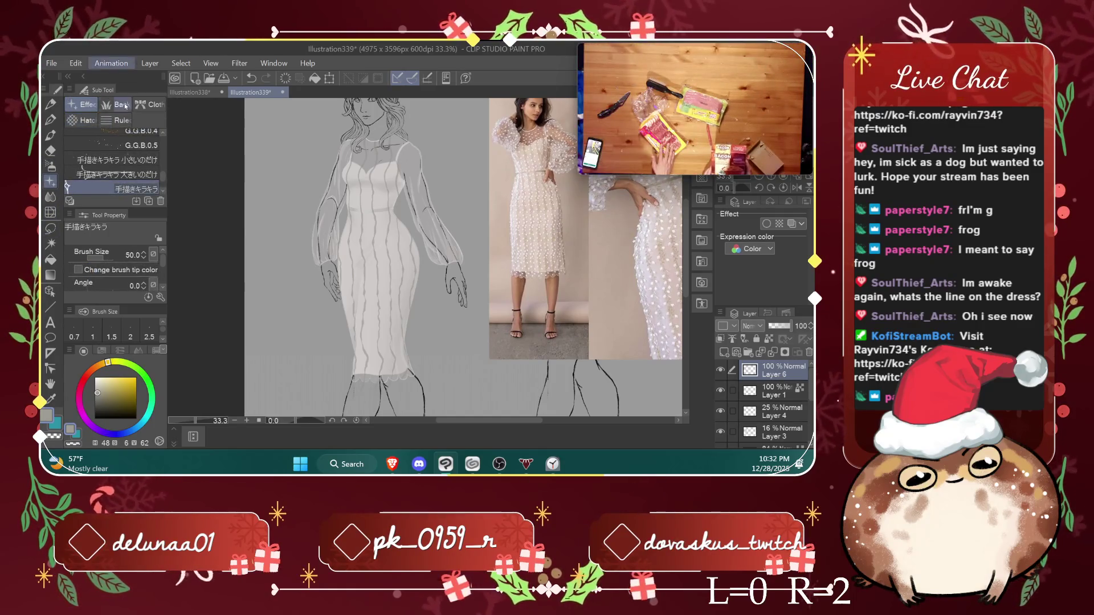
mouse_move(164, 160)
mouse_down()
mouse_move(164, 189)
mouse_move(166, 146)
mouse_up()
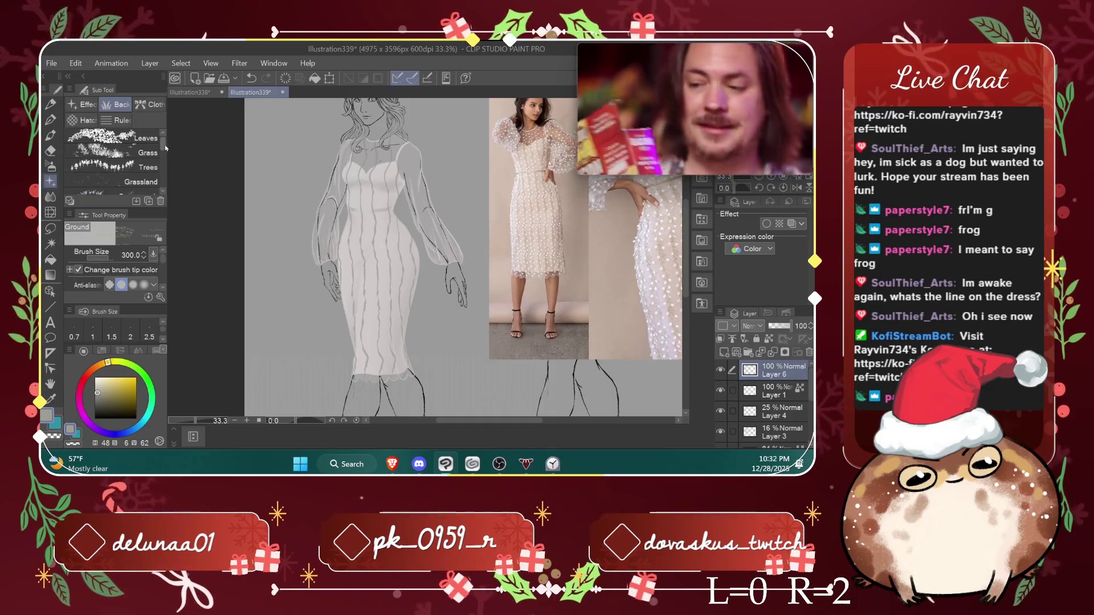
click(142, 137)
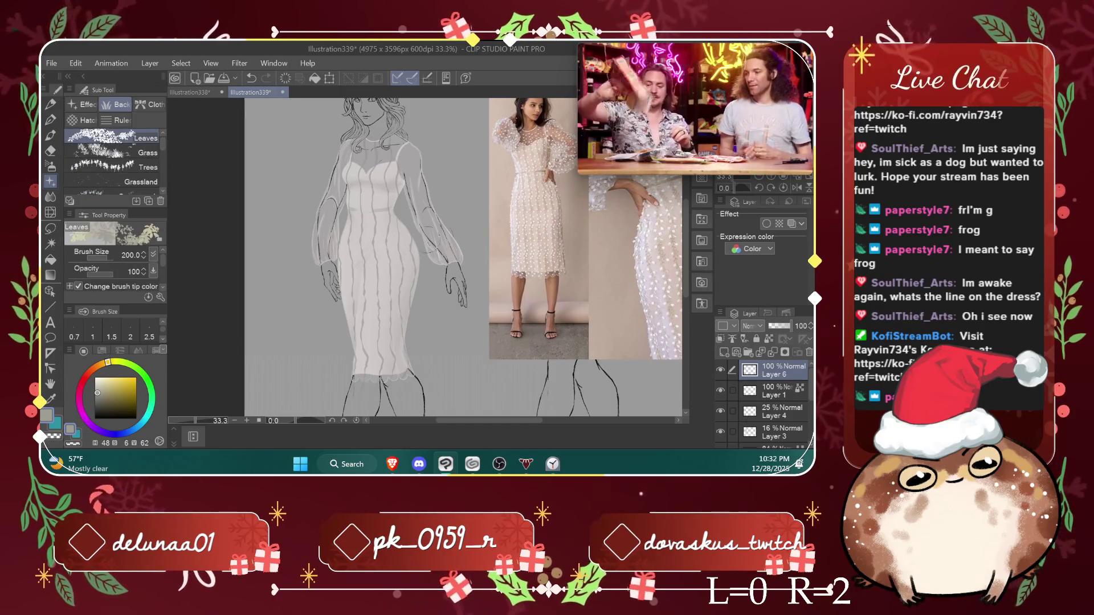
drag(101, 389, 96, 377)
Step: Test-stamp white leaves on the sleeve, undo them, and switch to Clip Studio Start
drag(325, 234, 336, 202)
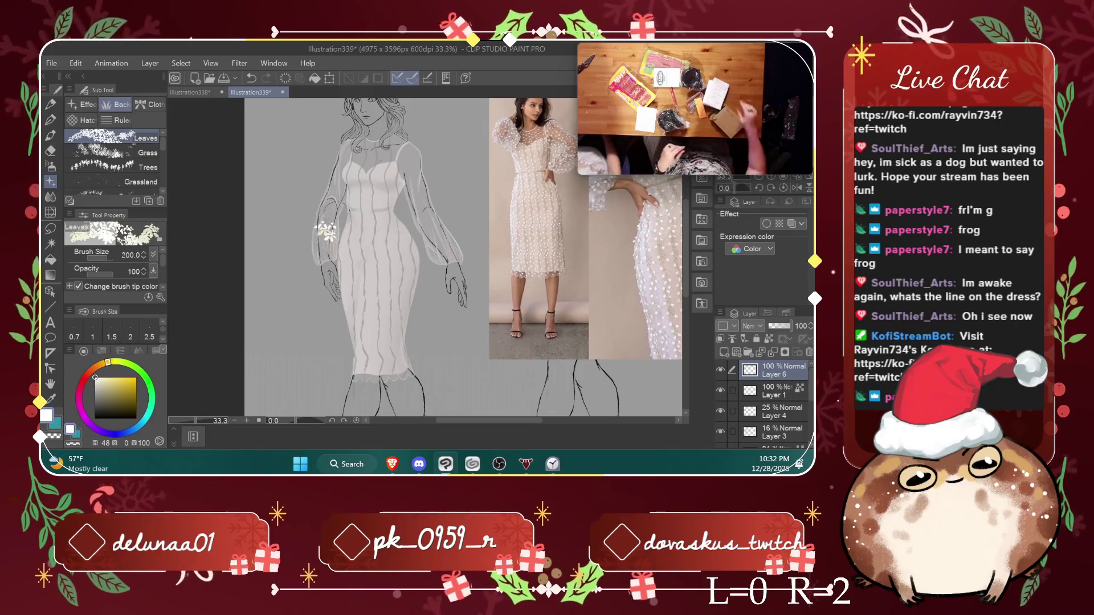
key(ctrl+z)
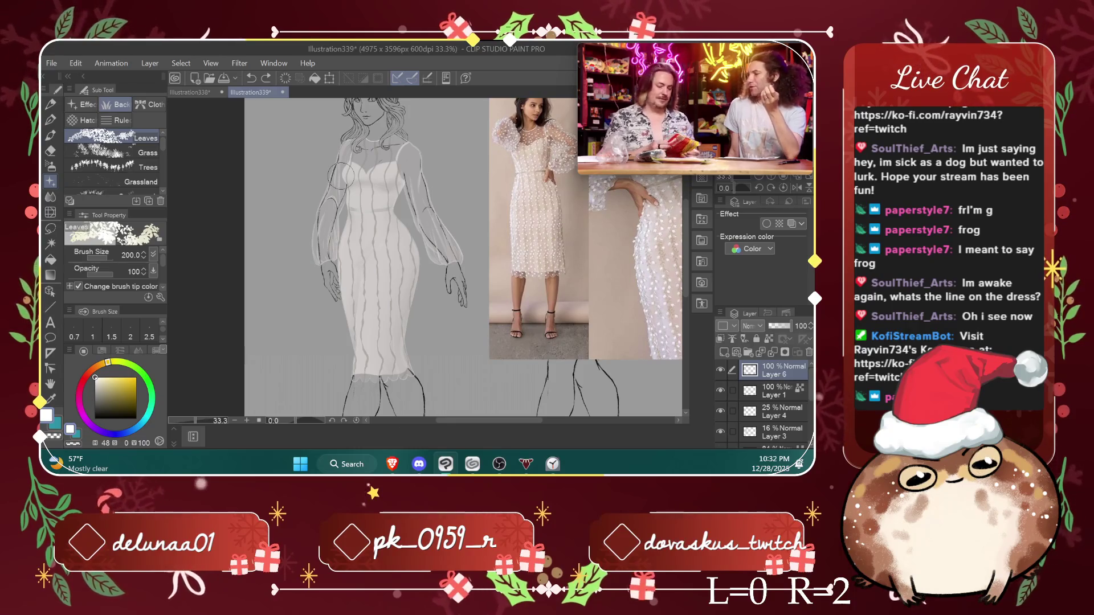
drag(406, 178, 329, 126)
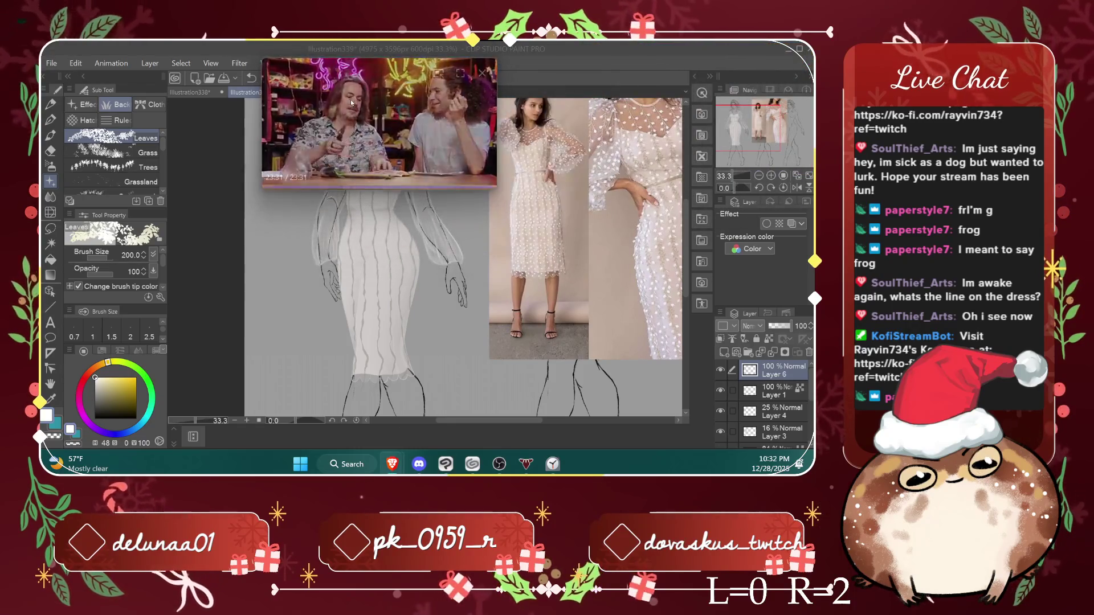
key(alt+Tab)
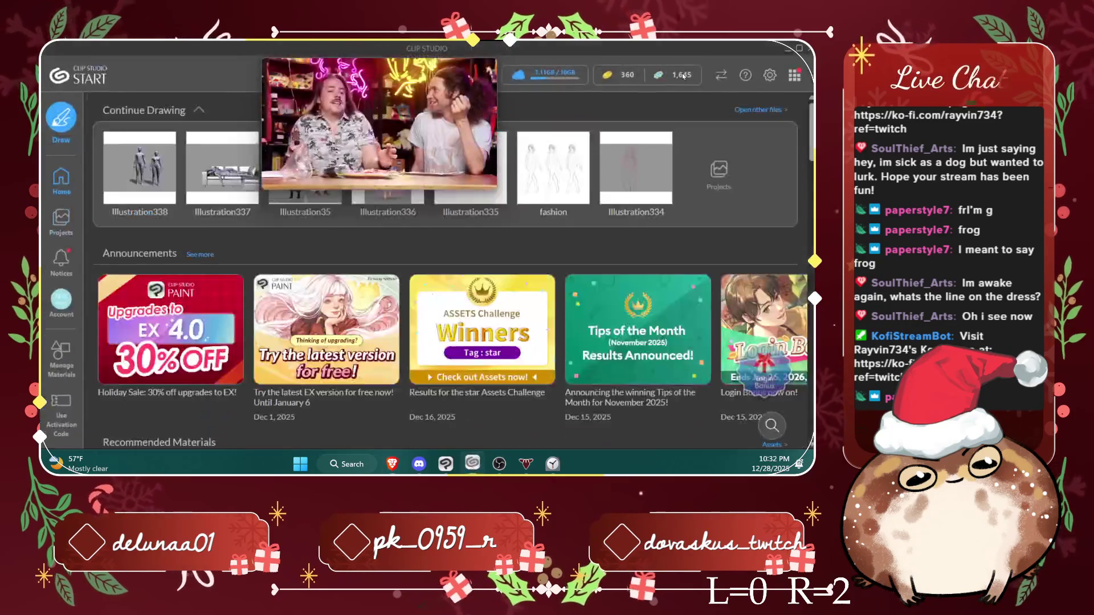
Step: Collect the login bonus on the Home page, then open the Clip Studio Assets store
click(67, 184)
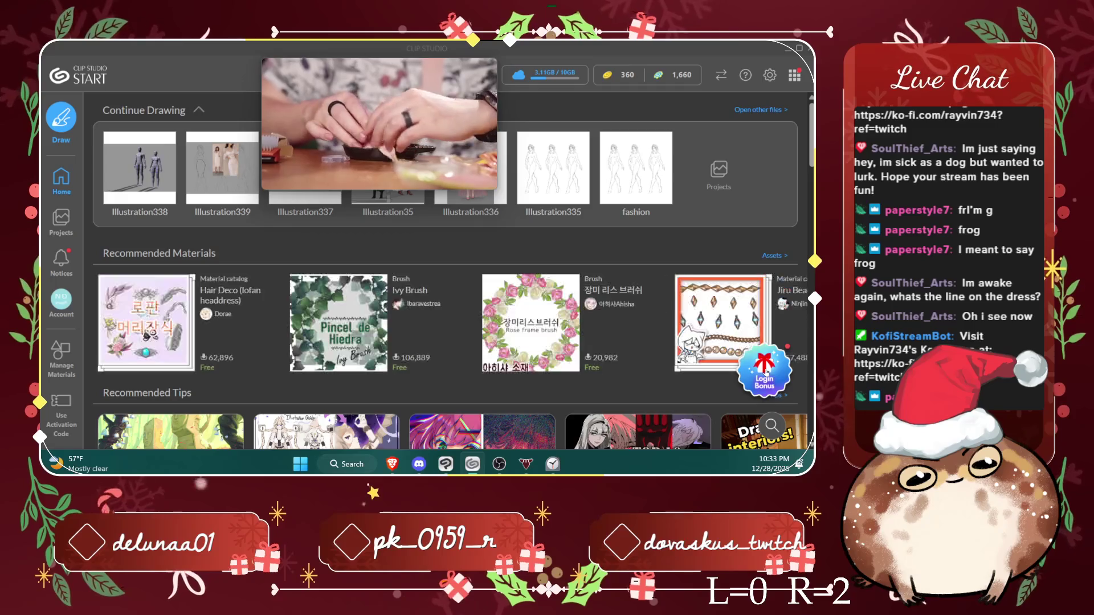
click(766, 372)
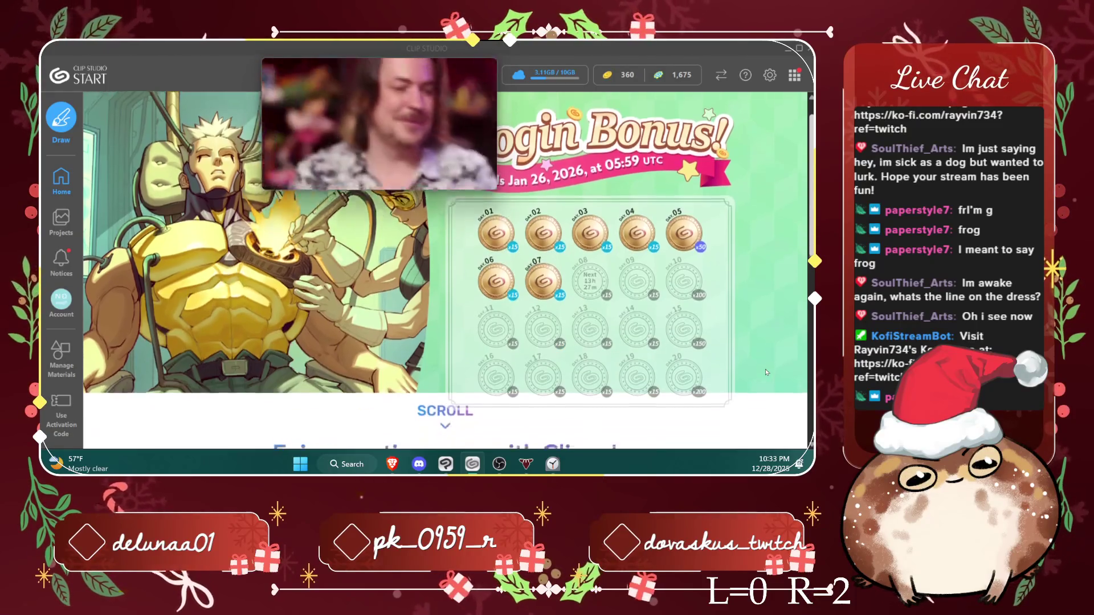
click(70, 187)
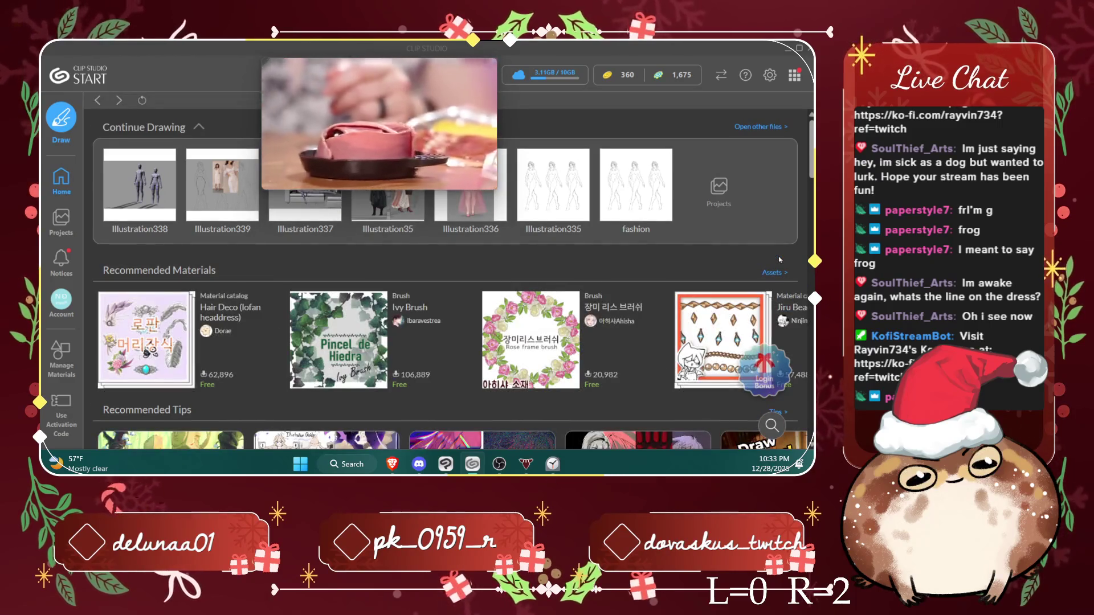
scroll(778, 256, down, 5)
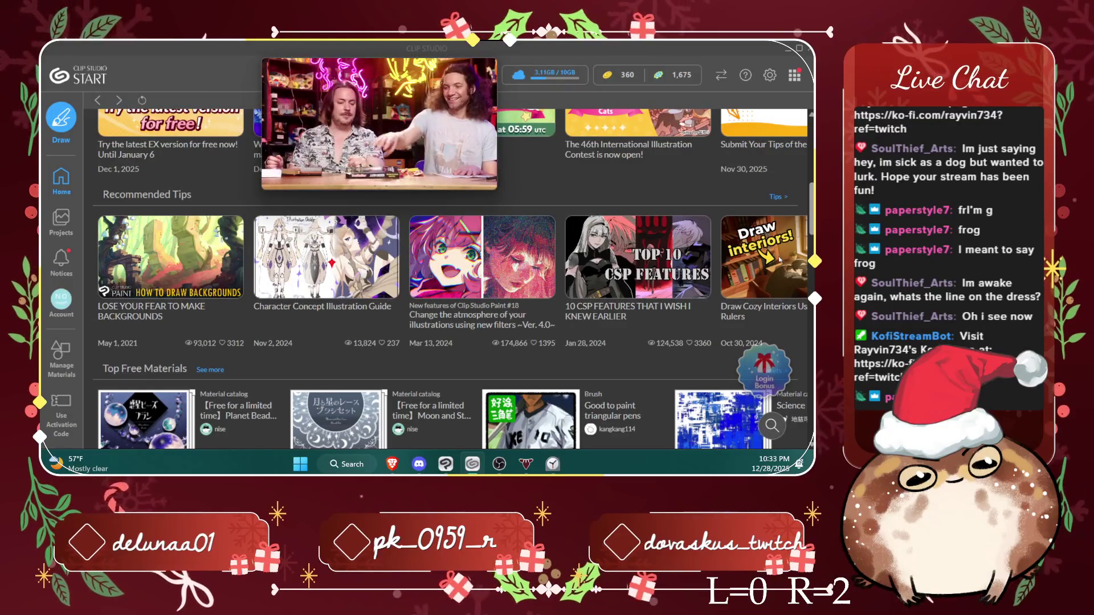
scroll(779, 259, up, 2)
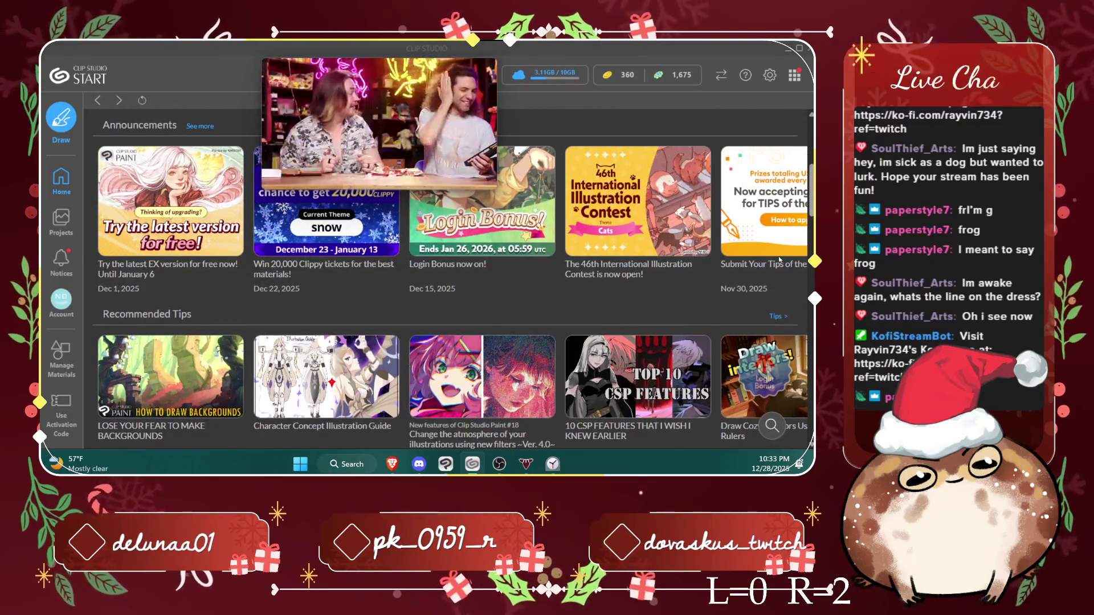
scroll(780, 259, up, 4)
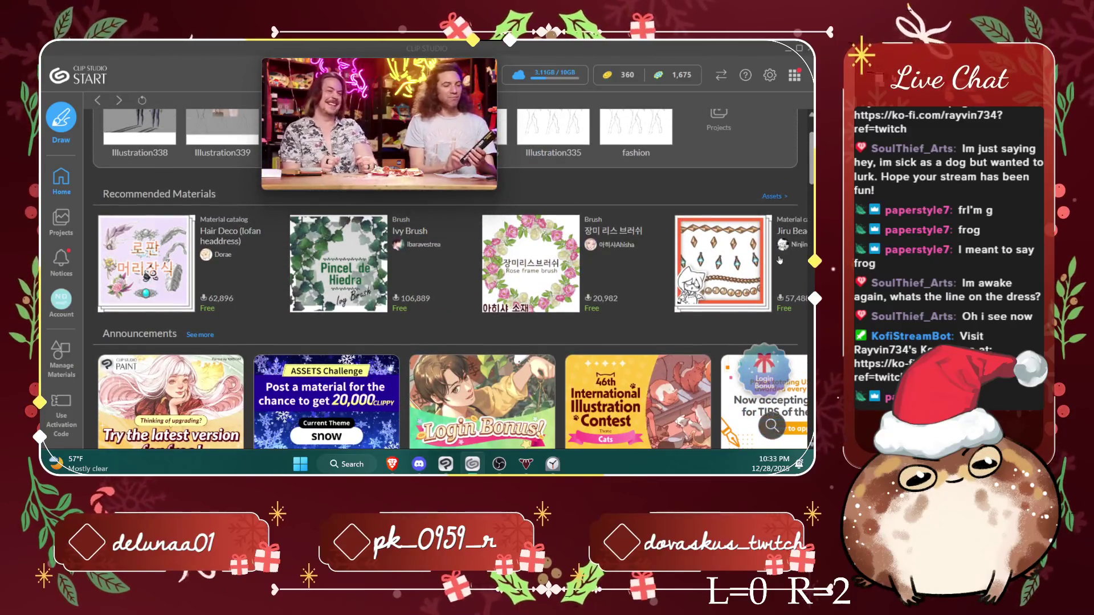
click(780, 260)
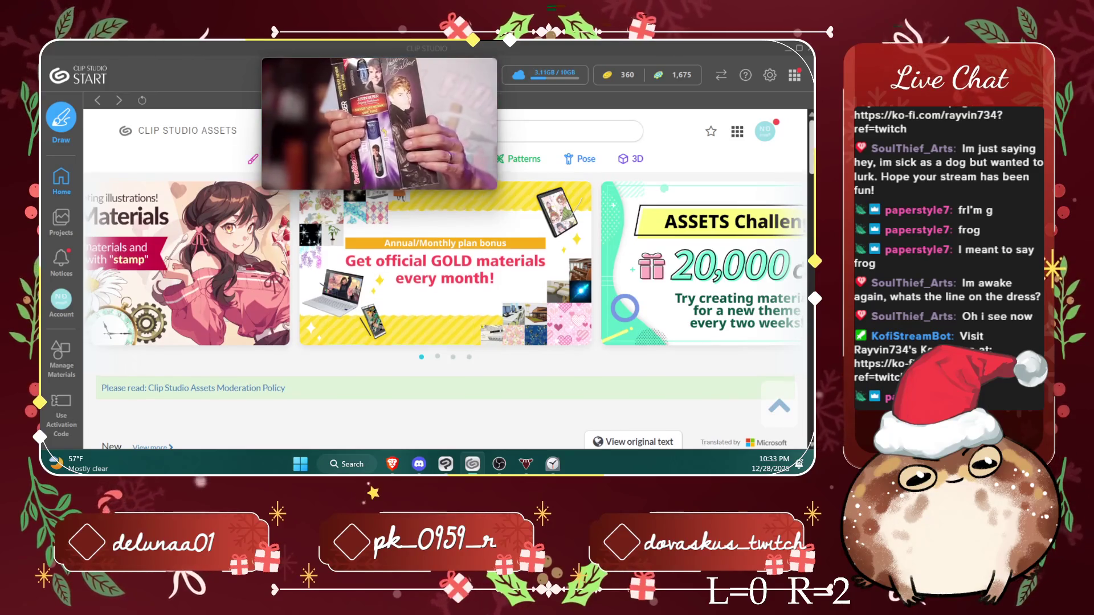
Step: Search Clip Studio Assets for 'flower' materials
scroll(444, 284, down, 4)
scroll(444, 285, up, 4)
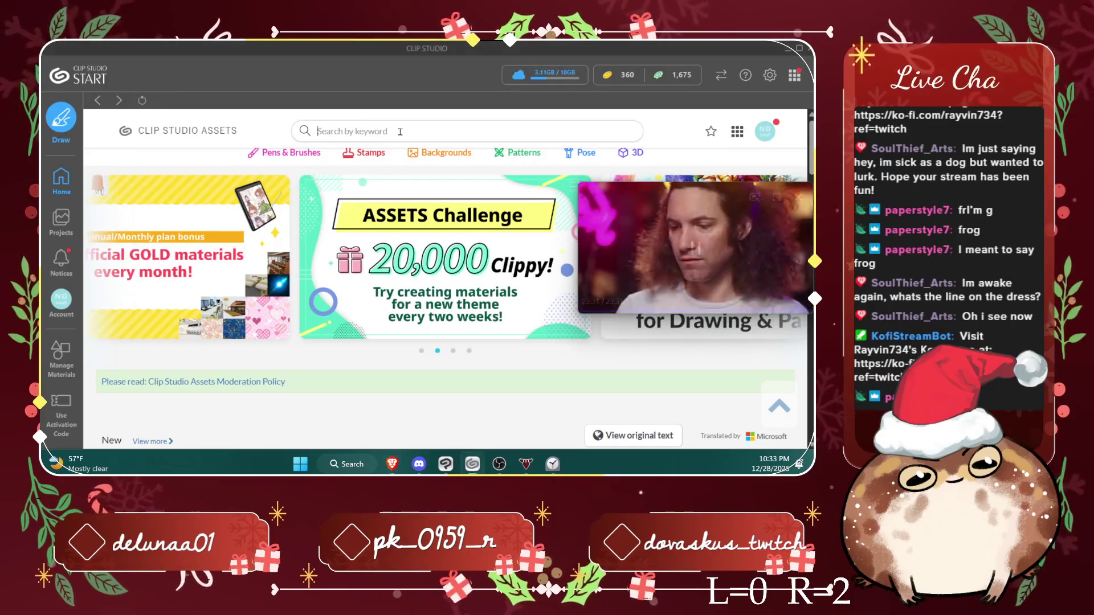
text(f)
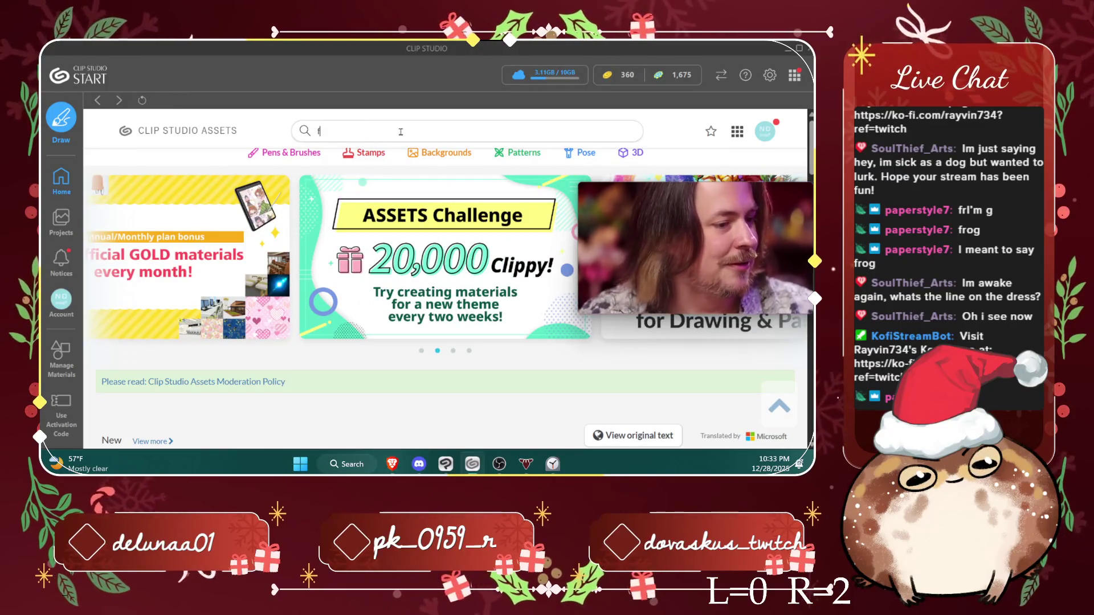
text(lower)
key(Return)
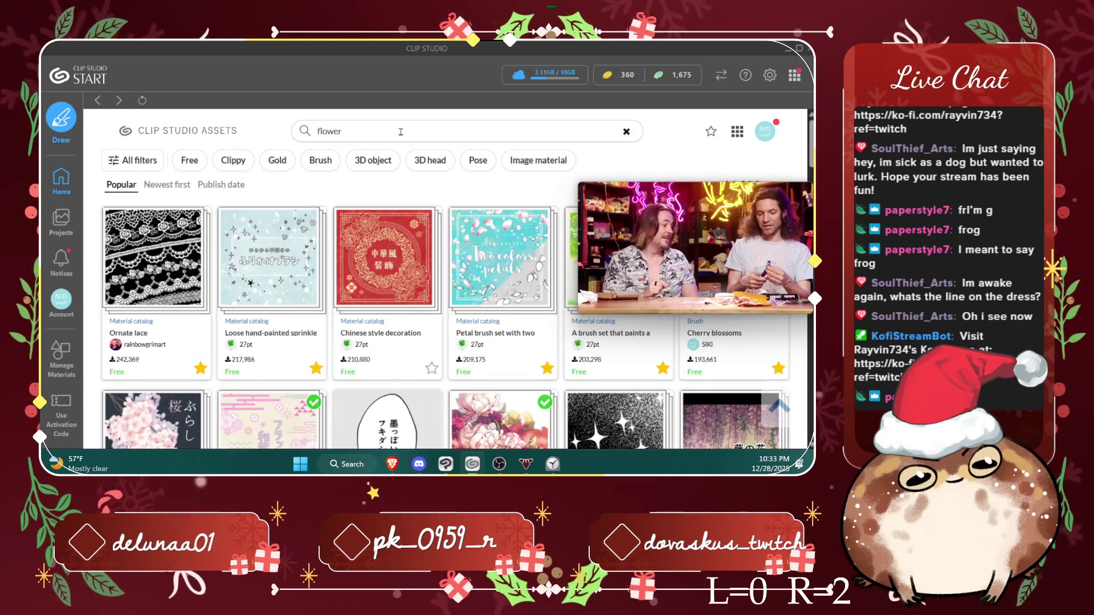
Step: Download the petal brush set from the flower results and return to the results list
scroll(435, 208, down, 2)
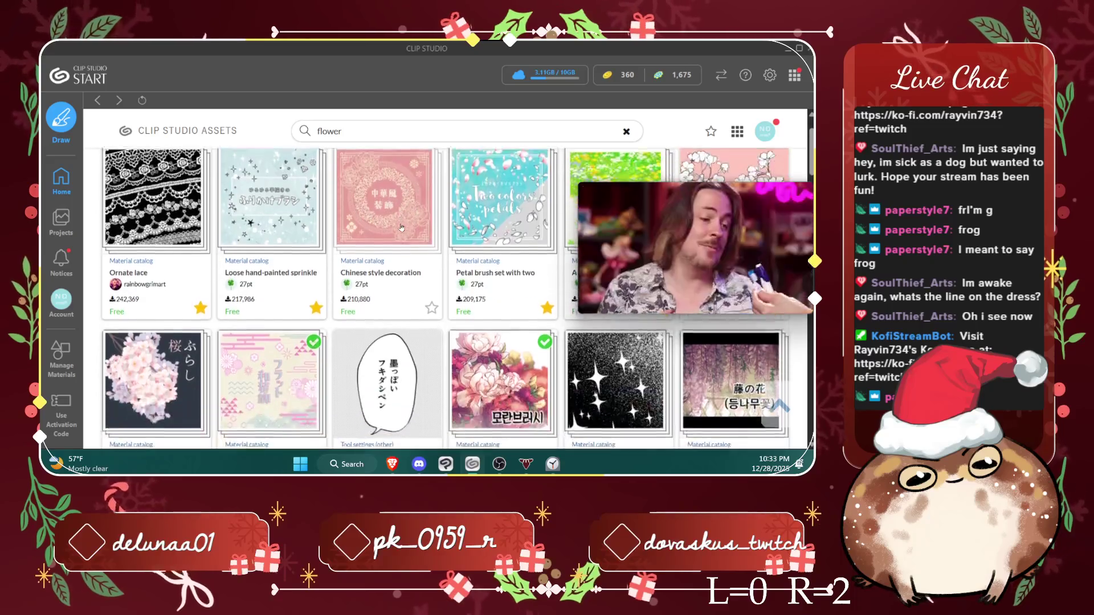
mouse_move(633, 217)
mouse_down()
mouse_move(620, 221)
mouse_move(370, 77)
mouse_up()
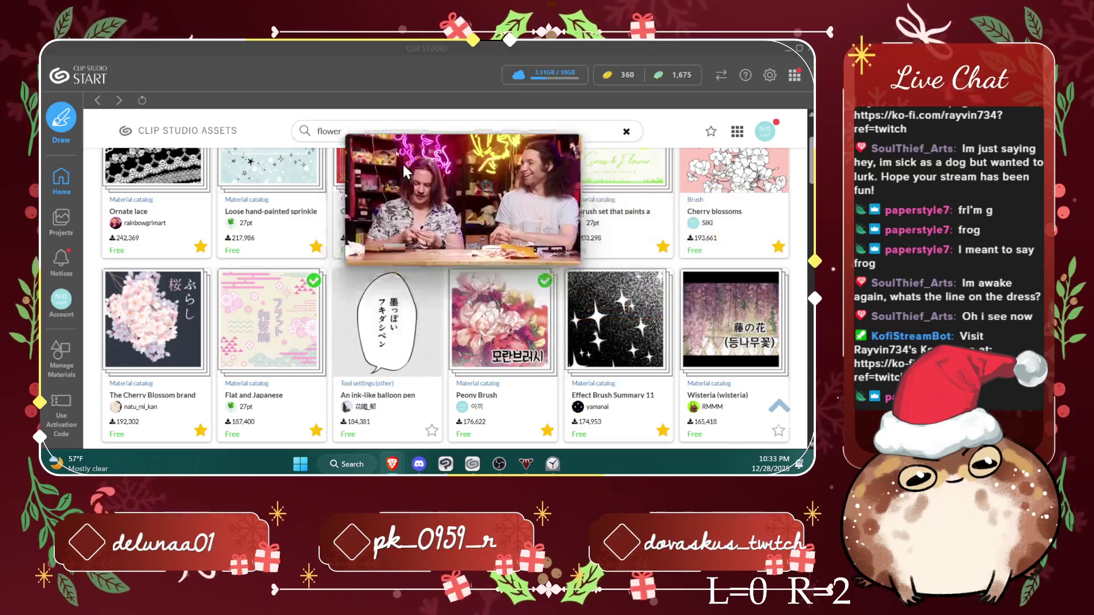
scroll(634, 309, up, 2)
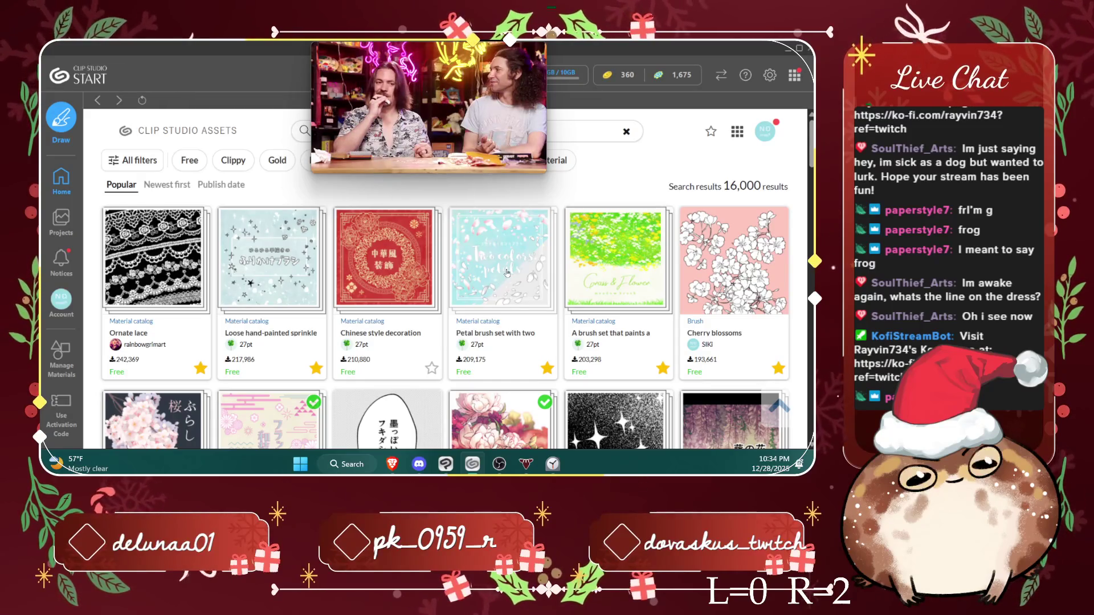
click(507, 273)
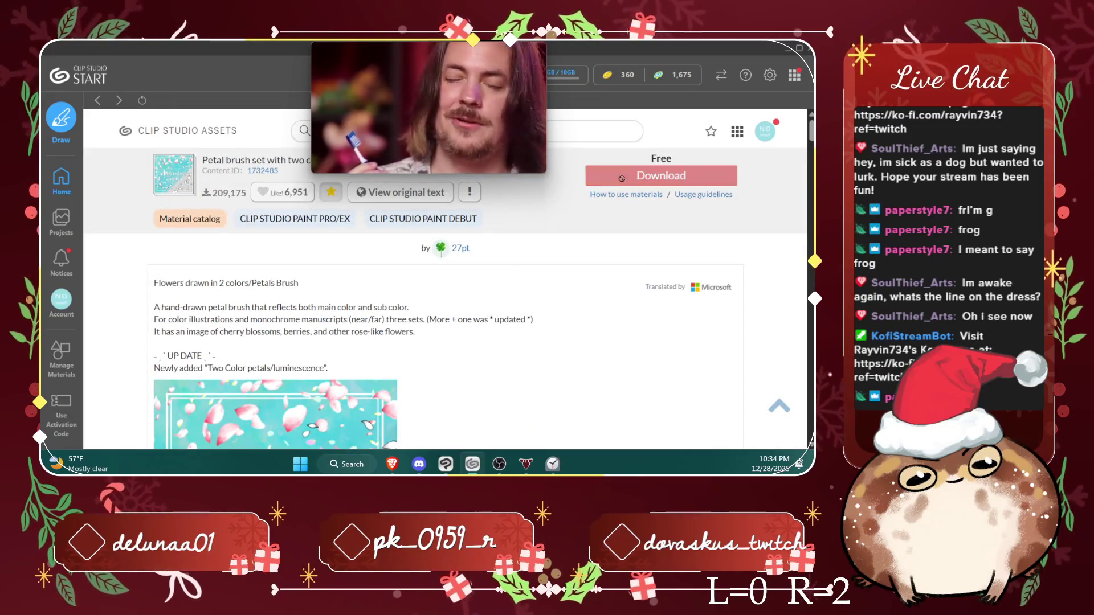
click(621, 179)
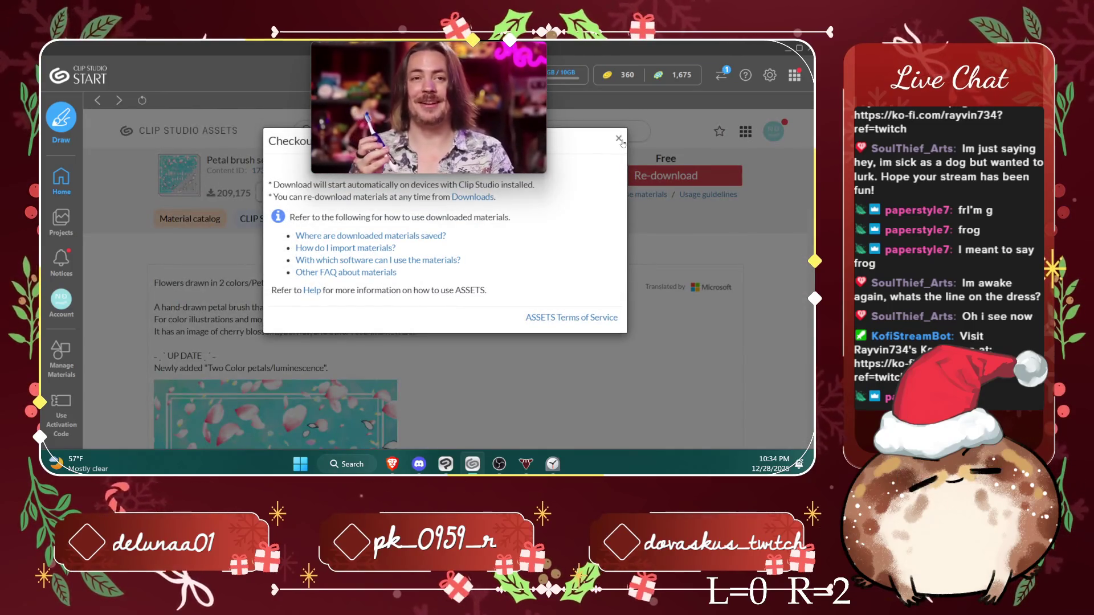
click(619, 139)
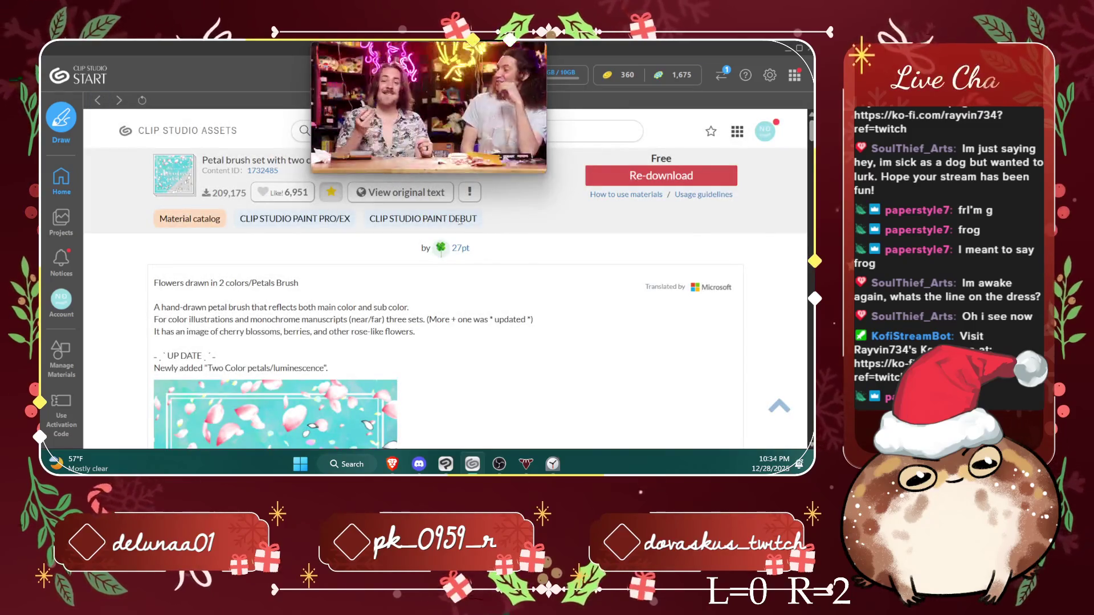
click(459, 220)
Step: Scroll far down the flower results and open the 'Flower Brush Adding a few' detail page
scroll(522, 270, down, 5)
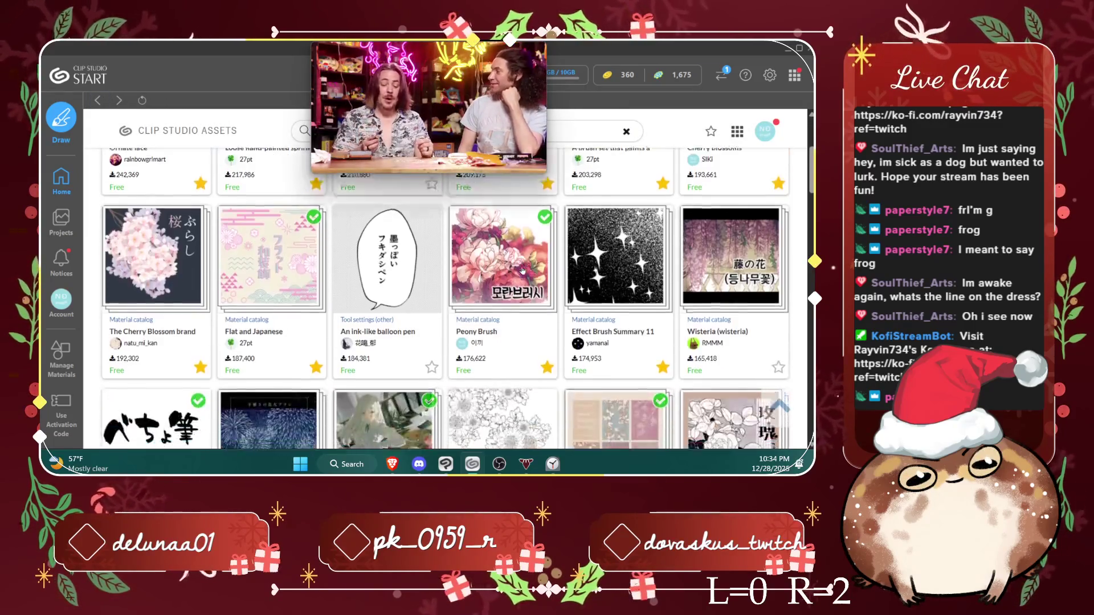
scroll(522, 270, down, 3)
scroll(522, 269, down, 1)
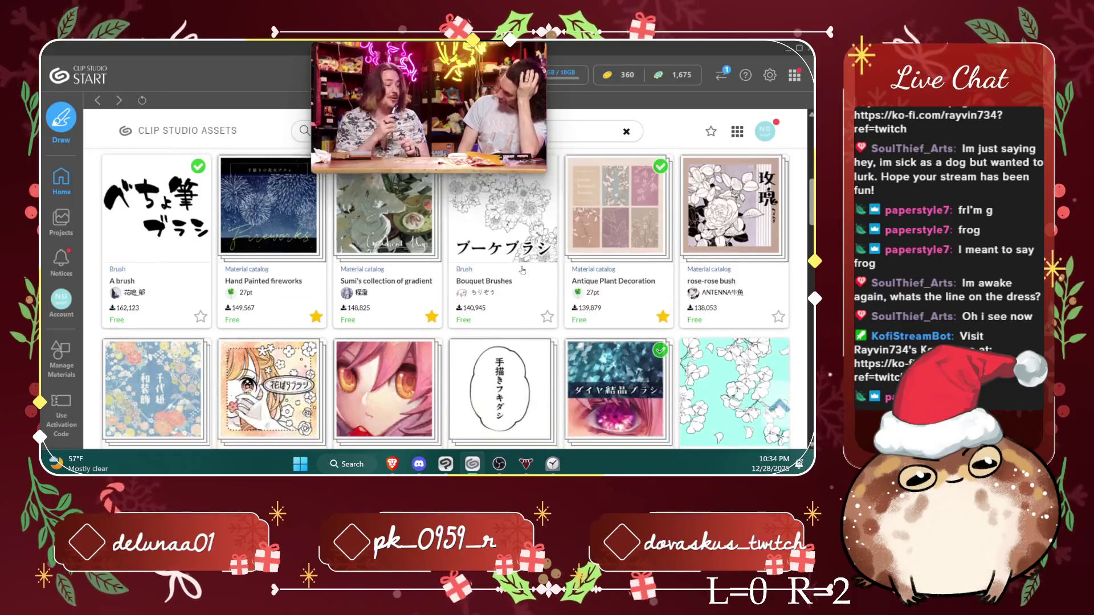
scroll(523, 270, down, 1)
scroll(522, 271, down, 3)
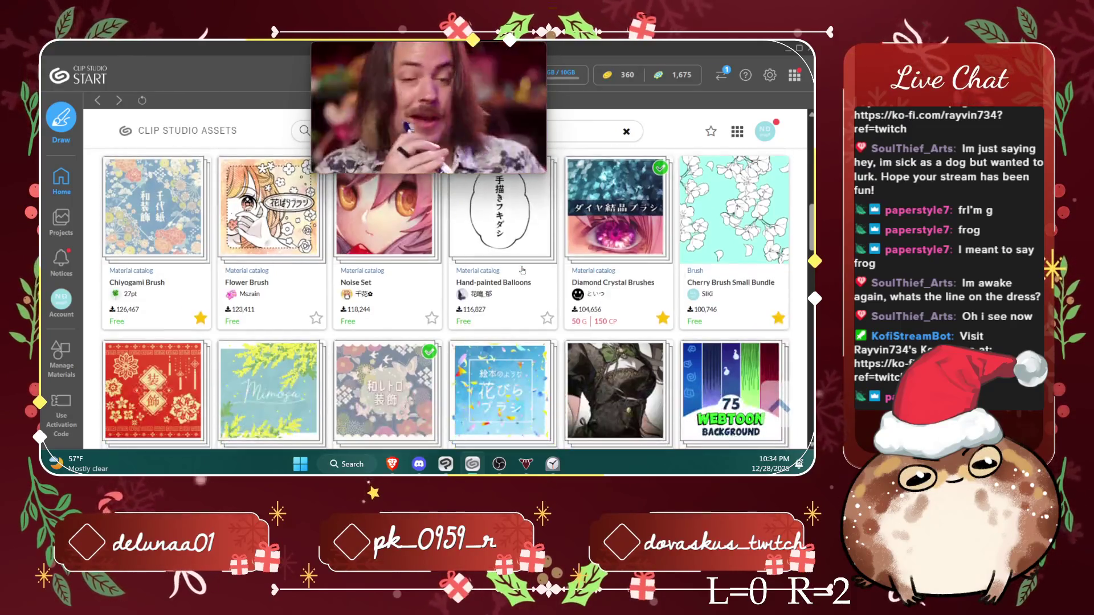
scroll(522, 270, down, 2)
scroll(522, 271, down, 3)
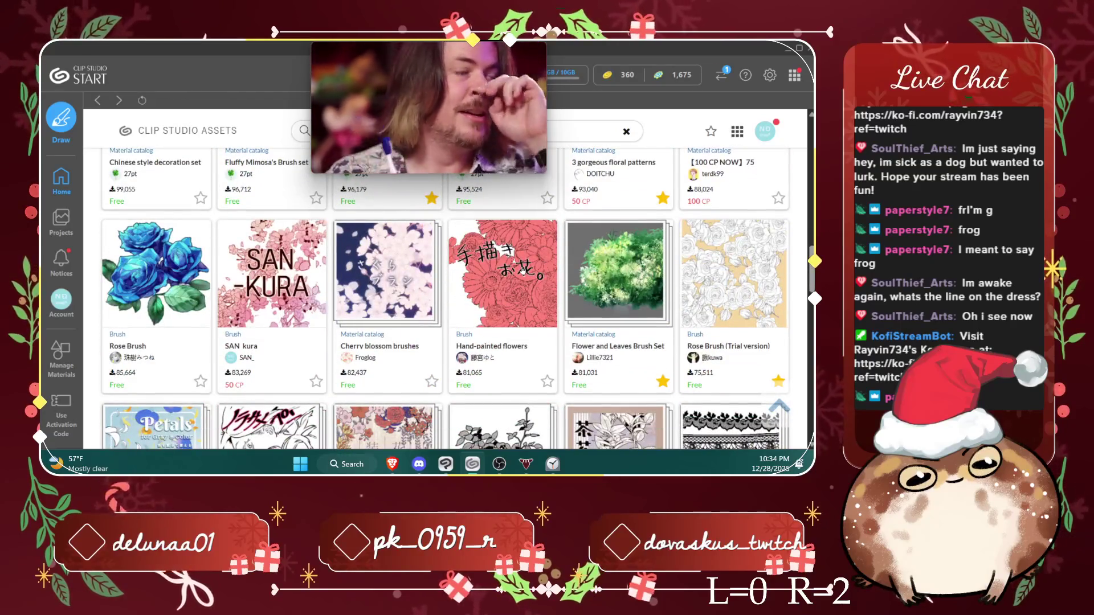
scroll(522, 271, down, 2)
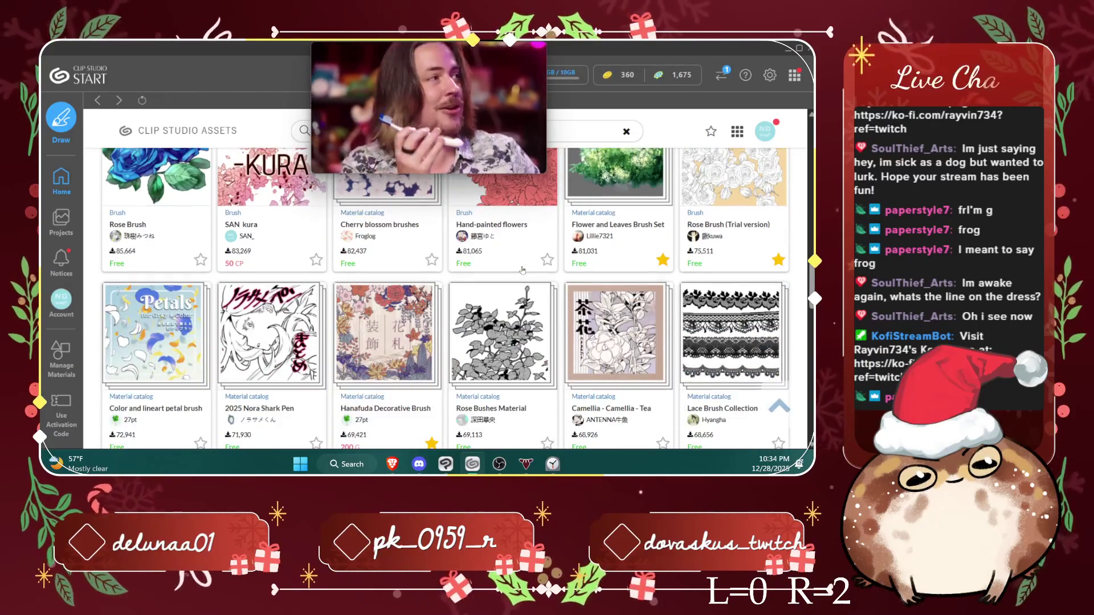
scroll(523, 271, down, 2)
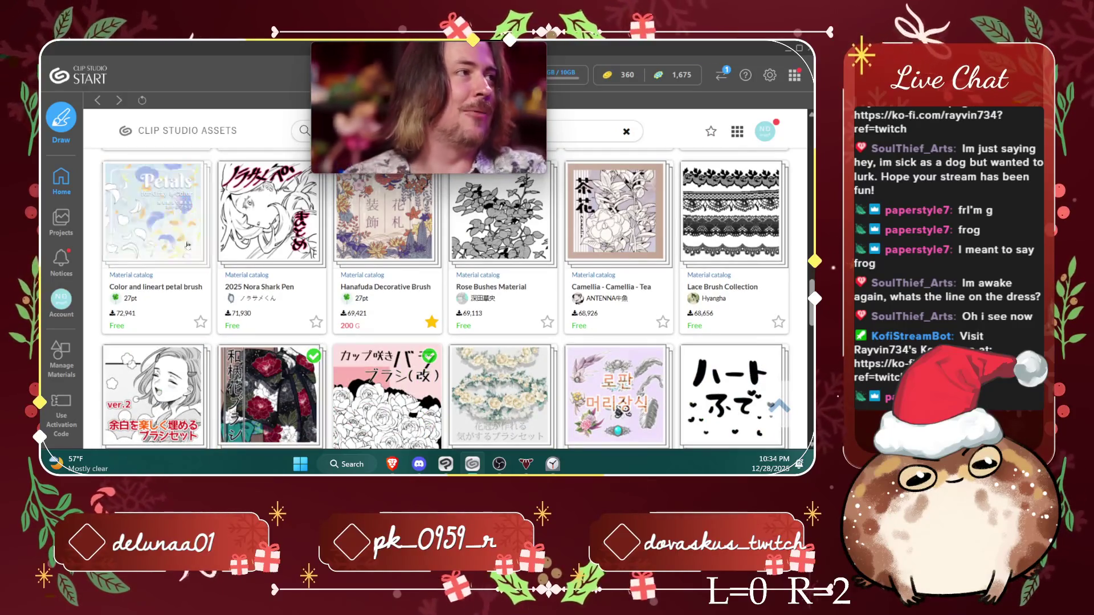
scroll(183, 213, down, 2)
scroll(202, 219, down, 4)
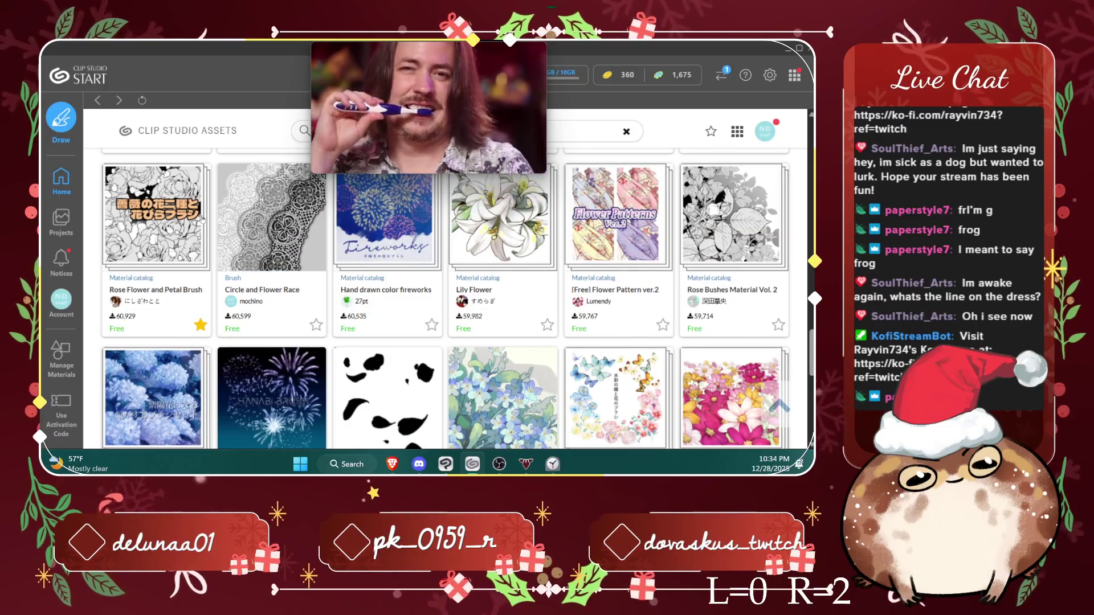
scroll(202, 218, down, 2)
scroll(203, 219, down, 3)
scroll(343, 297, down, 2)
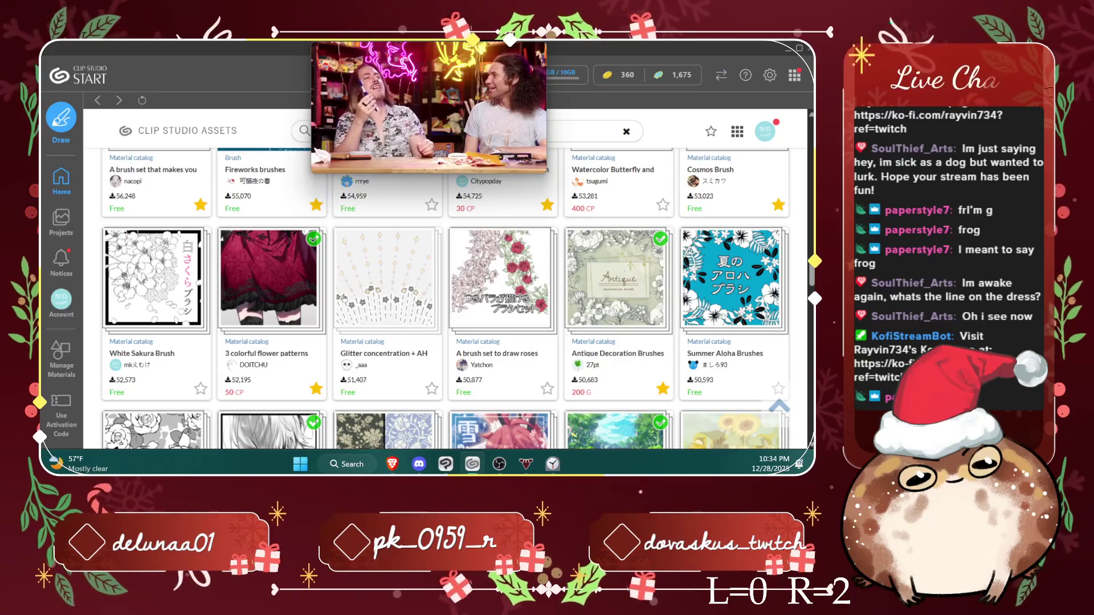
scroll(343, 297, down, 3)
scroll(344, 297, up, 5)
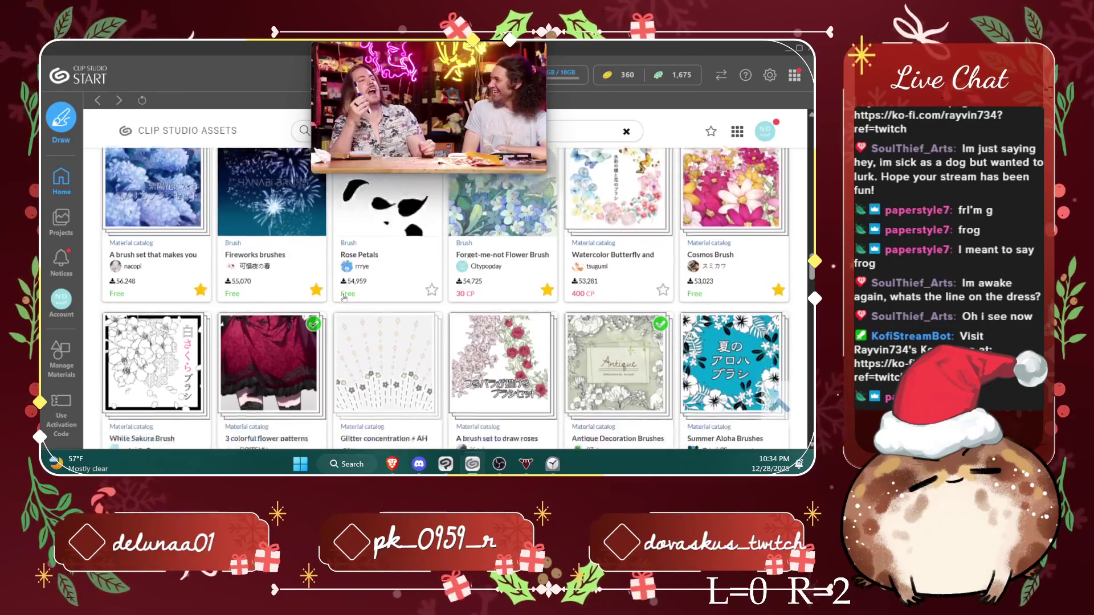
scroll(344, 297, down, 5)
scroll(343, 297, down, 2)
scroll(344, 297, down, 2)
scroll(343, 297, down, 3)
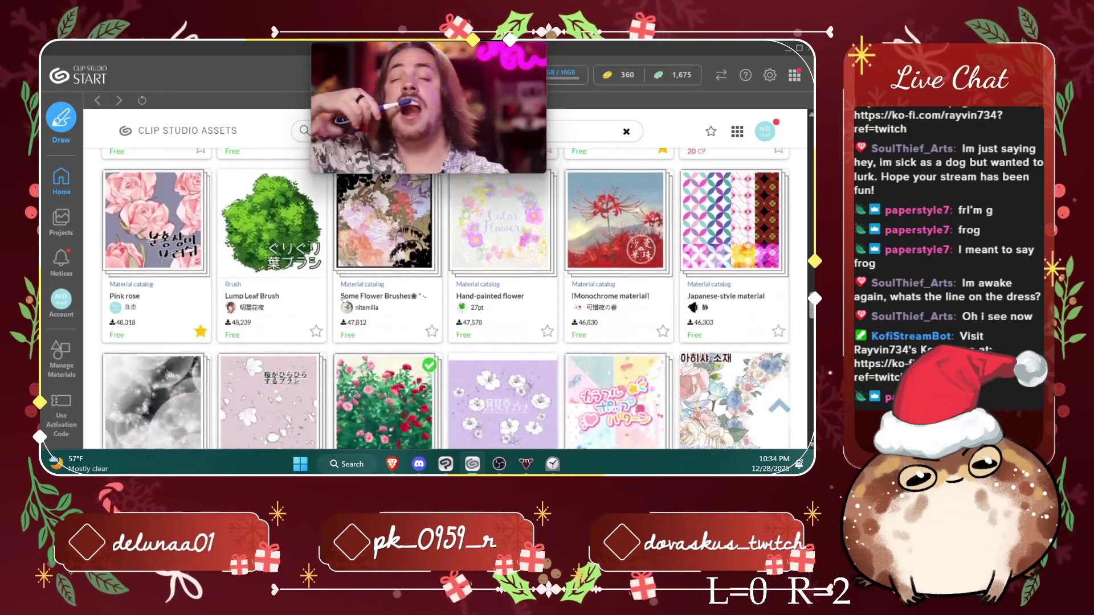
scroll(342, 298, down, 1)
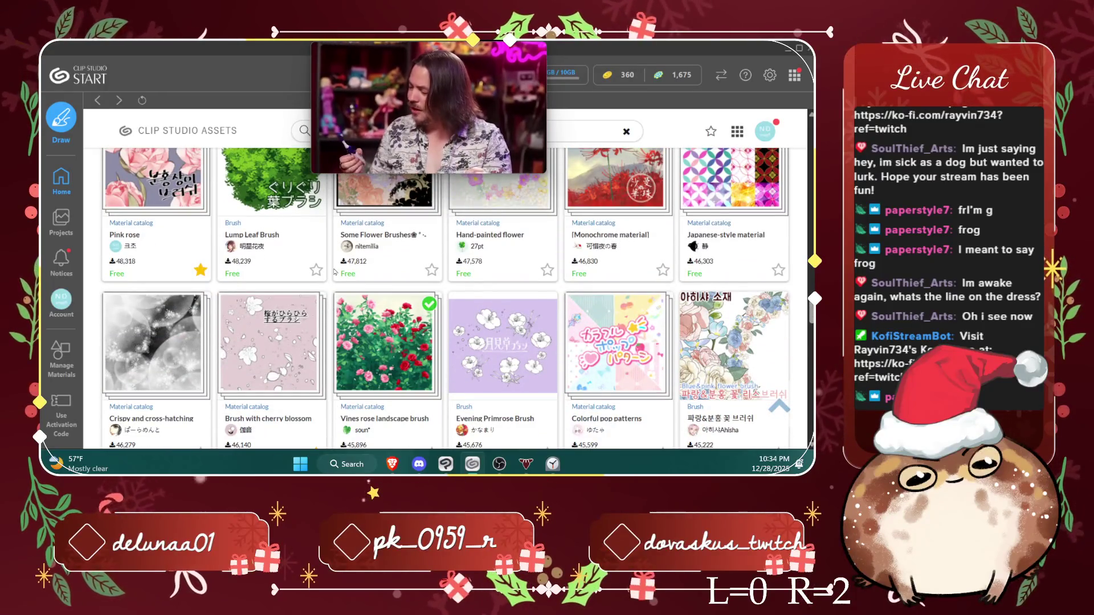
scroll(335, 272, down, 1)
scroll(334, 272, down, 2)
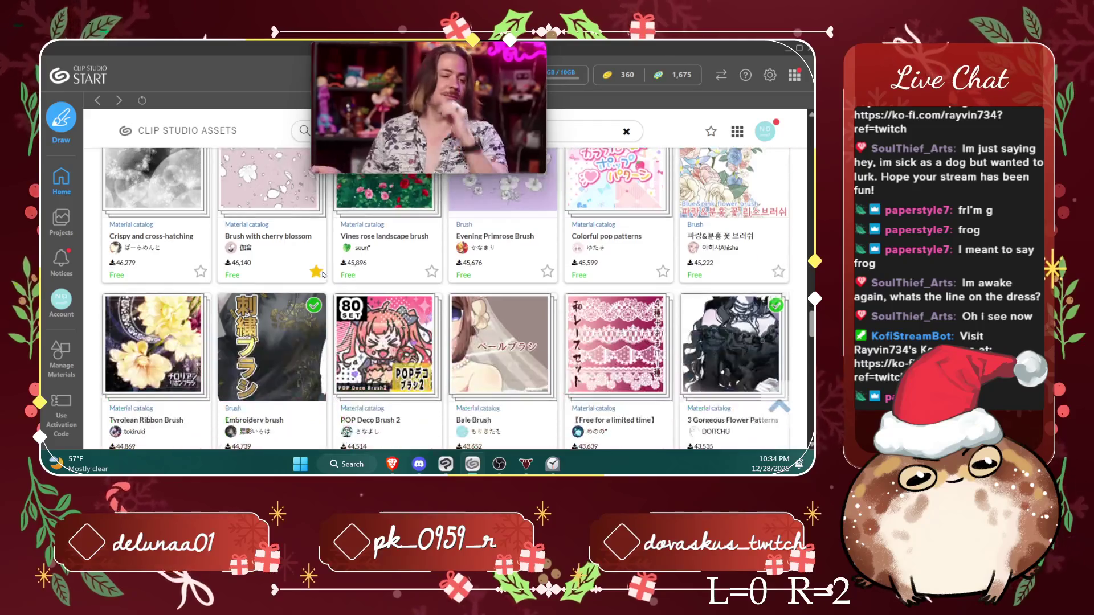
scroll(322, 274, down, 3)
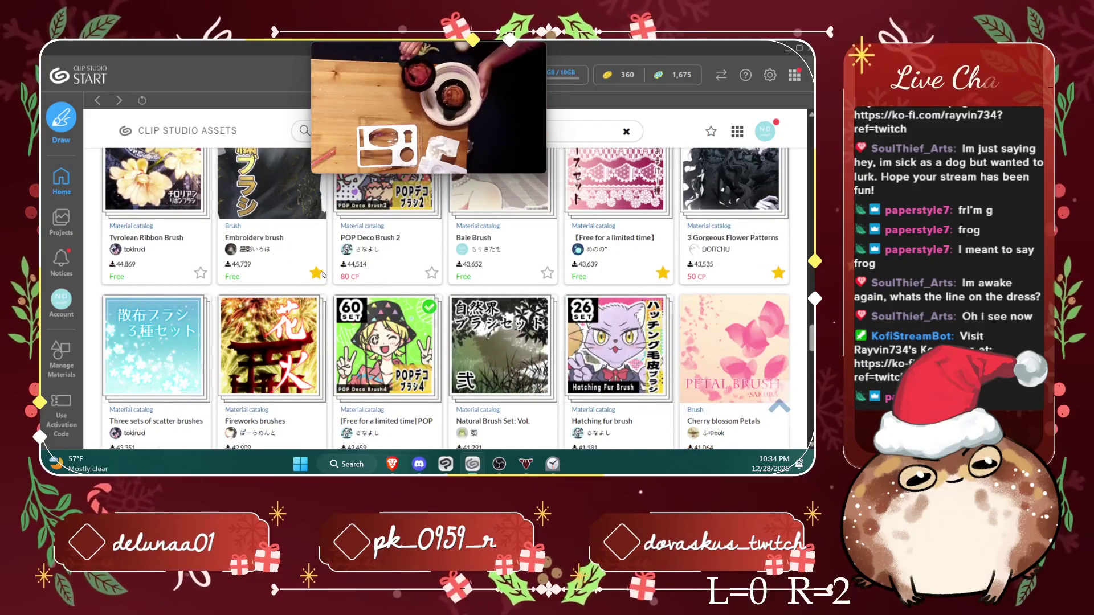
scroll(323, 275, down, 1)
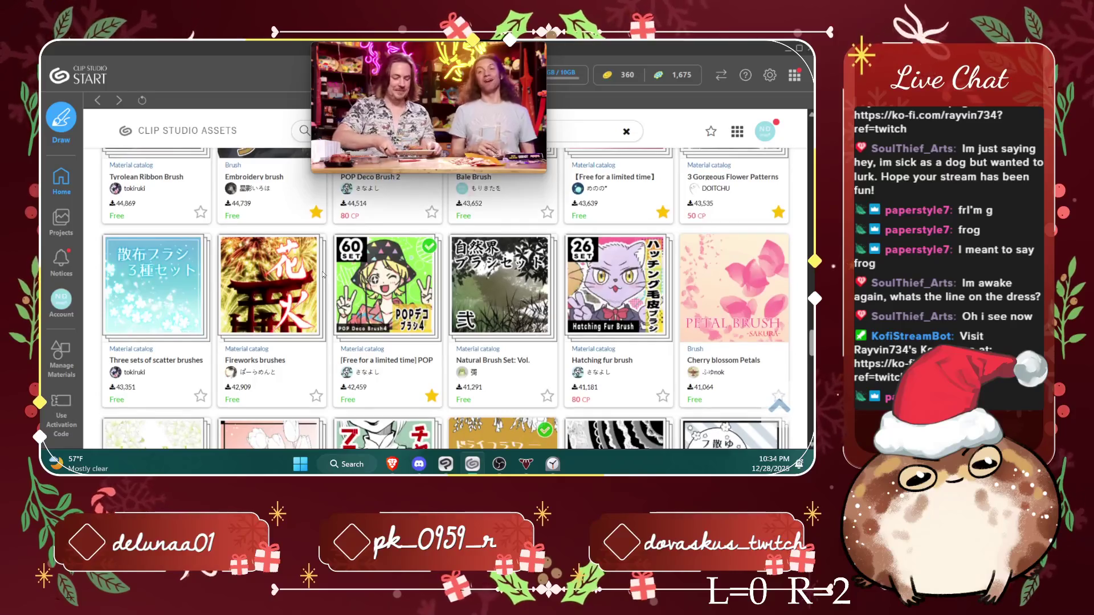
scroll(322, 274, down, 2)
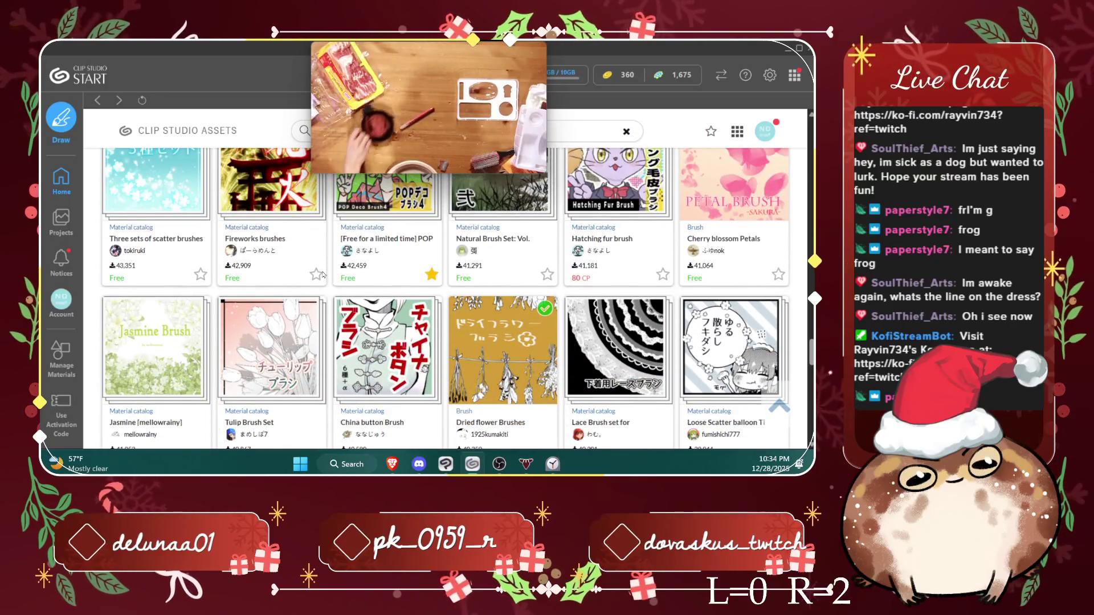
scroll(323, 275, down, 3)
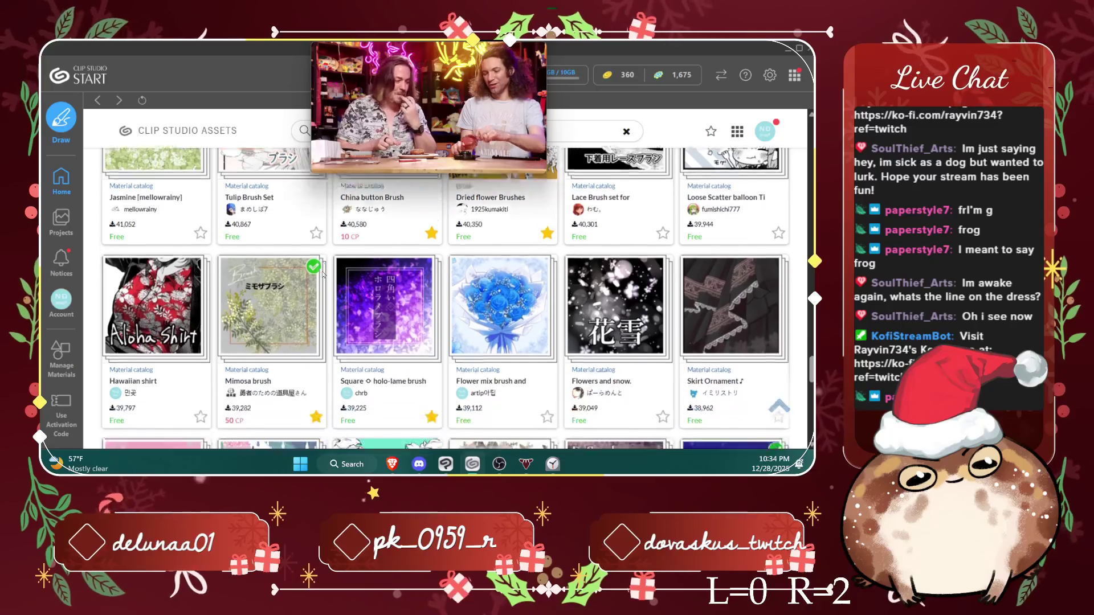
scroll(322, 275, down, 2)
scroll(323, 275, down, 1)
scroll(323, 274, down, 1)
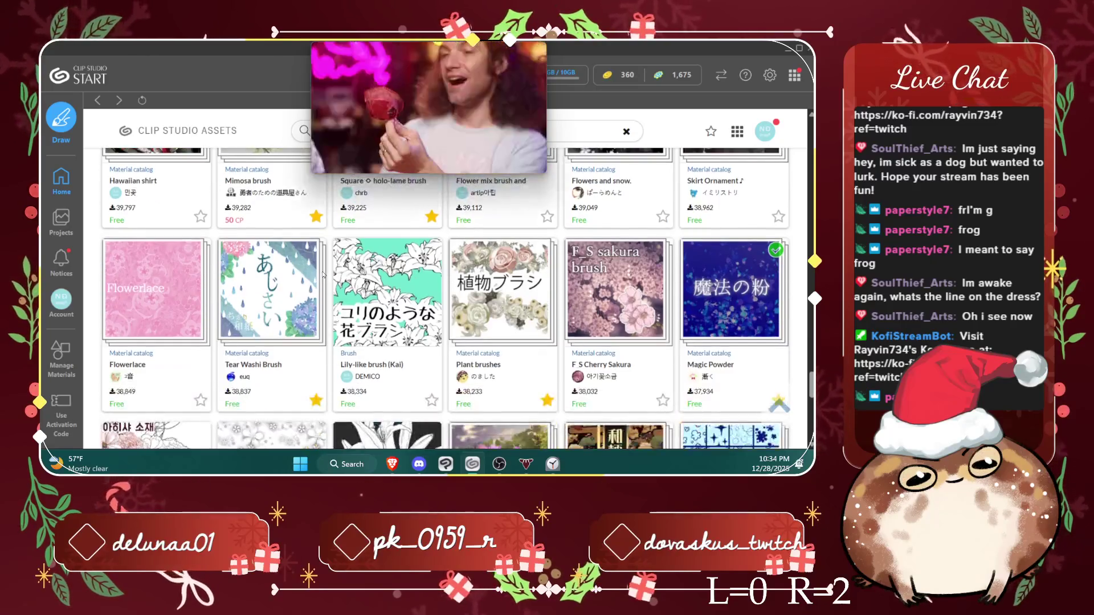
scroll(322, 275, down, 1)
scroll(322, 274, down, 2)
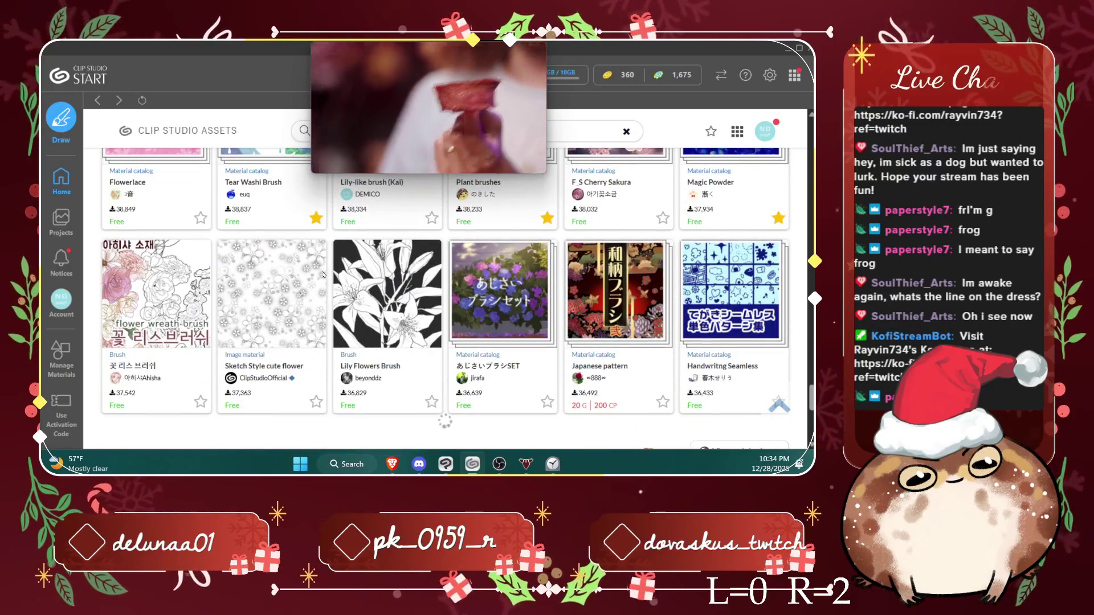
scroll(322, 275, down, 2)
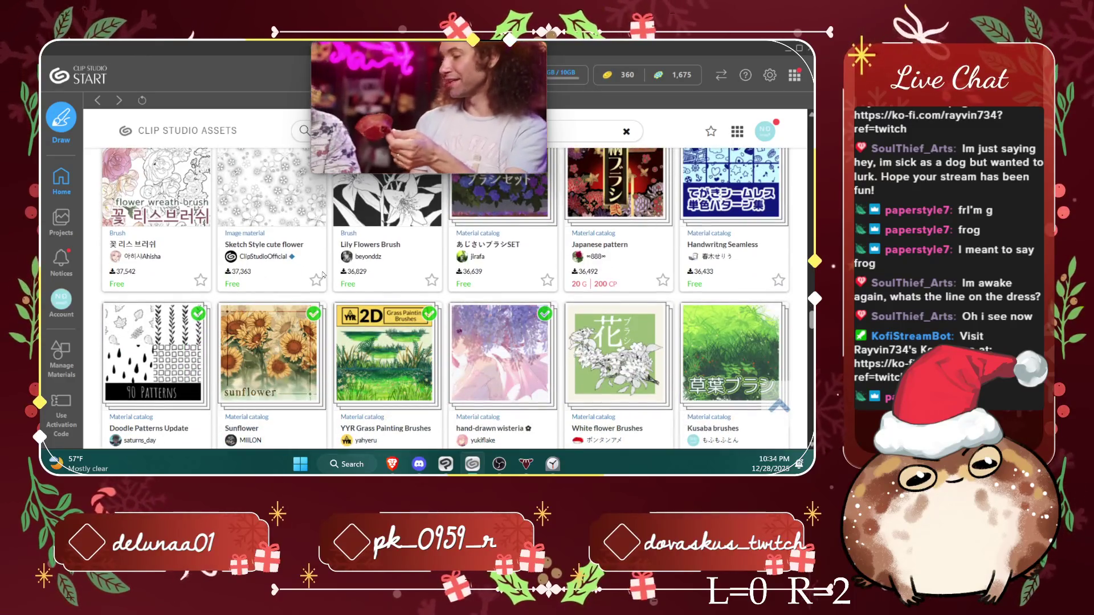
scroll(322, 274, down, 2)
scroll(322, 274, down, 2)
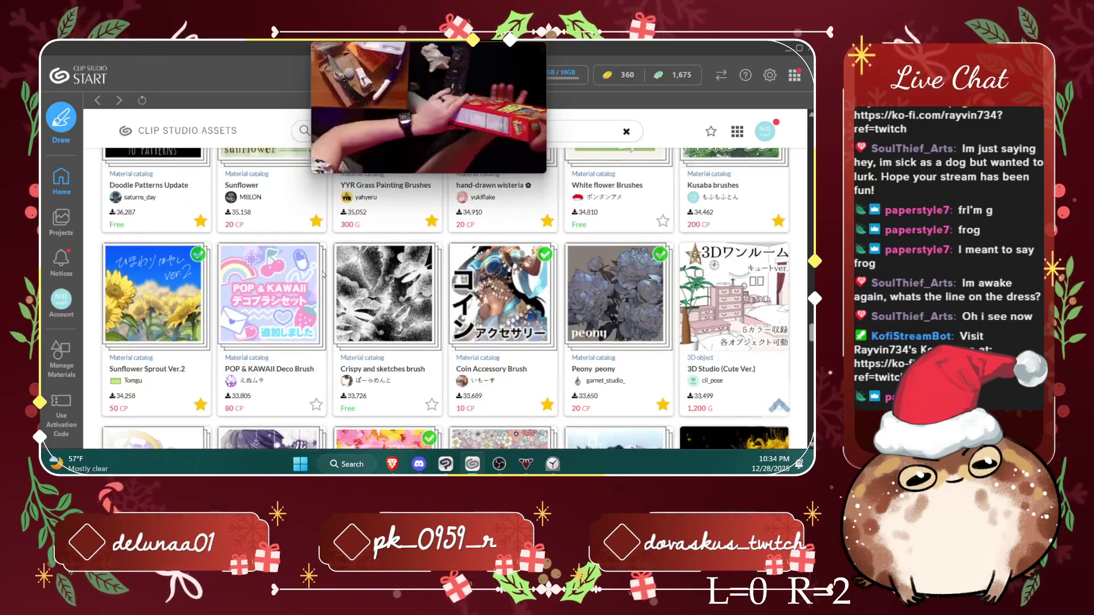
scroll(323, 274, down, 2)
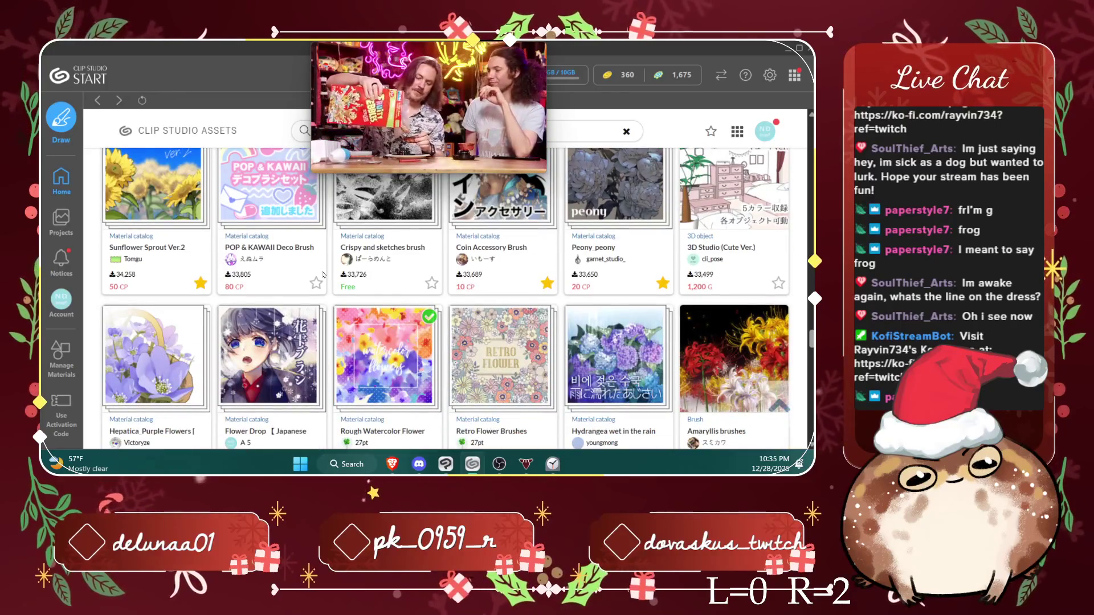
scroll(323, 275, down, 2)
scroll(323, 275, down, 2)
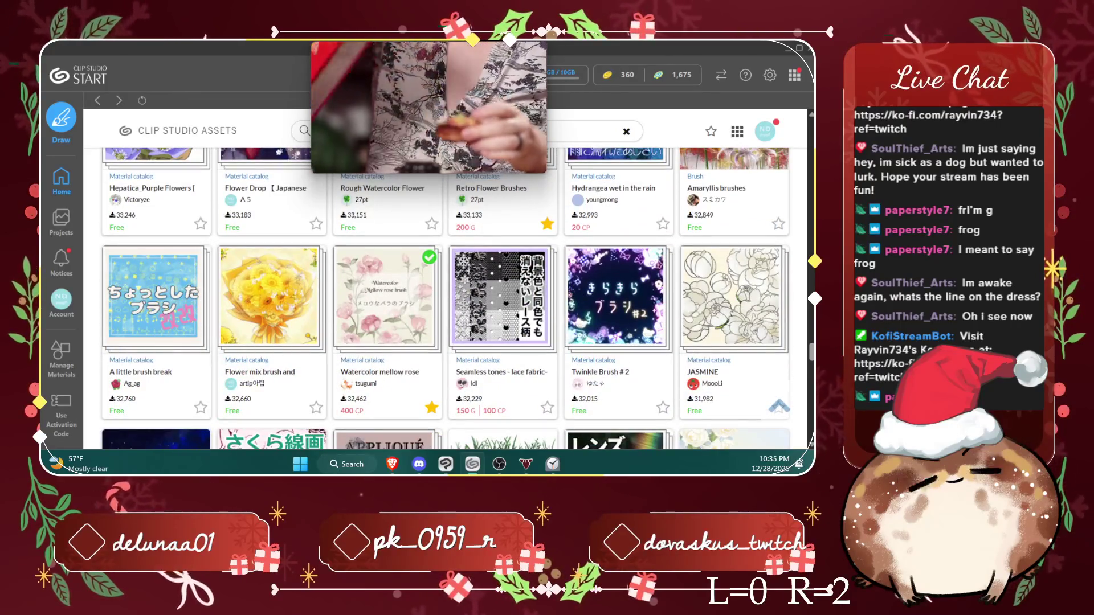
scroll(380, 317, down, 3)
scroll(381, 317, down, 4)
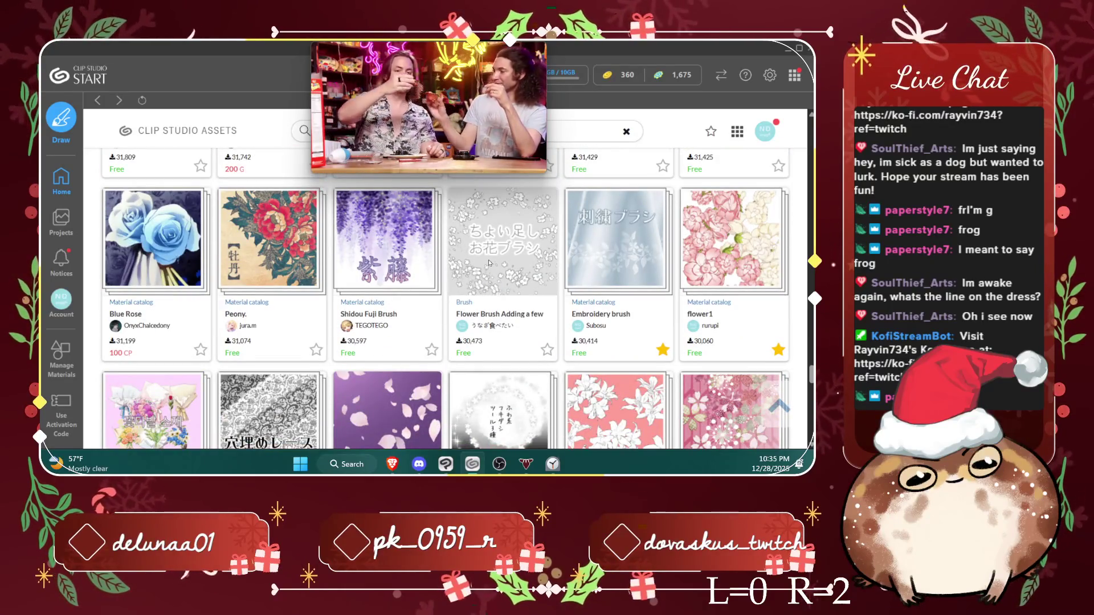
click(476, 273)
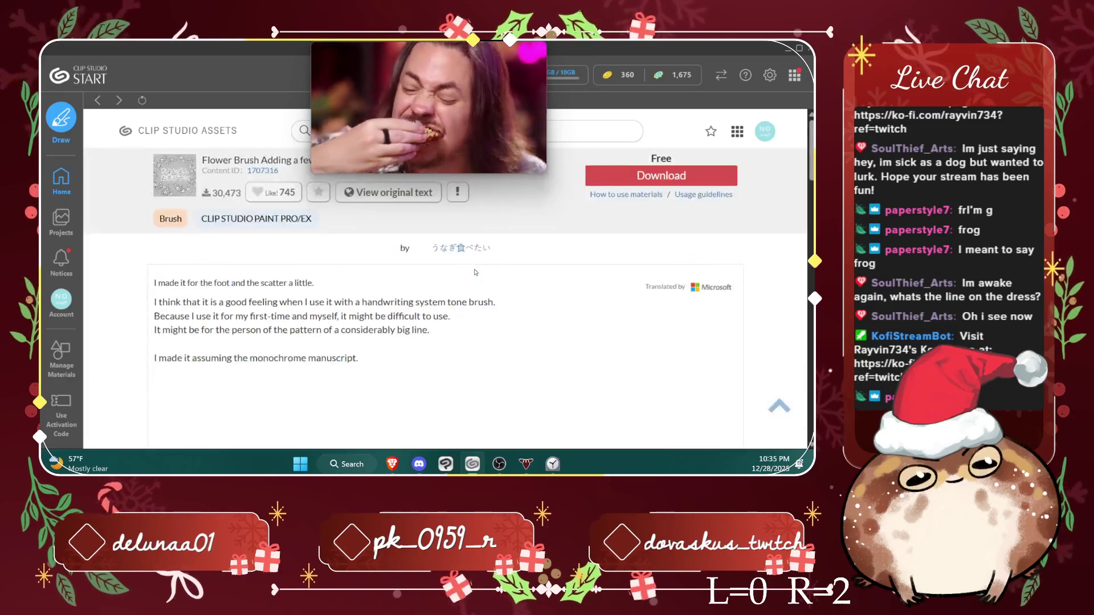
Step: Download the free 'Flower Brush Adding a few' flower-scatter brush and return to the results
scroll(472, 284, down, 2)
scroll(472, 283, up, 2)
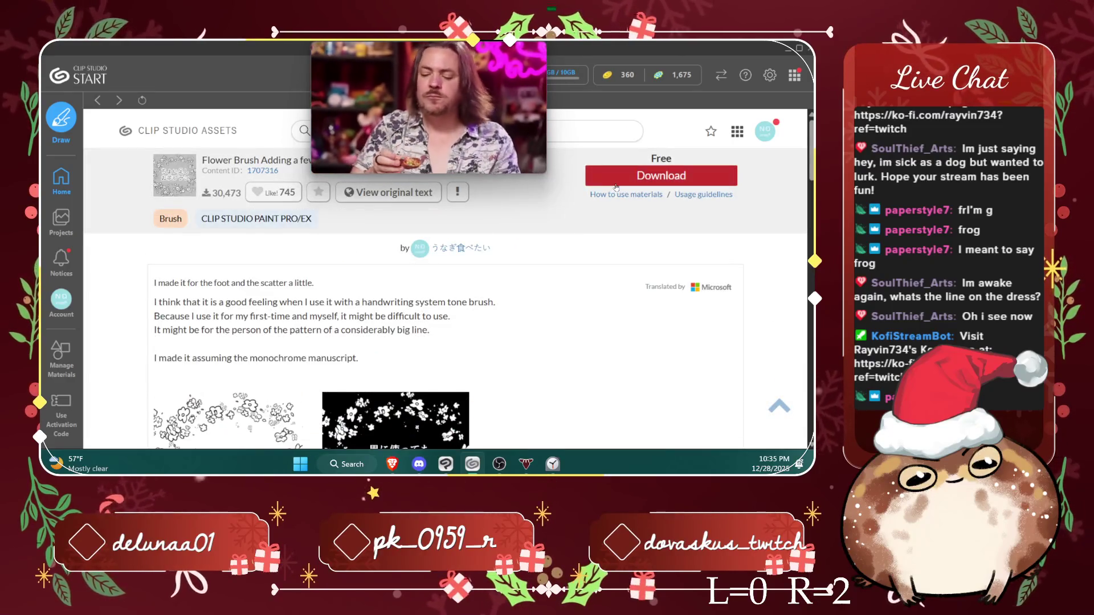
click(614, 182)
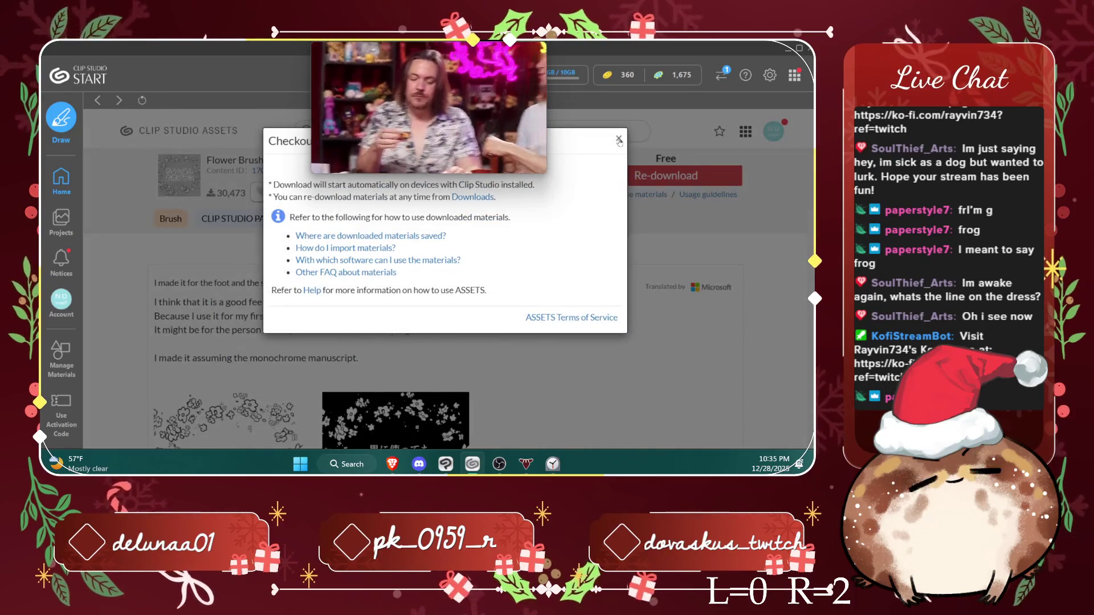
click(618, 140)
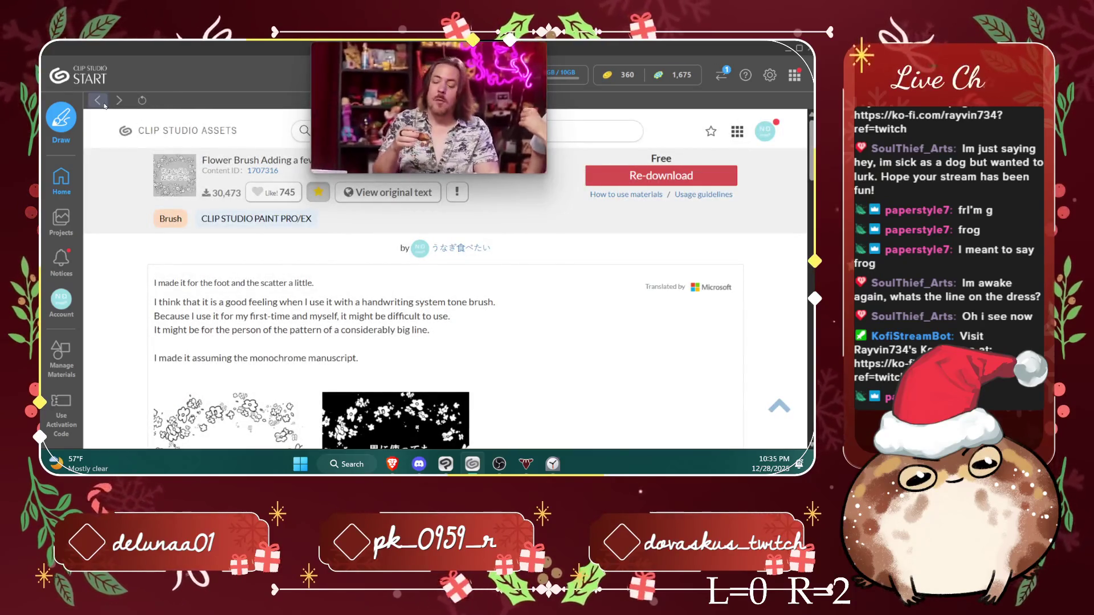
key(alt+Left)
Step: Download the free Flower rains Brush and go back to the results grid
scroll(582, 319, down, 3)
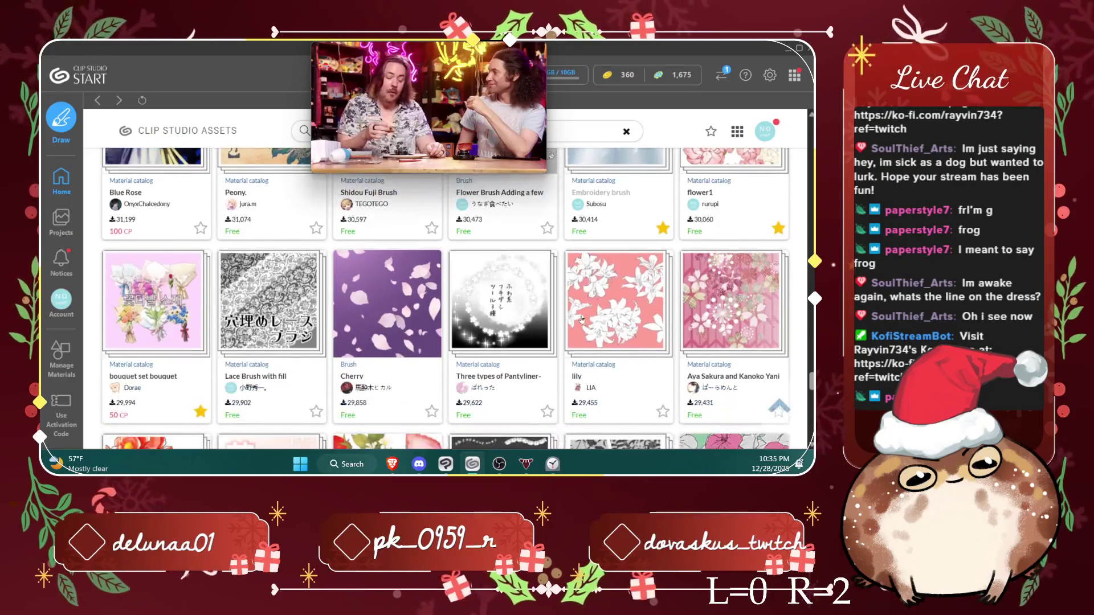
scroll(581, 319, down, 3)
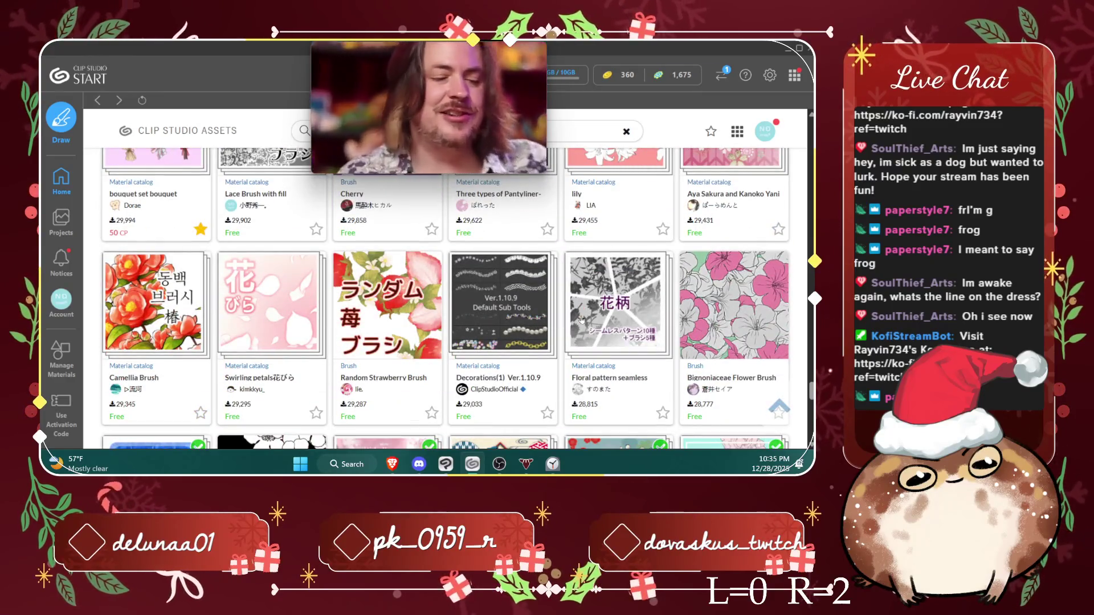
scroll(582, 319, down, 3)
scroll(582, 319, down, 3)
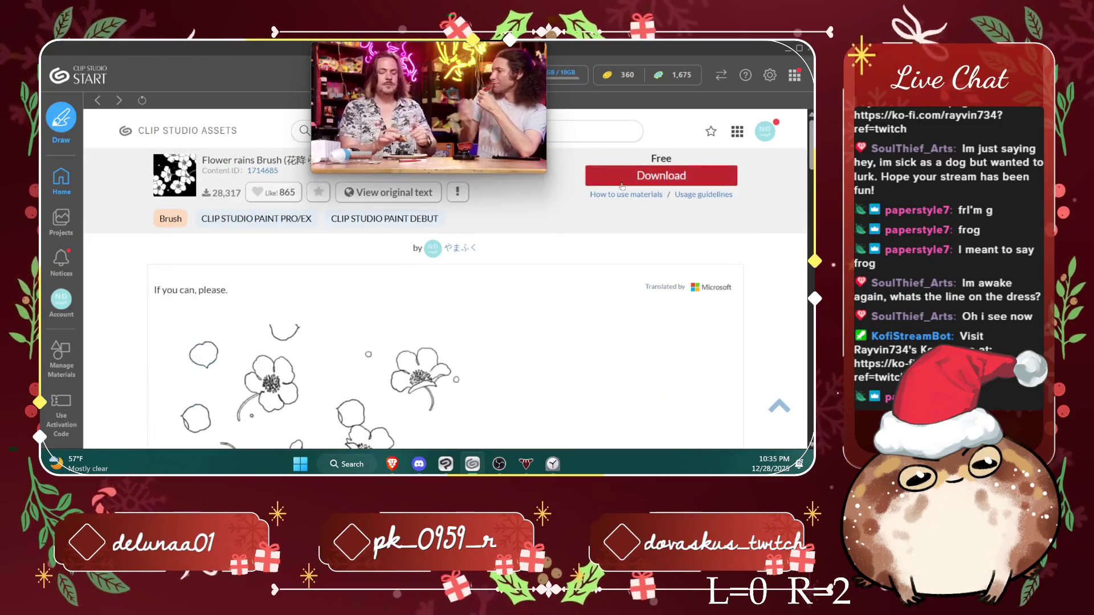
click(621, 182)
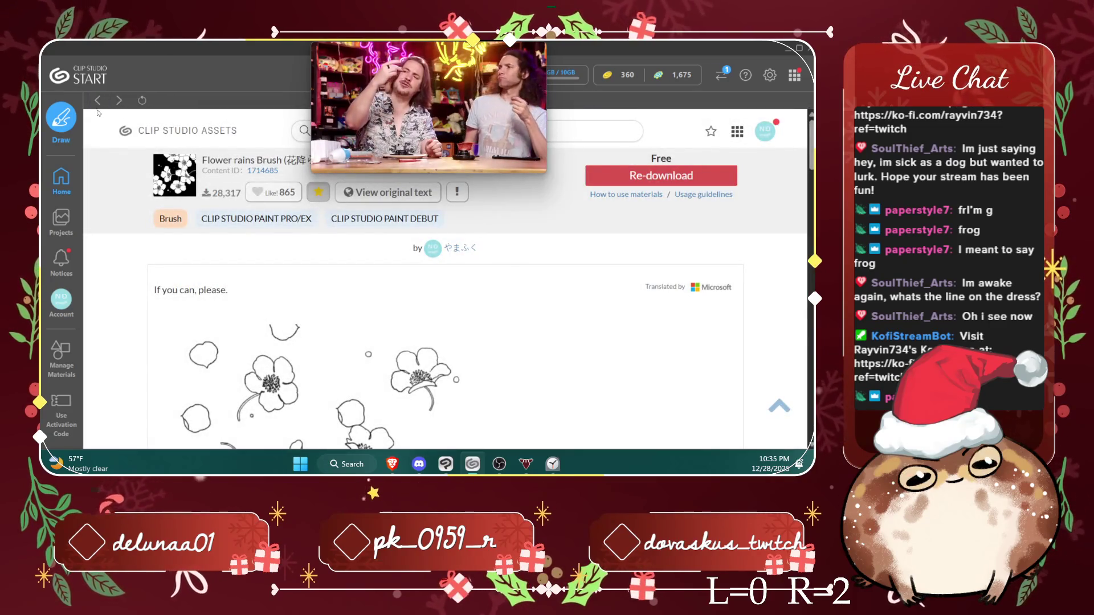
click(97, 108)
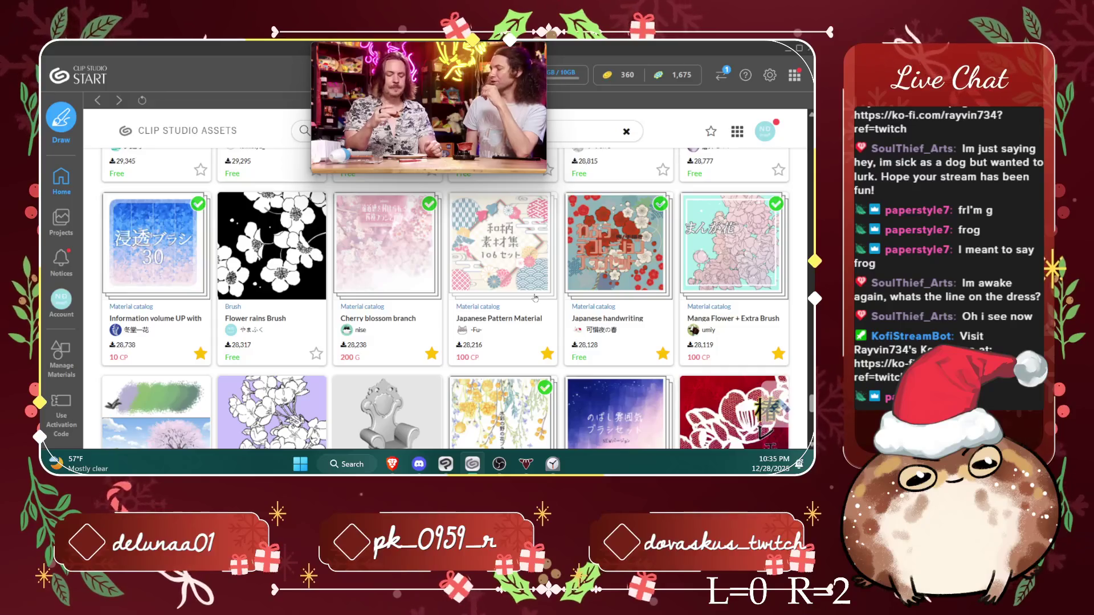
scroll(535, 298, down, 2)
Step: Obtain the 'Small decoration of flowers' set for 10 Clippy tokens and return to the canvas
scroll(535, 298, down, 3)
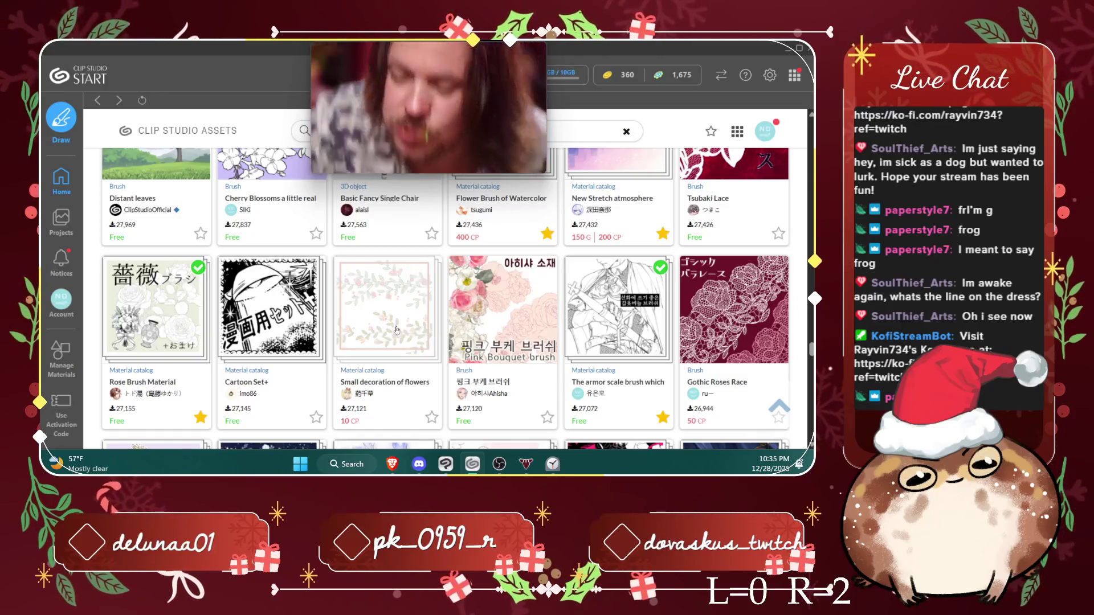
scroll(376, 268, down, 2)
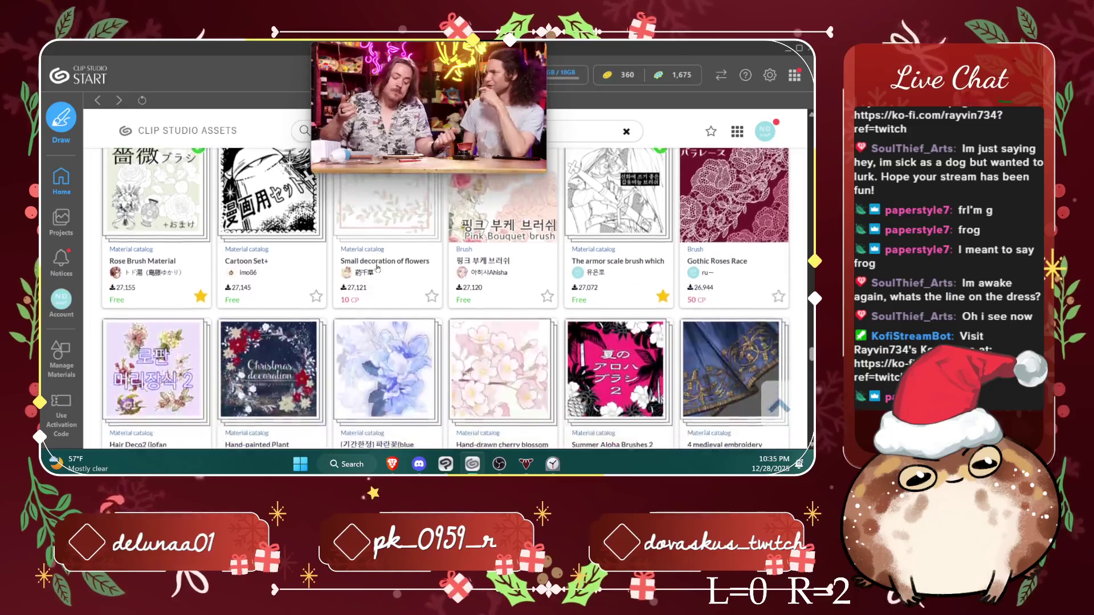
click(367, 204)
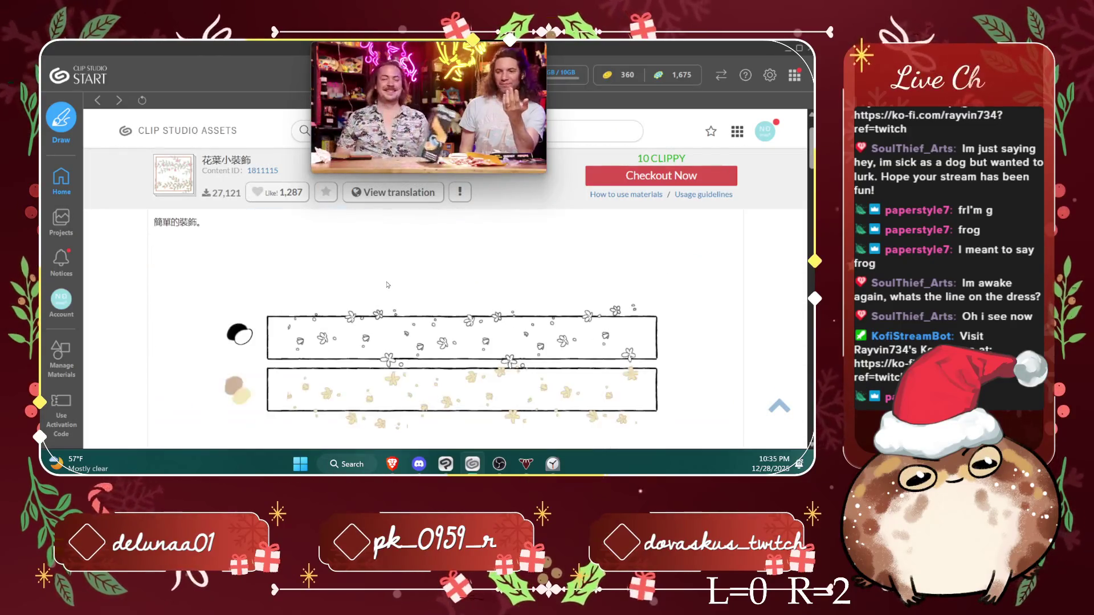
scroll(386, 285, down, 1)
scroll(382, 288, down, 2)
scroll(376, 292, down, 1)
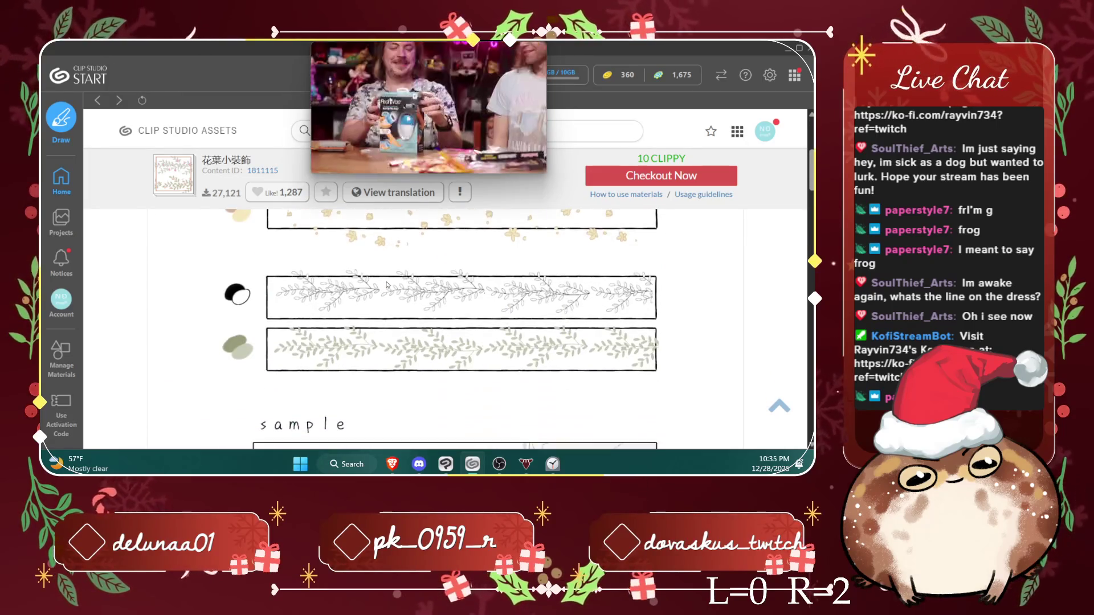
scroll(374, 294, down, 2)
scroll(373, 294, down, 3)
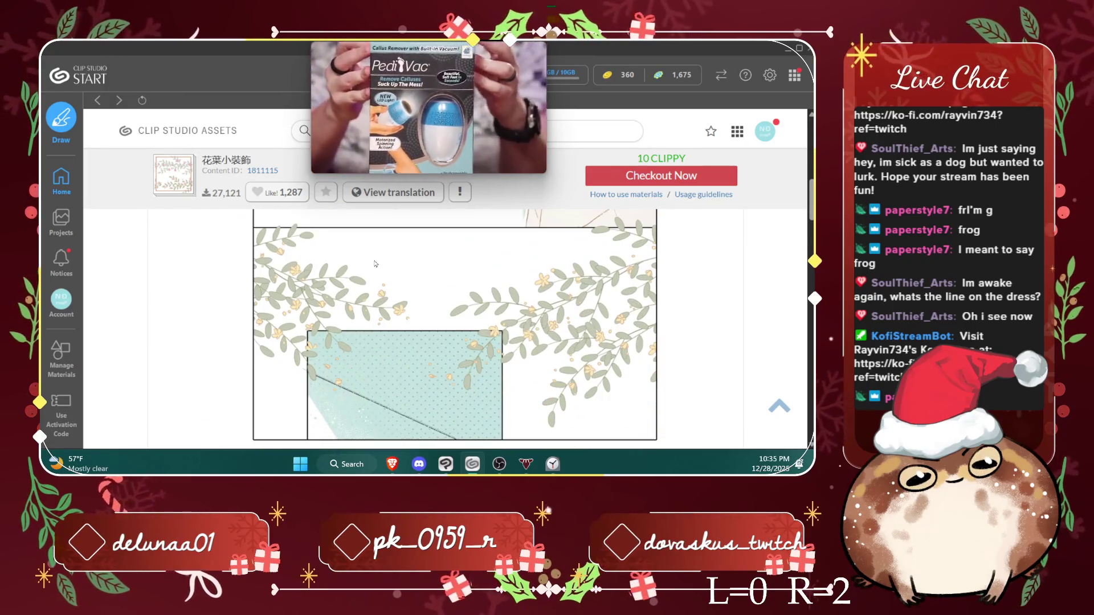
click(631, 172)
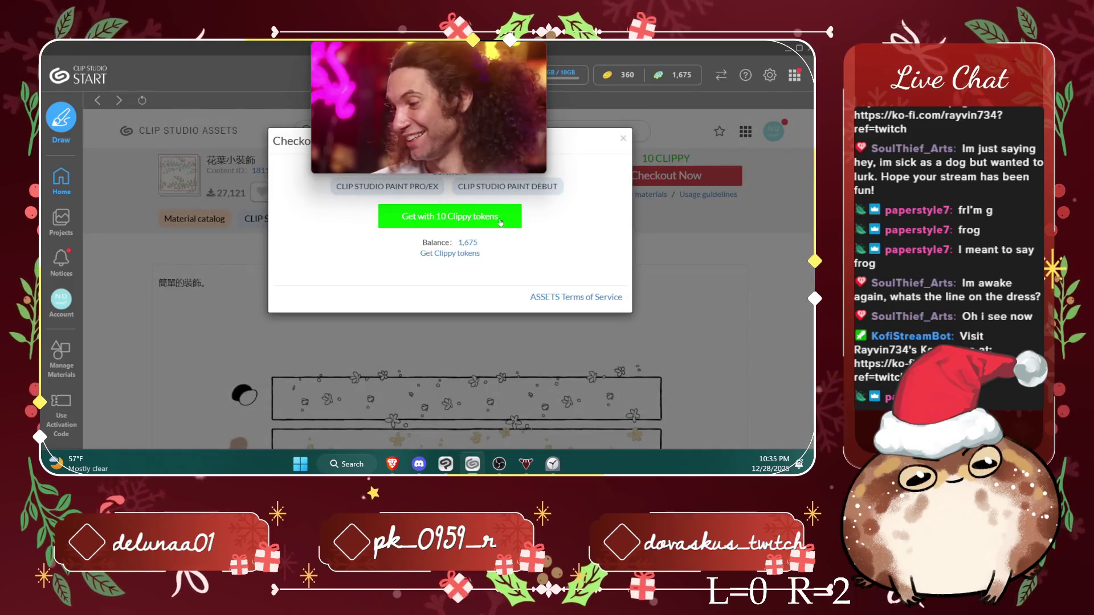
click(499, 217)
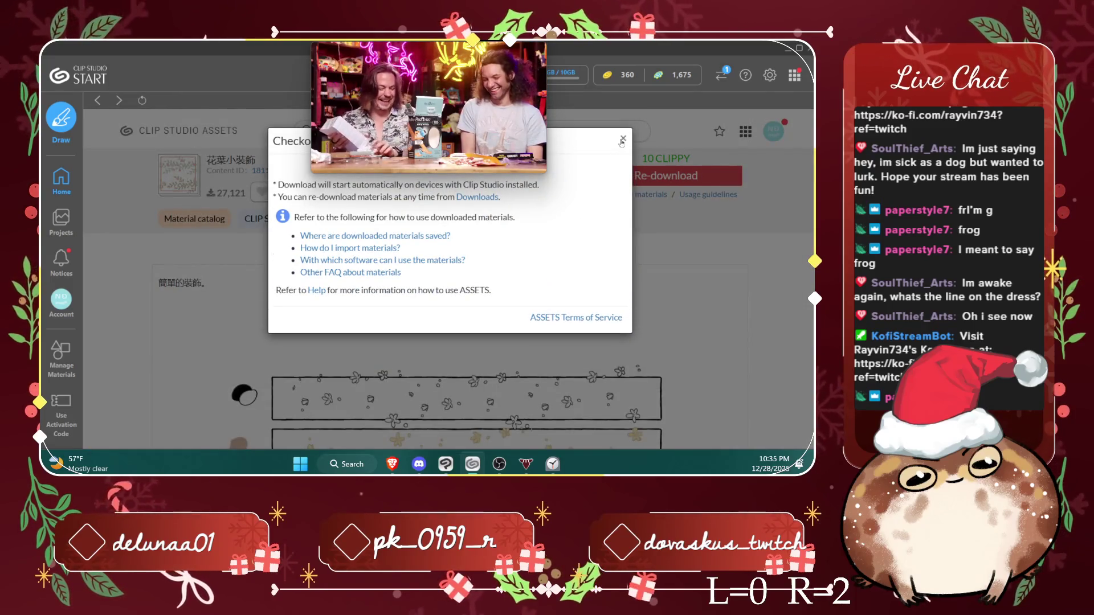
click(623, 139)
click(447, 459)
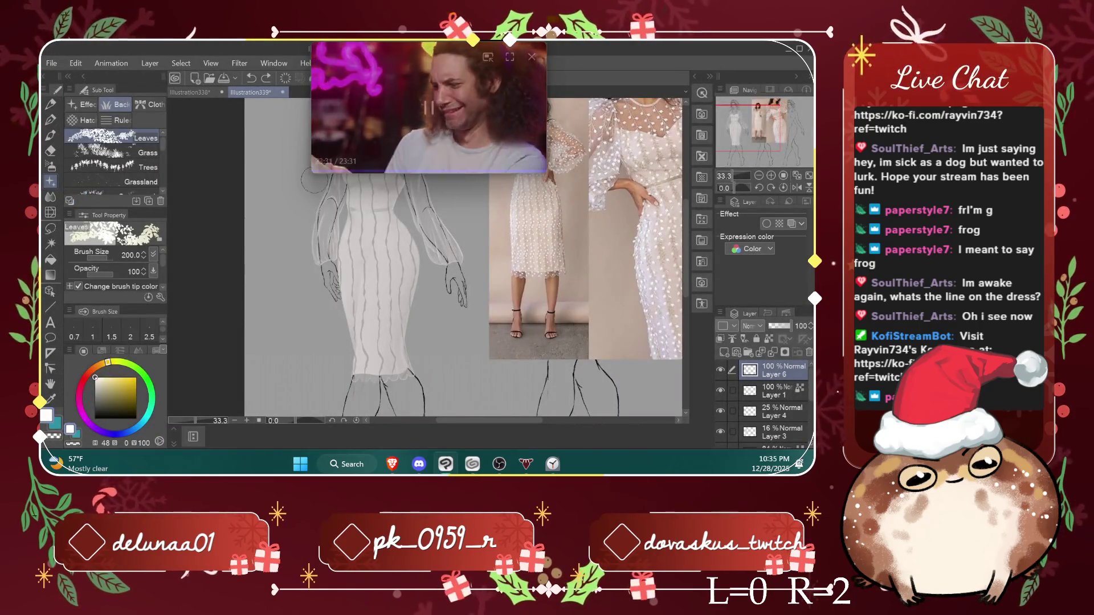
Step: Open the Material panel and show All materials, including the downloaded brushes
drag(312, 173, 359, 147)
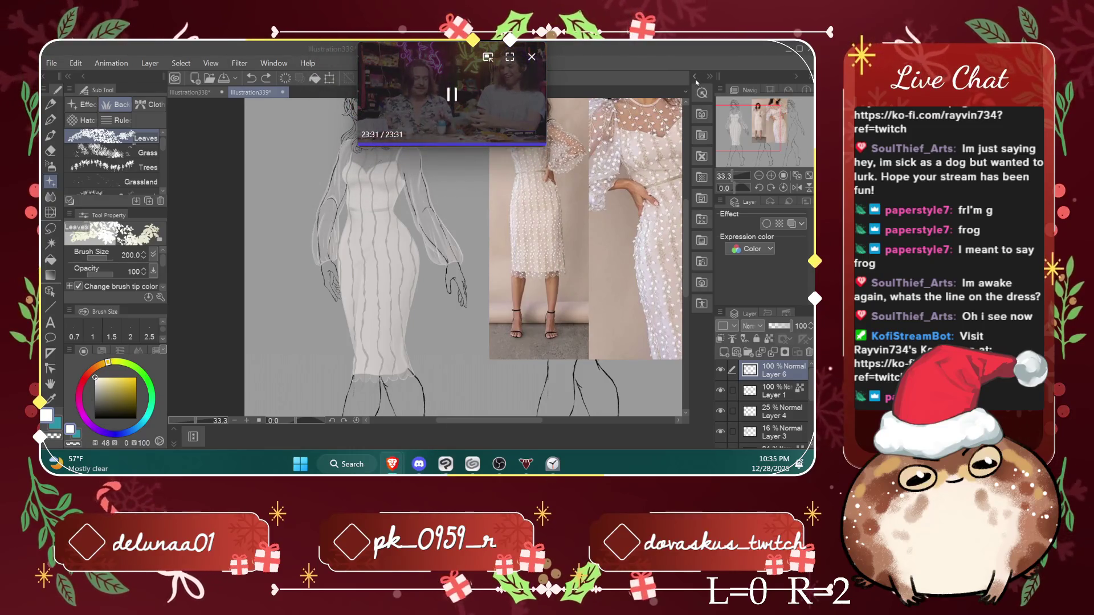
click(695, 78)
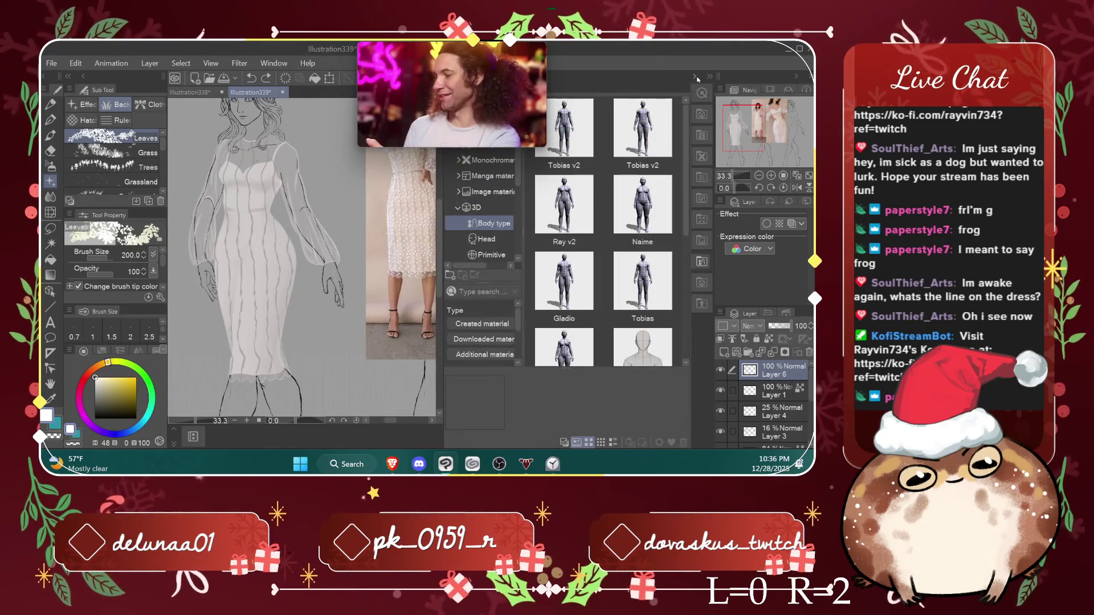
drag(458, 79, 308, 83)
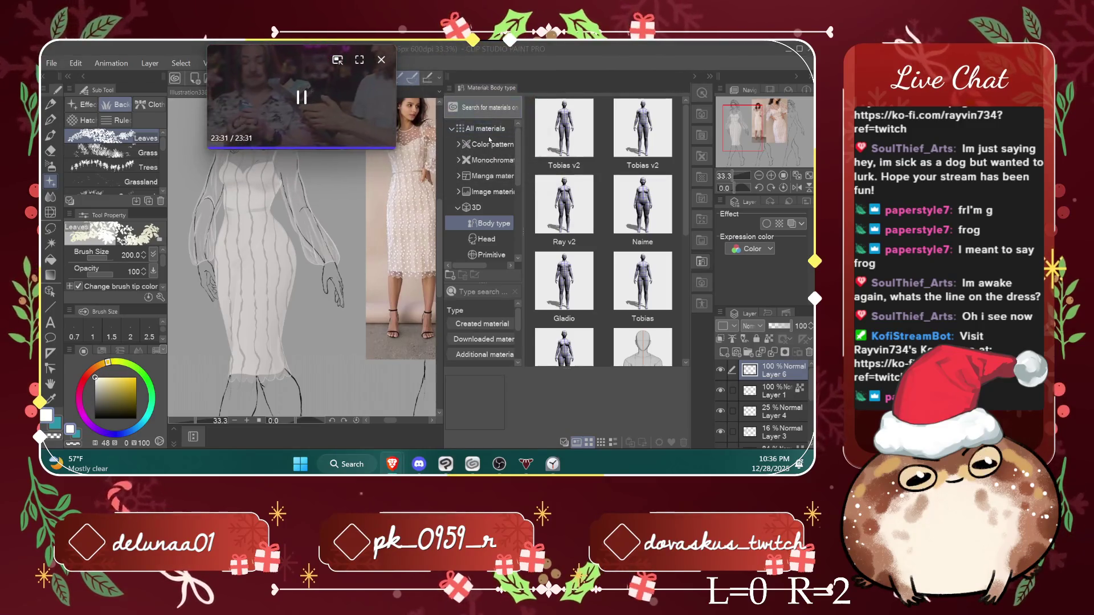
click(502, 127)
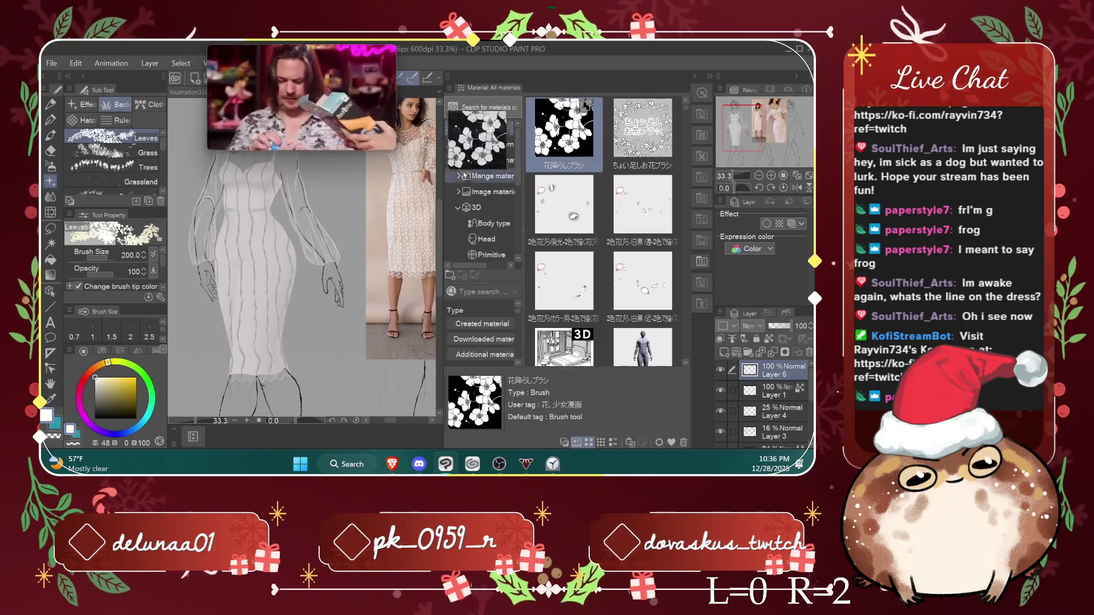
Step: Drag 花降らしブラシ and 装飾小花01 from the materials into the brush sub tools
drag(564, 128, 120, 188)
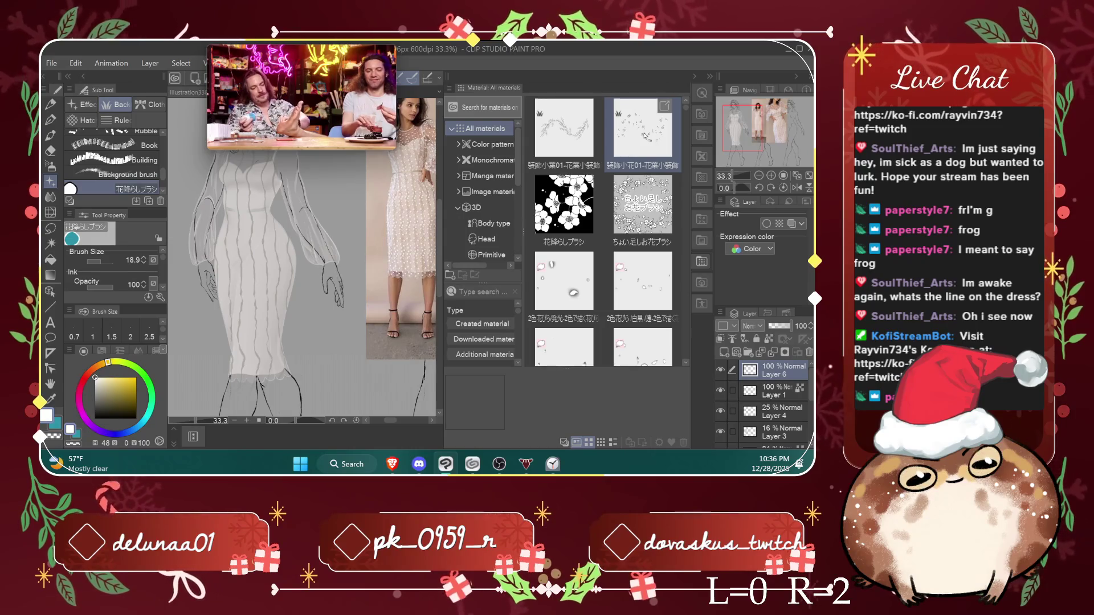
mouse_move(644, 136)
mouse_down()
mouse_move(531, 180)
mouse_move(129, 194)
mouse_up()
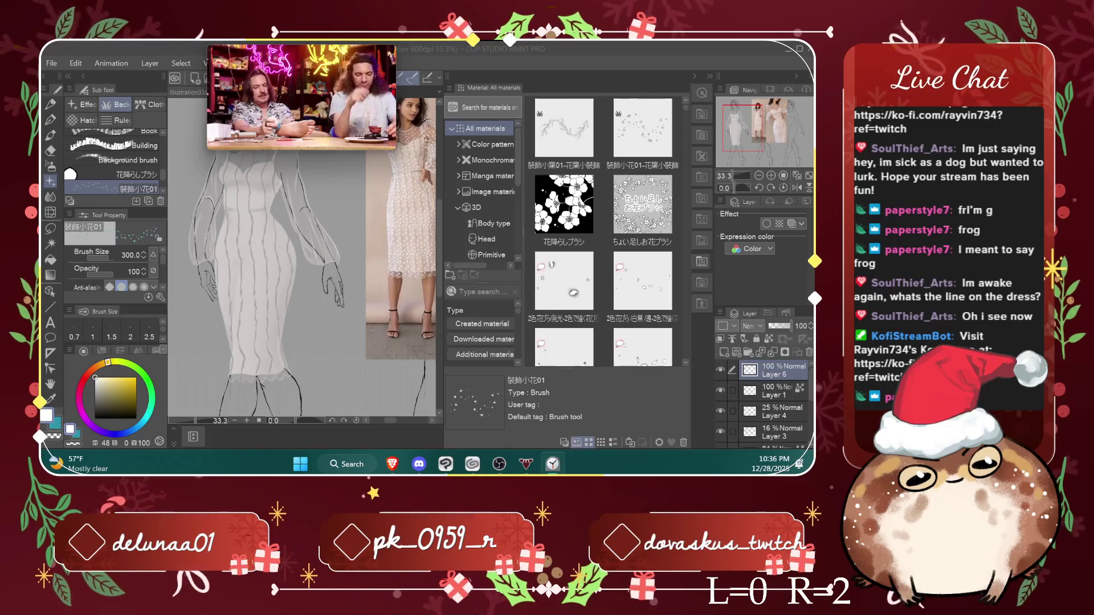
drag(603, 170, 658, 154)
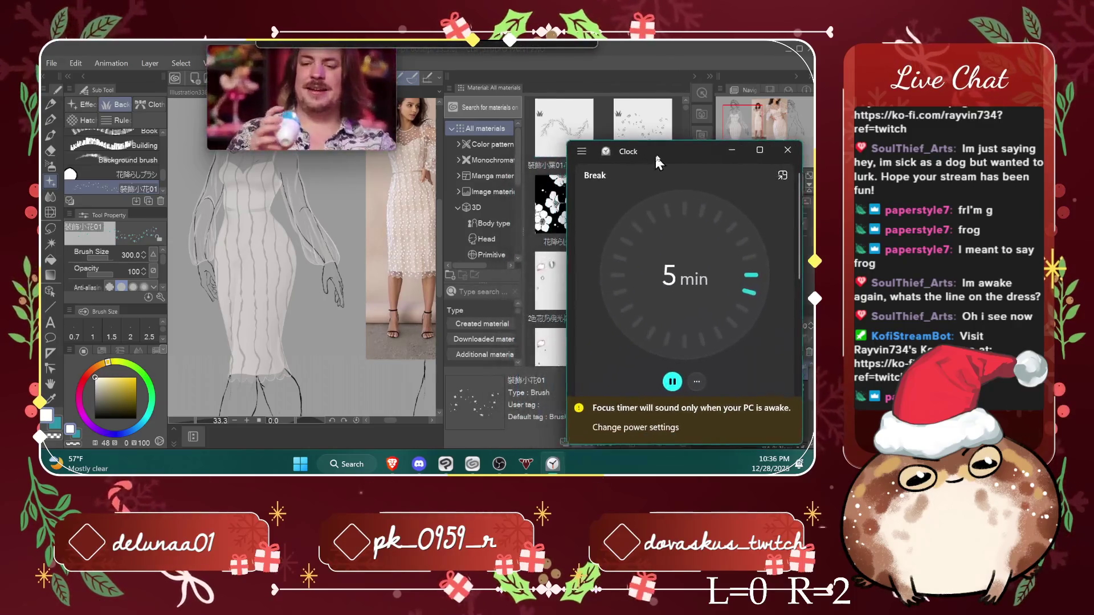
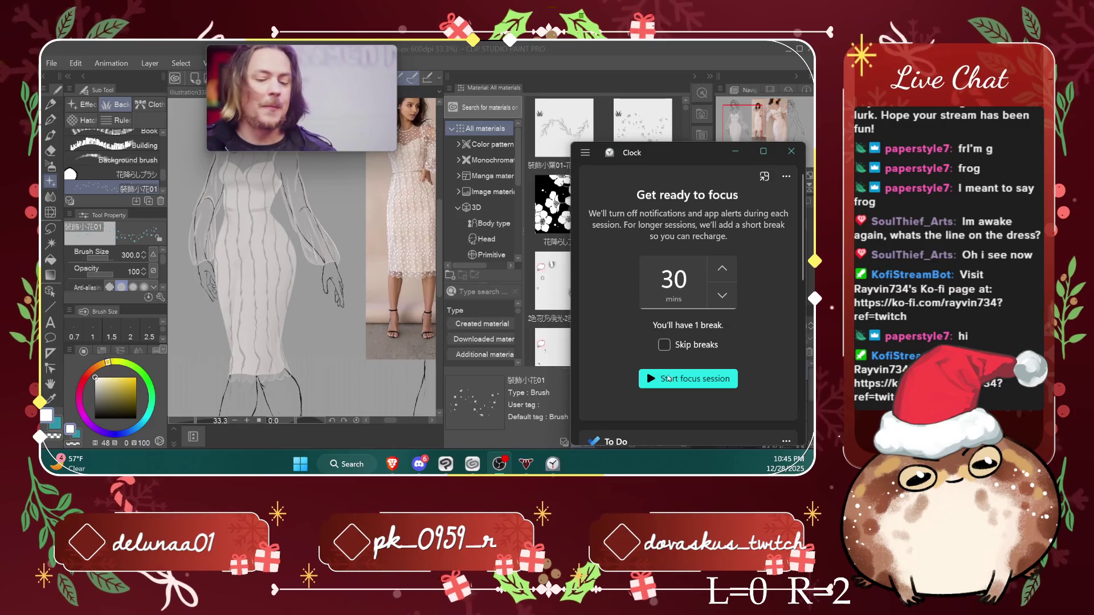
Step: Start a 25-minute Clock focus session and return to the striped dress sketch
click(668, 379)
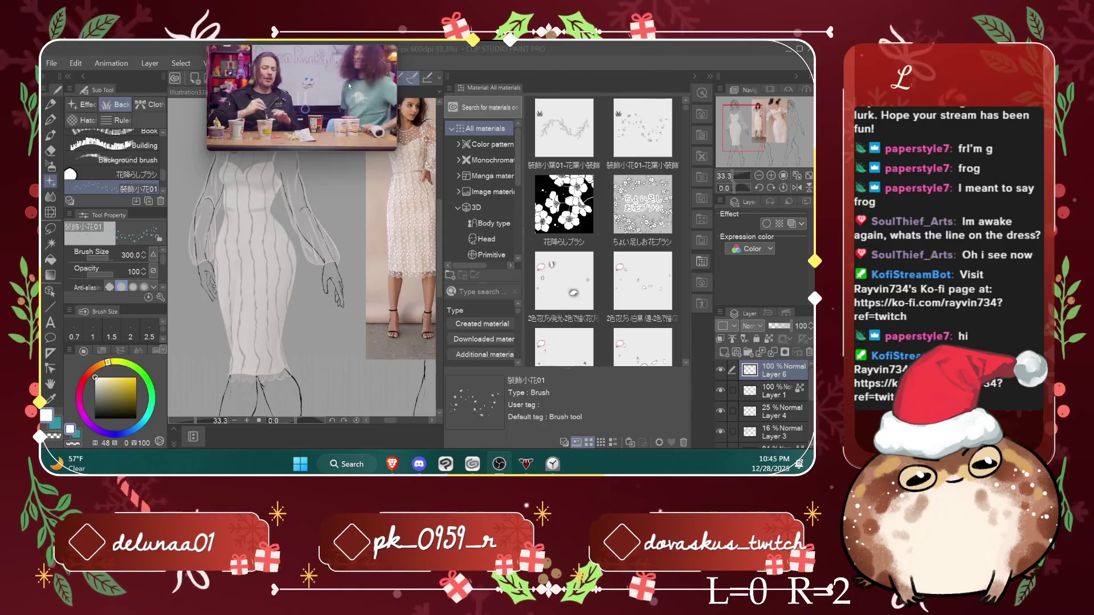
mouse_move(295, 91)
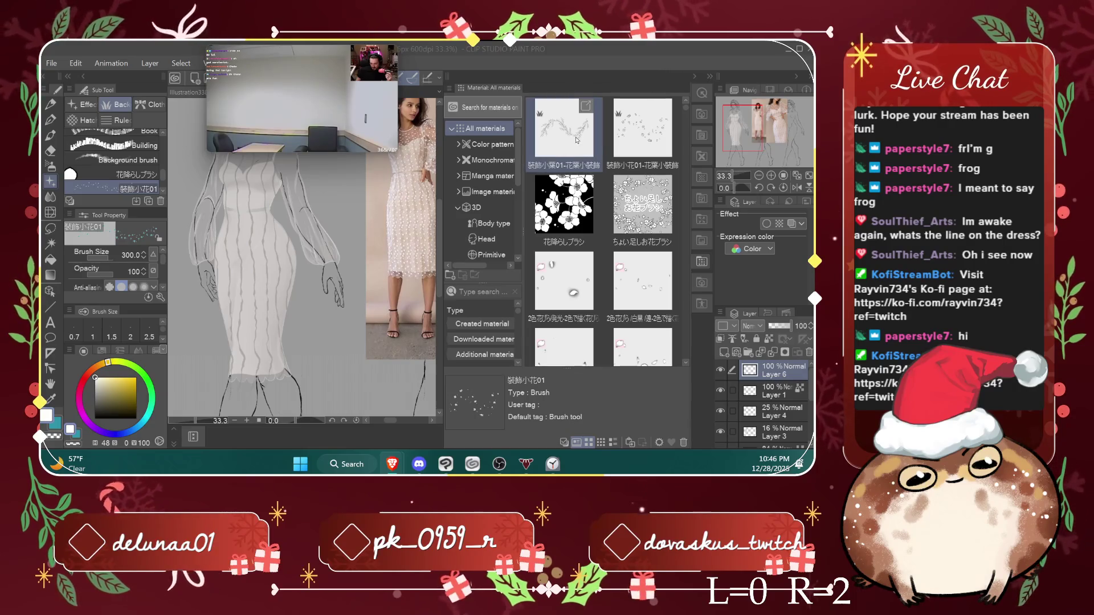
Step: Add the decorative leaf and small flower brushes, then delete the unwanted flower brush
drag(576, 141, 129, 190)
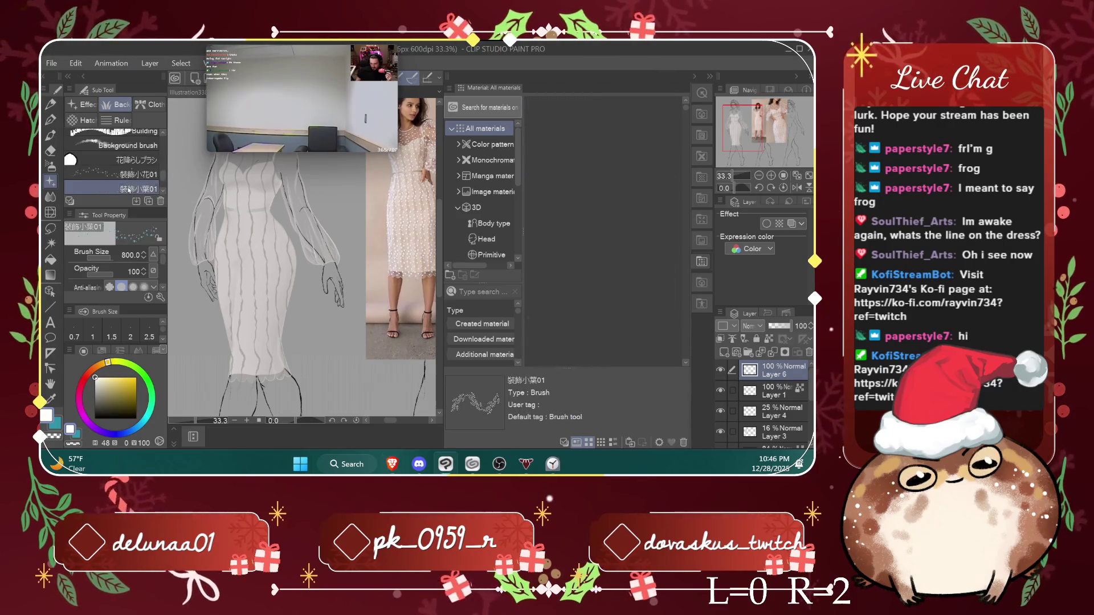
drag(643, 129, 130, 189)
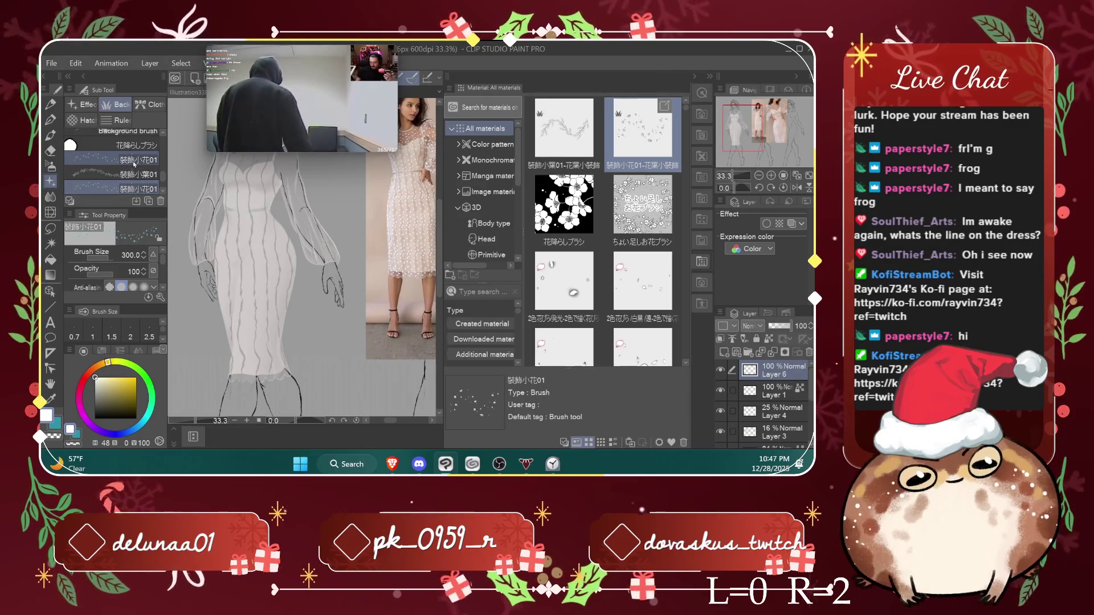
right_click(123, 187)
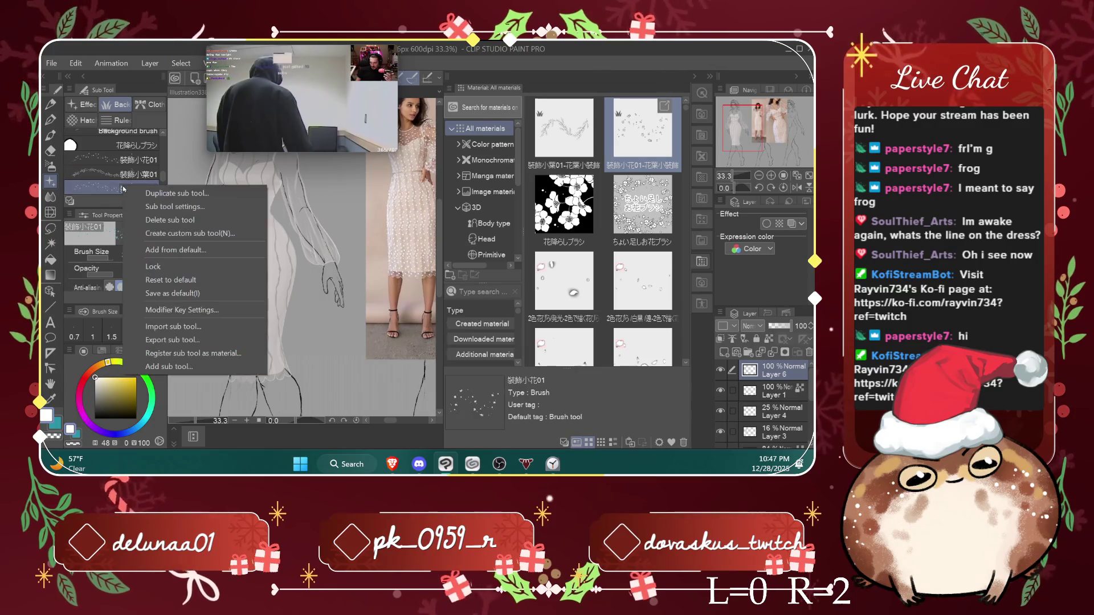
click(173, 219)
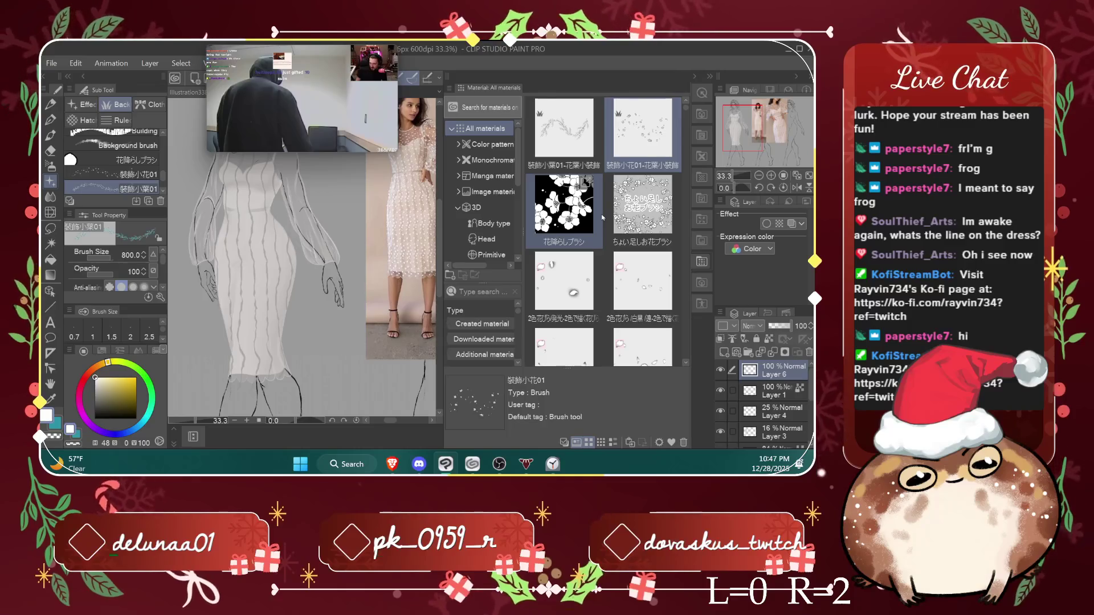
Step: Add the ちょい足しお花ブラシ flower brush to the Sub Tool list and close the Material palette
drag(643, 205, 127, 192)
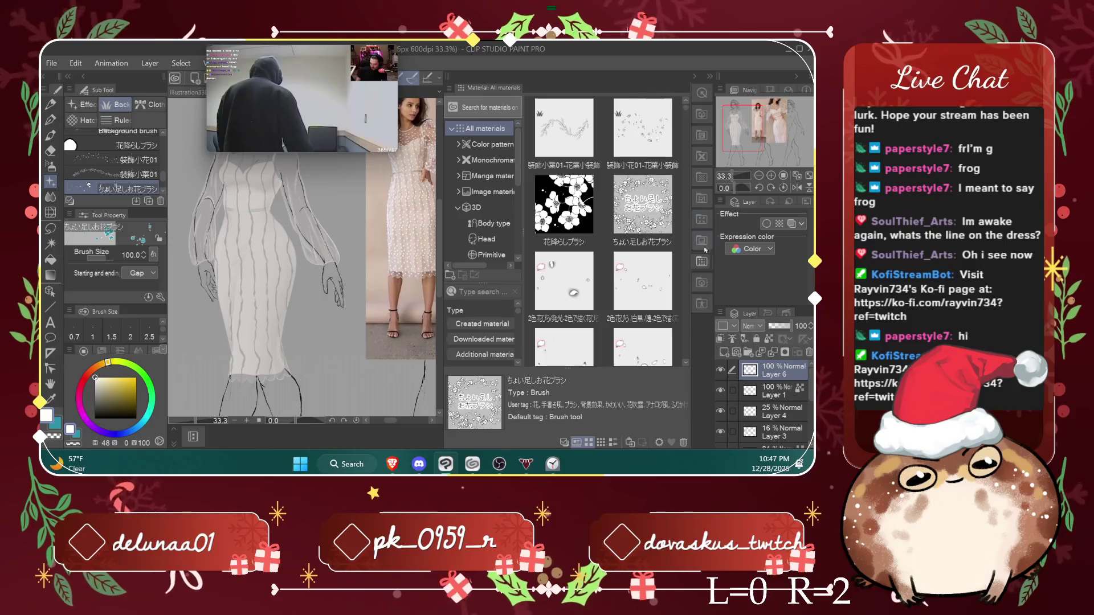
click(687, 363)
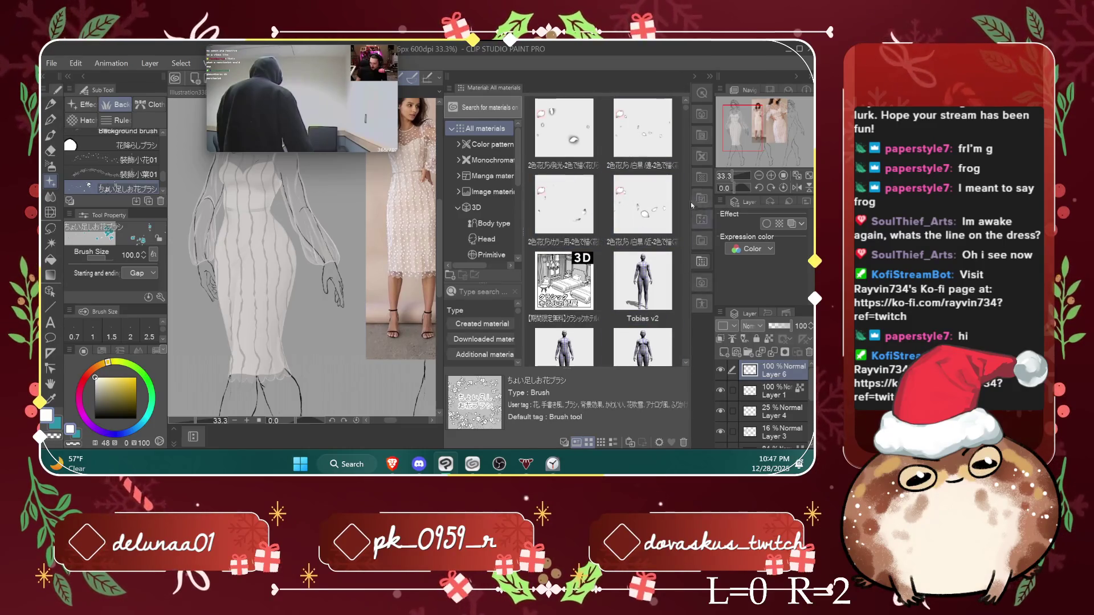
drag(688, 114, 693, 77)
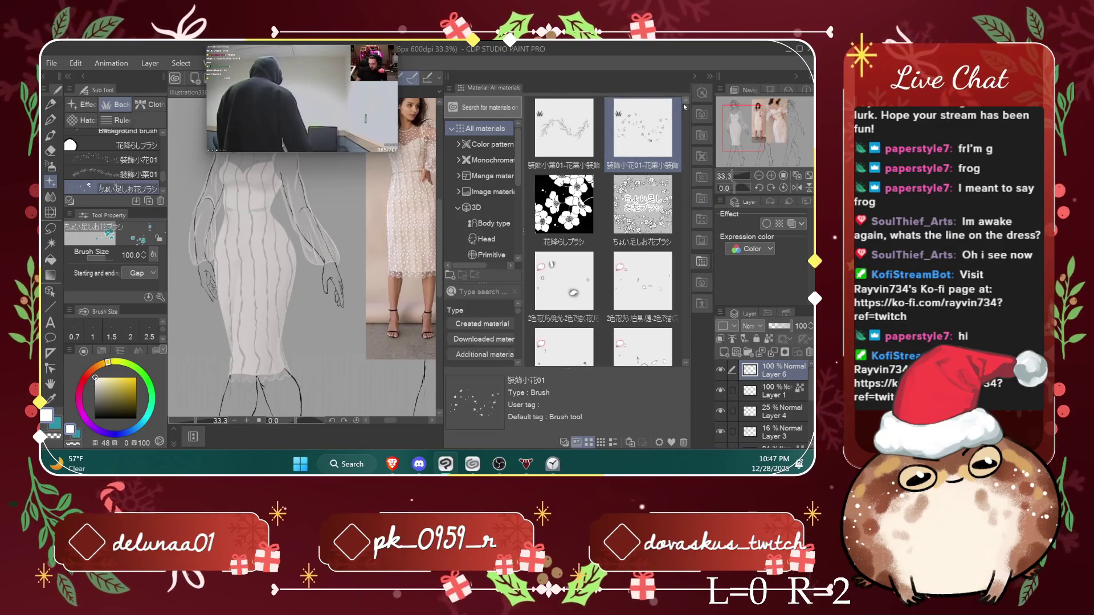
click(694, 77)
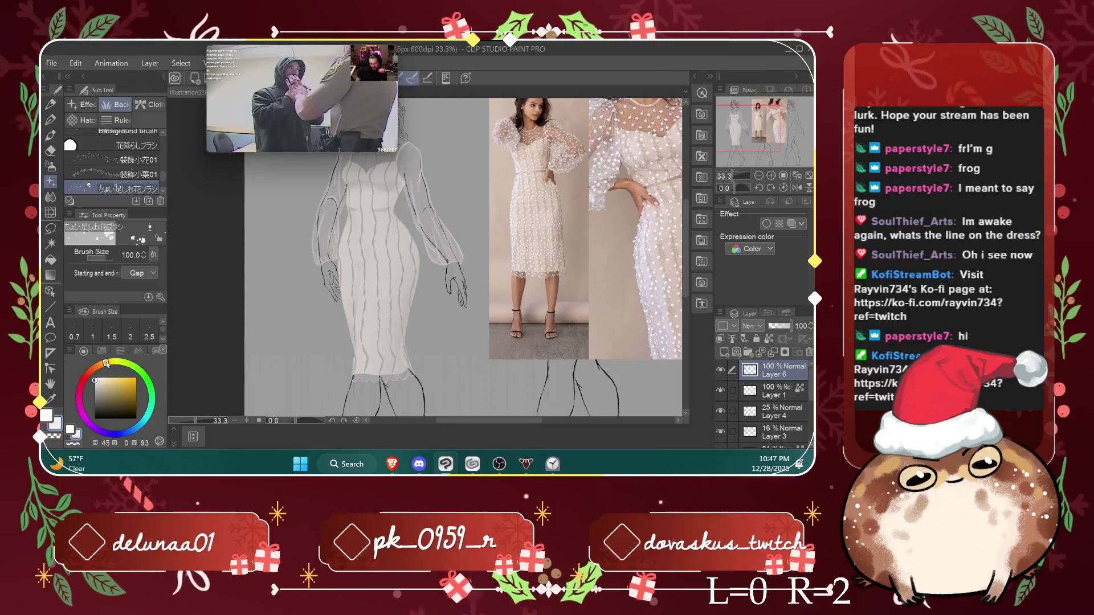
Step: Pick a light grey drawing colour in the colour wheel
click(95, 374)
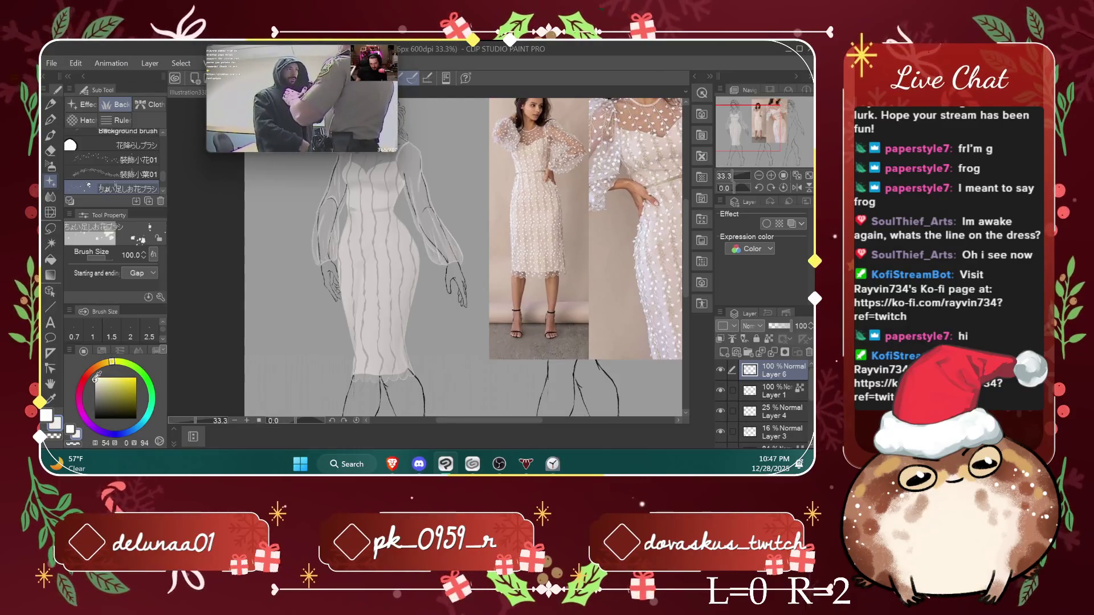
click(107, 362)
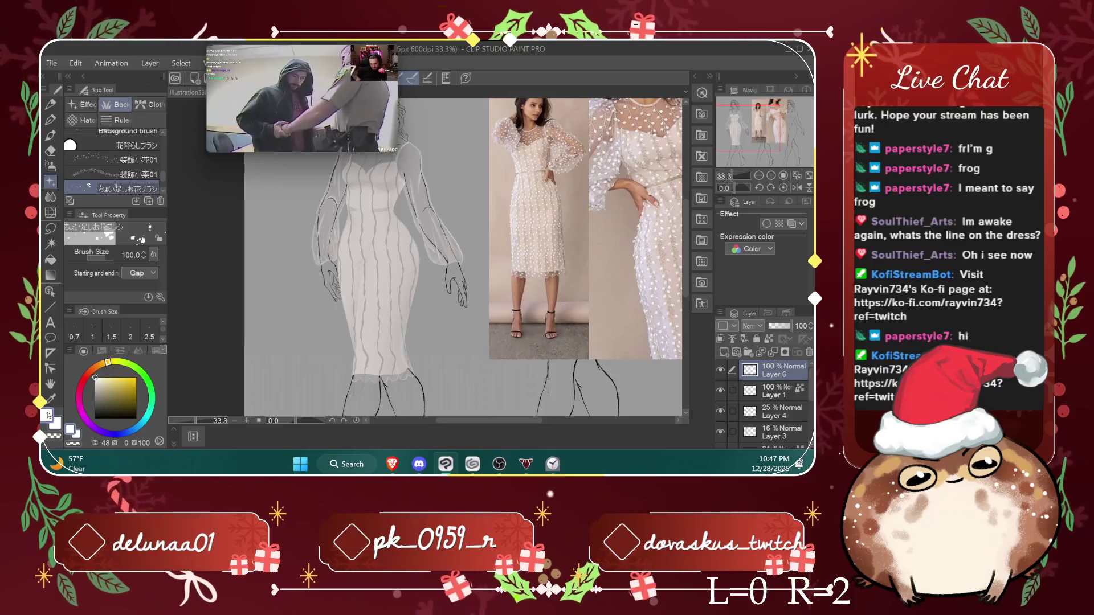
click(96, 376)
drag(98, 374, 95, 387)
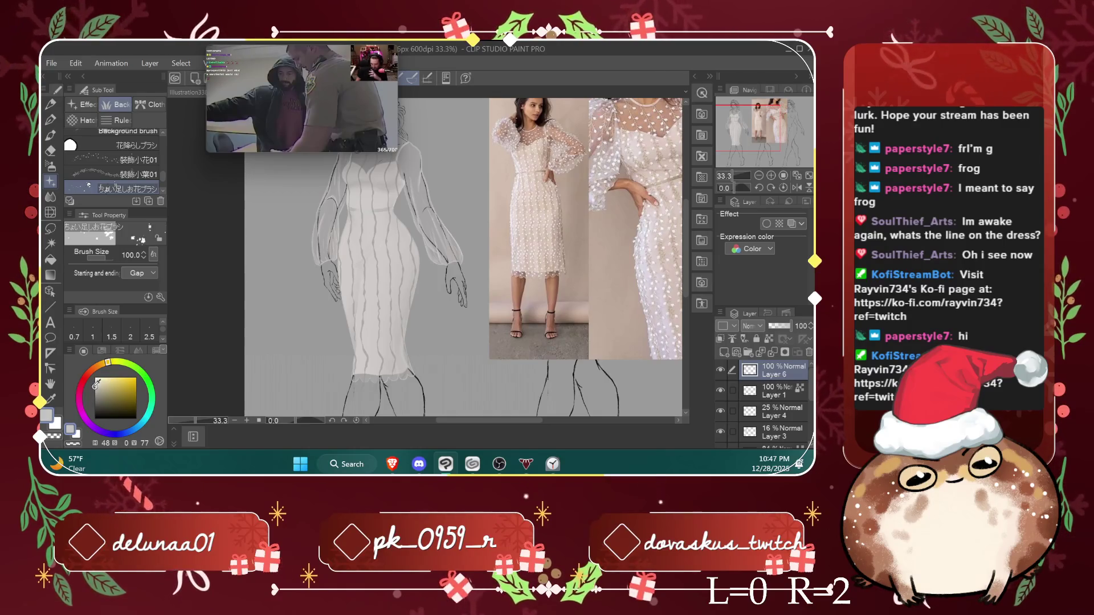
click(95, 380)
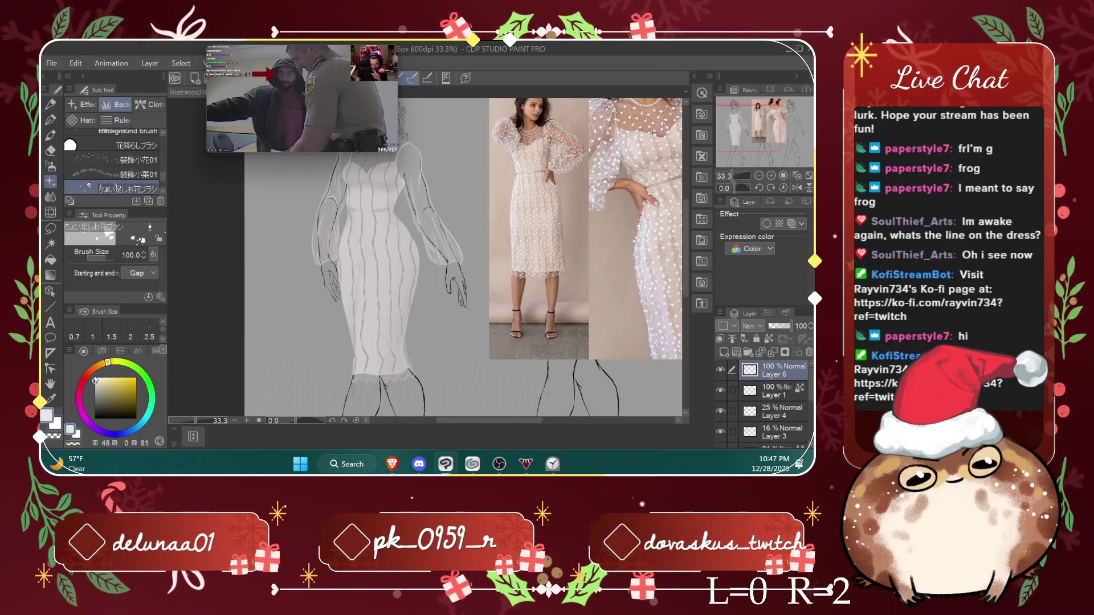
scroll(572, 145, up, 3)
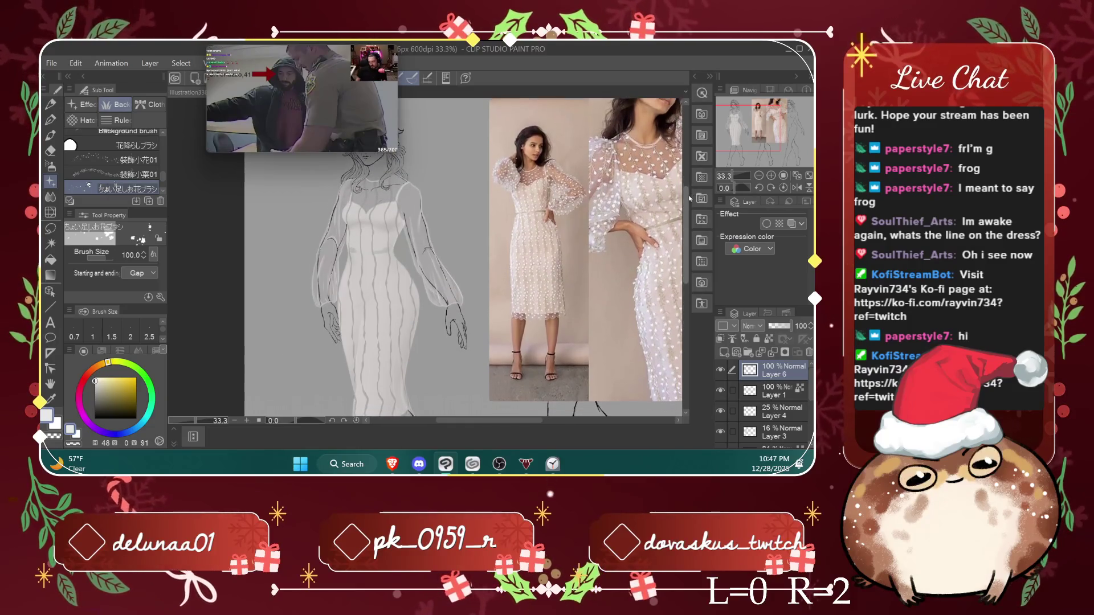
Step: Show Layer 1, toggle Layer 6's stripes off and on to compare, and select Liquify
drag(359, 111, 780, 112)
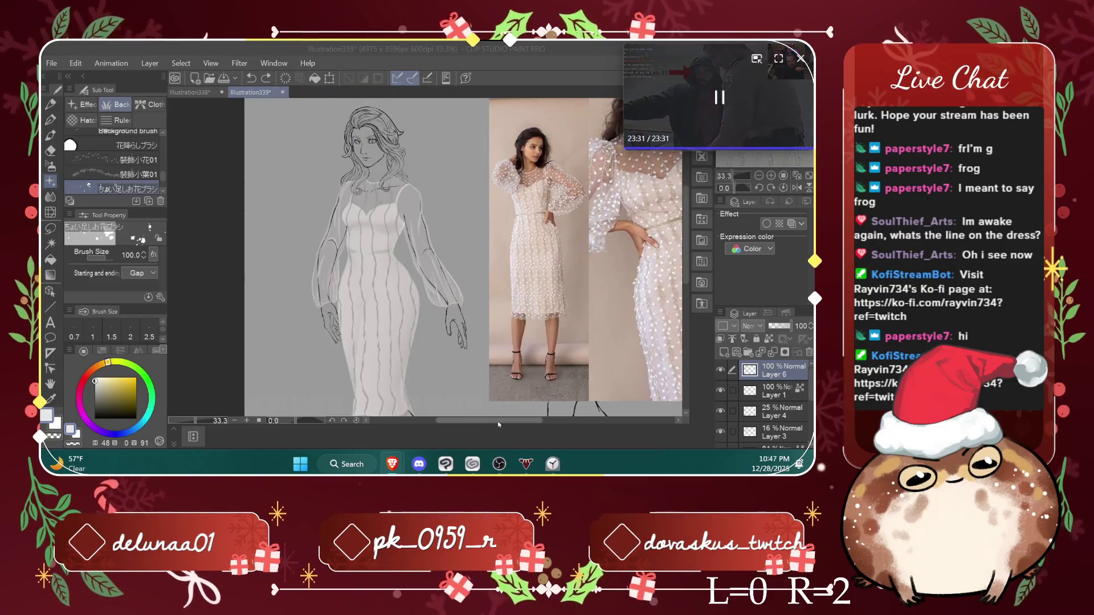
drag(497, 422, 509, 421)
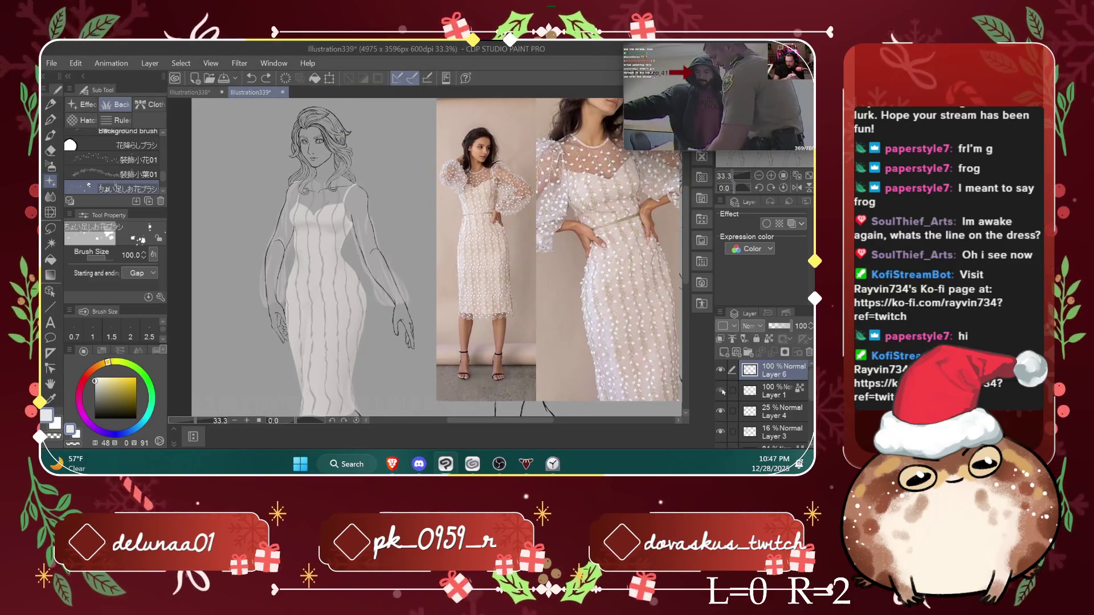
click(720, 370)
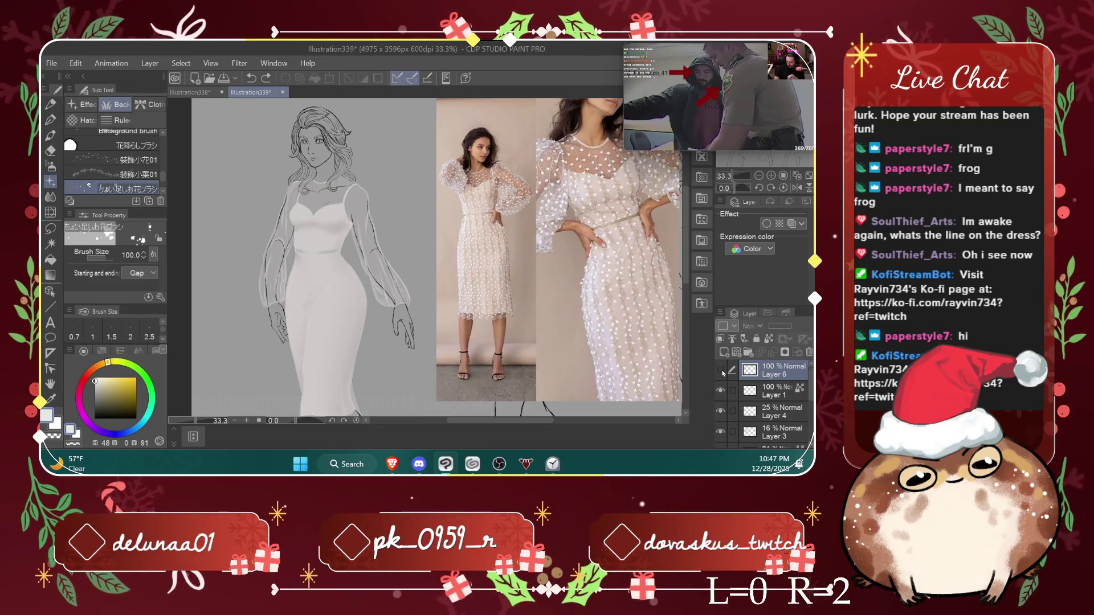
click(720, 370)
click(720, 389)
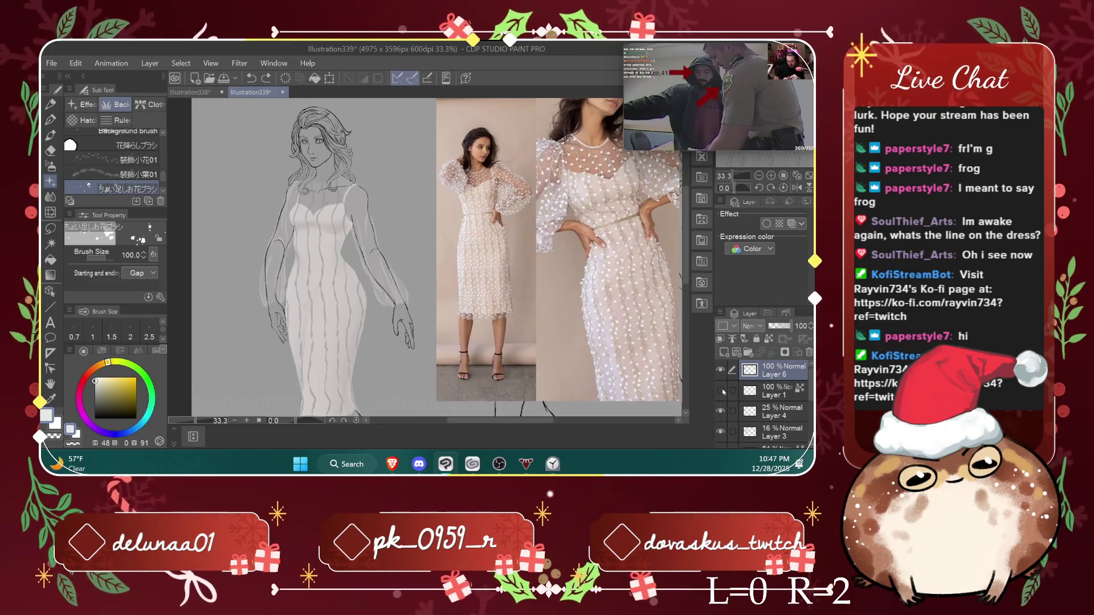
click(721, 370)
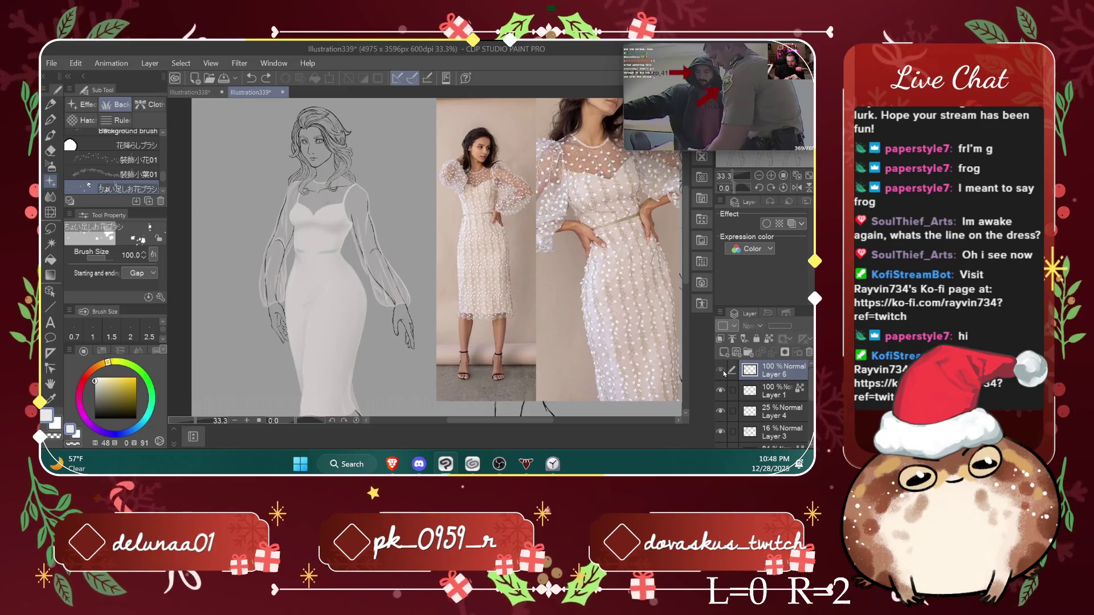
click(721, 370)
scroll(522, 326, down, 1)
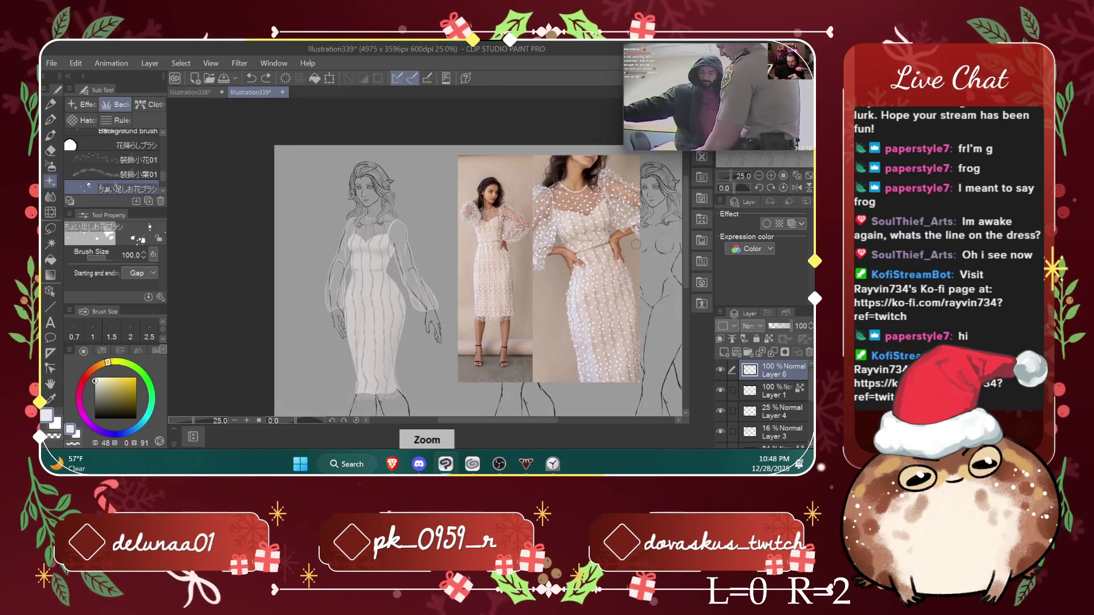
drag(479, 420, 488, 421)
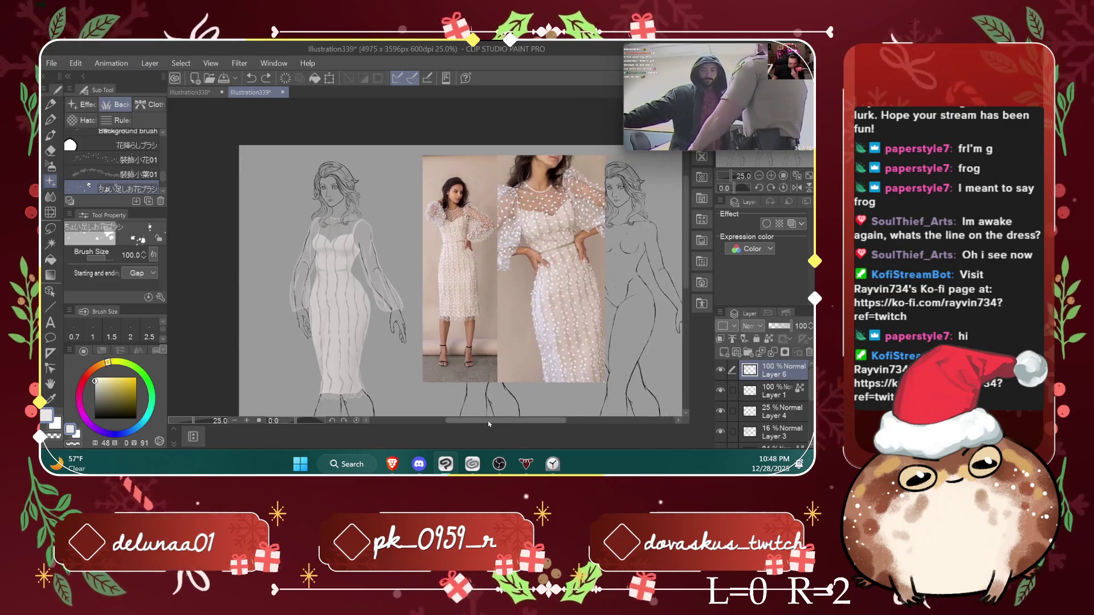
click(52, 215)
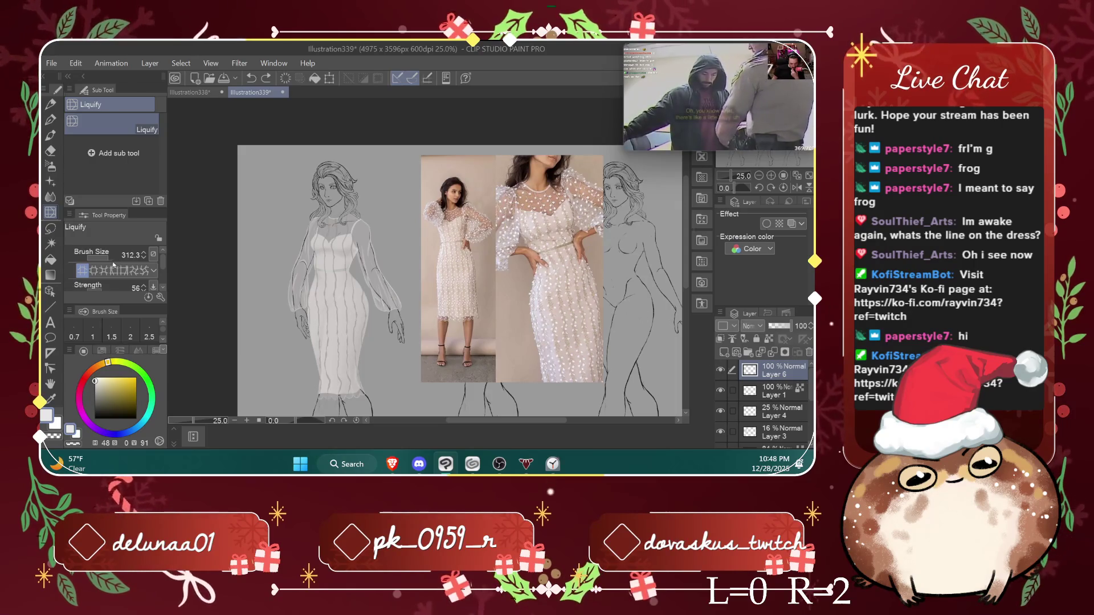
Step: Liquify the dress narrower at the hips, then reset the brush to about 106 and zoom out
drag(113, 261, 149, 261)
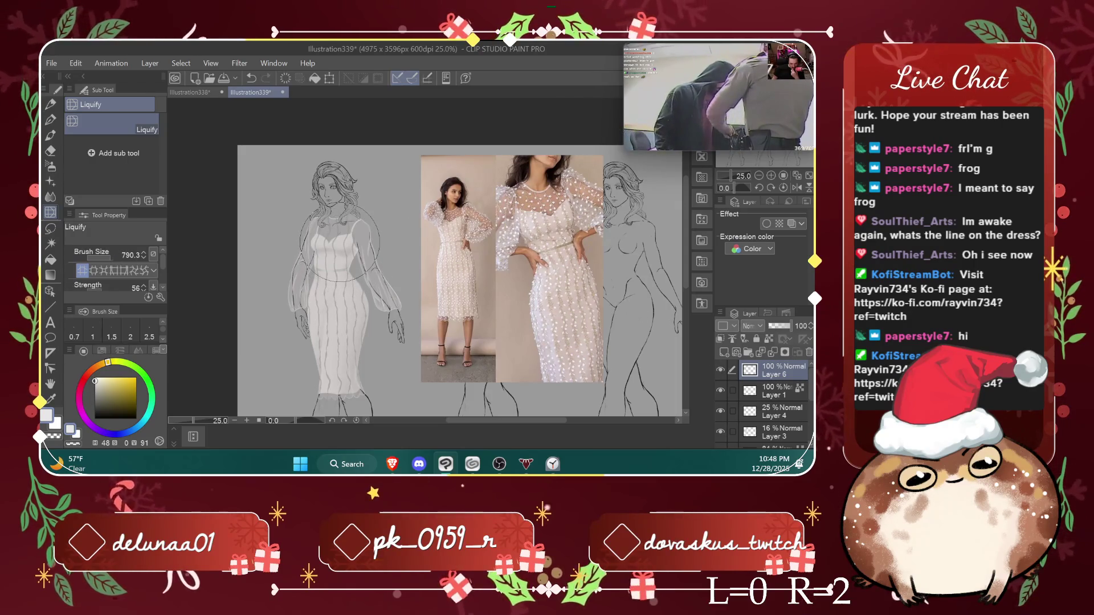
mouse_move(341, 246)
mouse_down()
mouse_move(332, 393)
mouse_move(389, 367)
mouse_move(316, 347)
mouse_move(315, 327)
mouse_up()
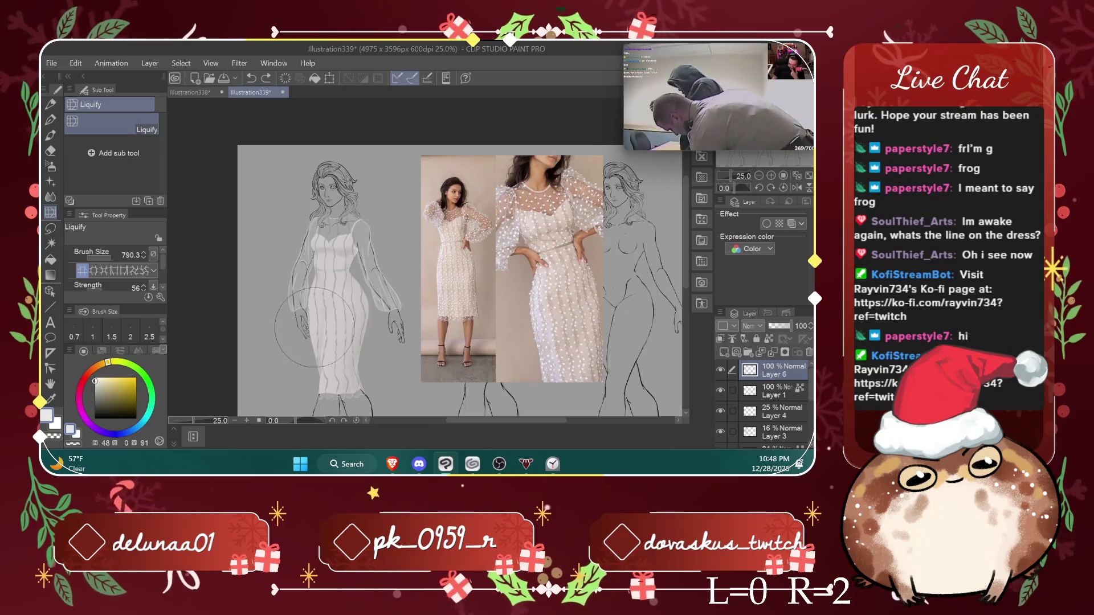
scroll(315, 327, up, 3)
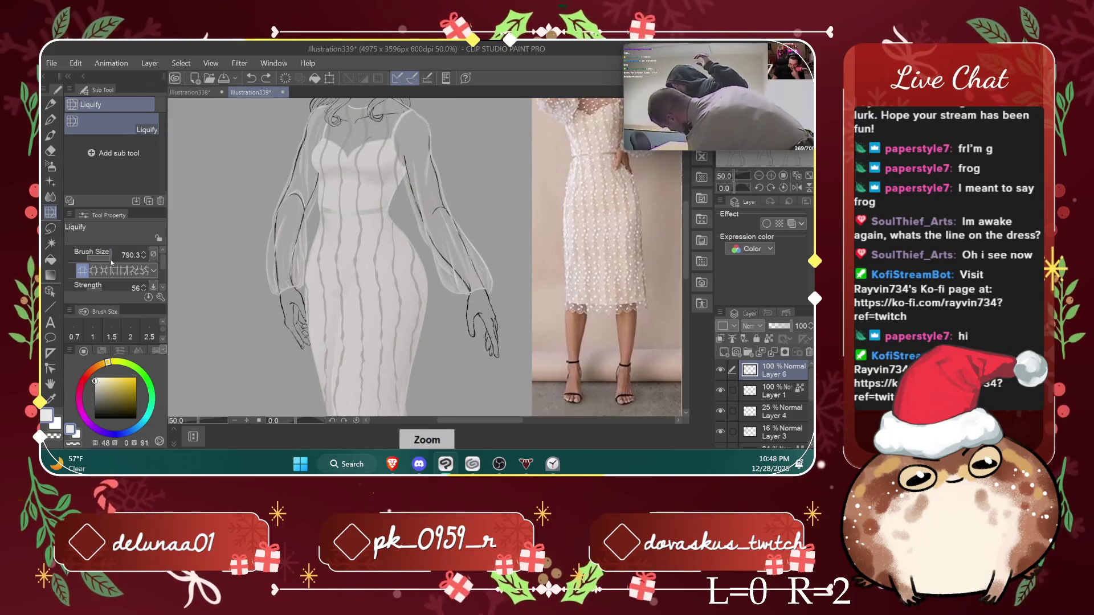
click(111, 260)
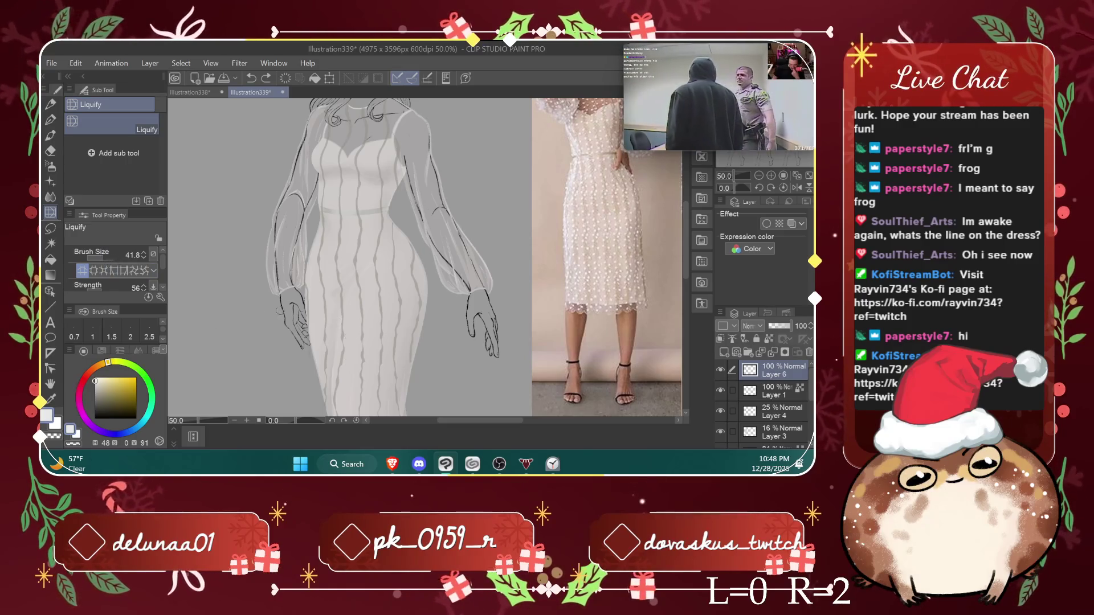
drag(105, 260, 121, 251)
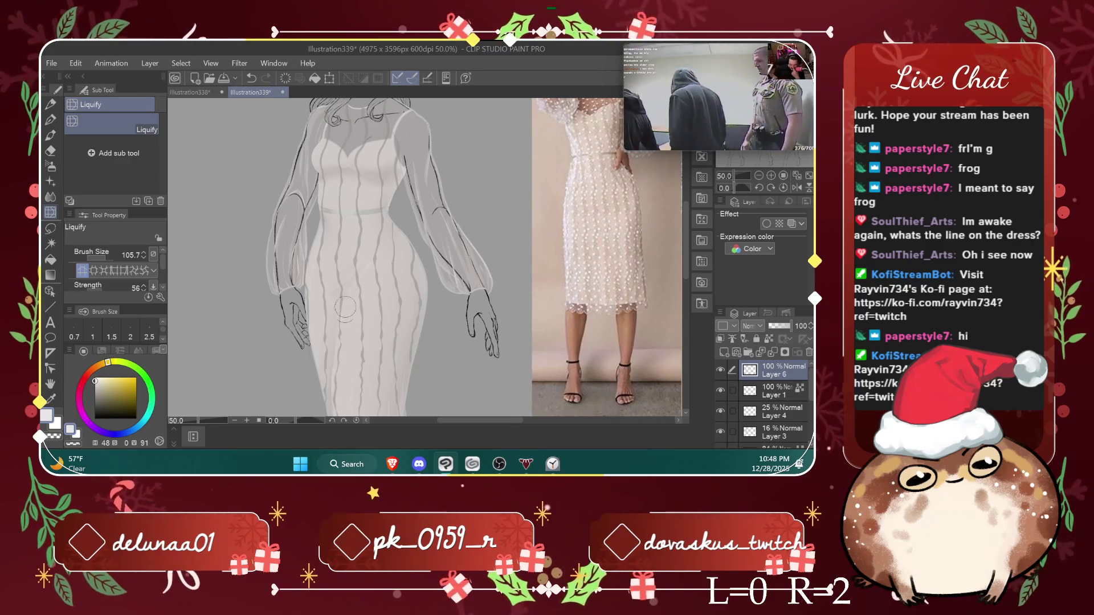
key(ctrl+minus)
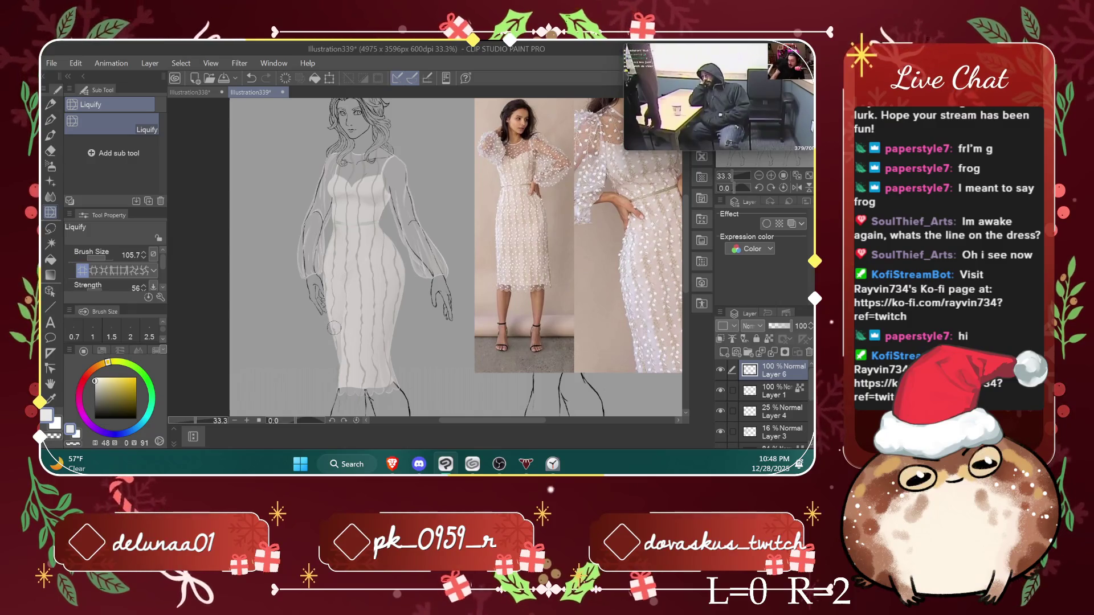
scroll(502, 270, down, 1)
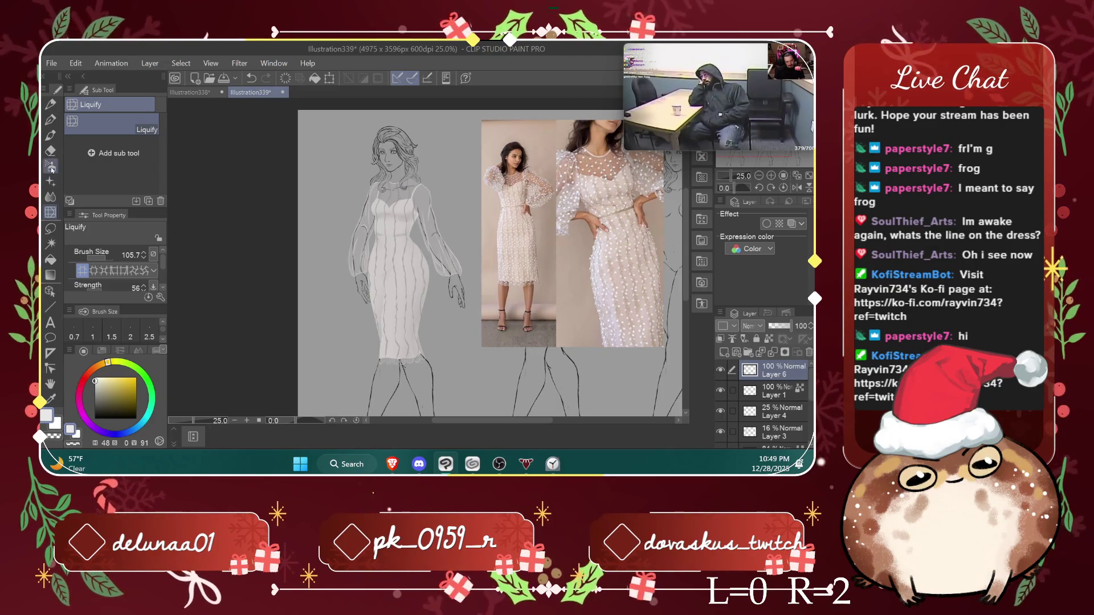
Step: Switch to the Eraser and zoom in on the dress hem
key(e)
scroll(397, 328, up, 2)
scroll(397, 328, up, 1)
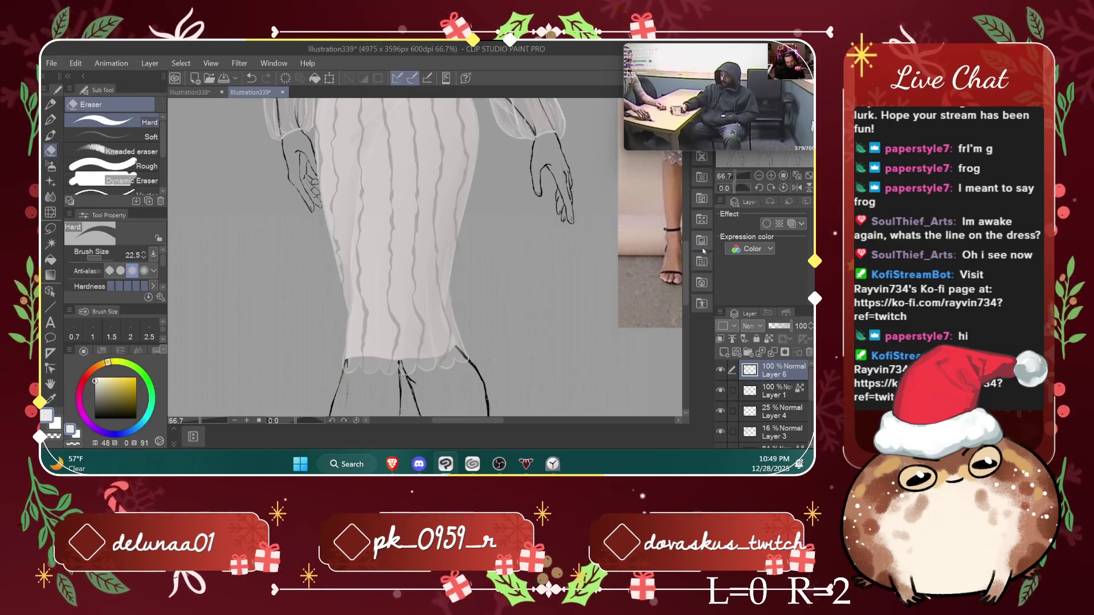
Step: Shrink the eraser and erase the neckline line beside the hair curl at the collar
scroll(676, 272, up, 2)
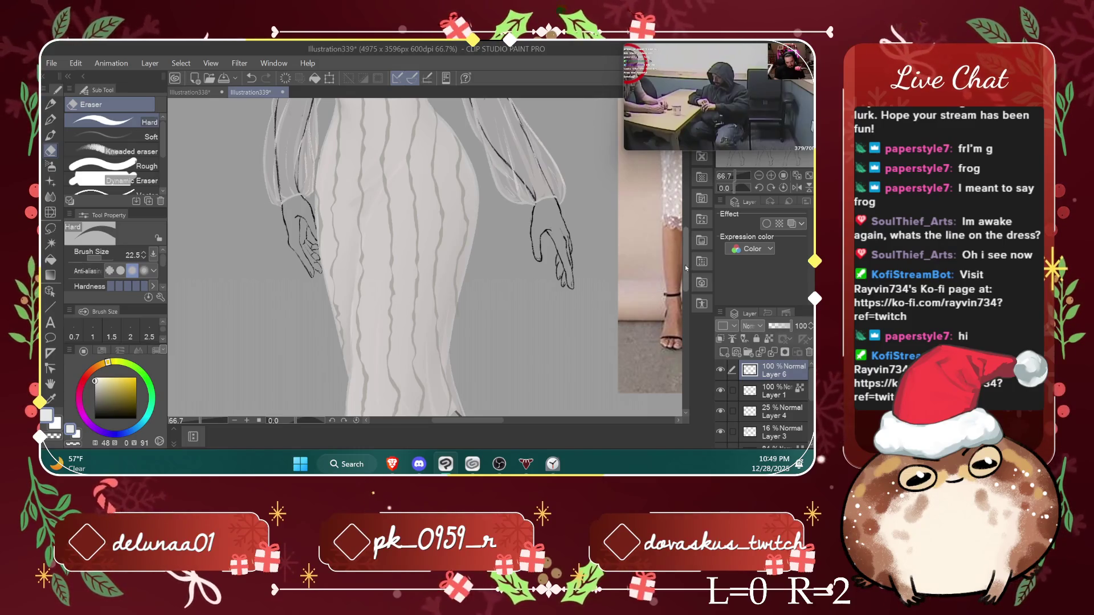
drag(688, 262, 690, 236)
scroll(555, 192, up, 5)
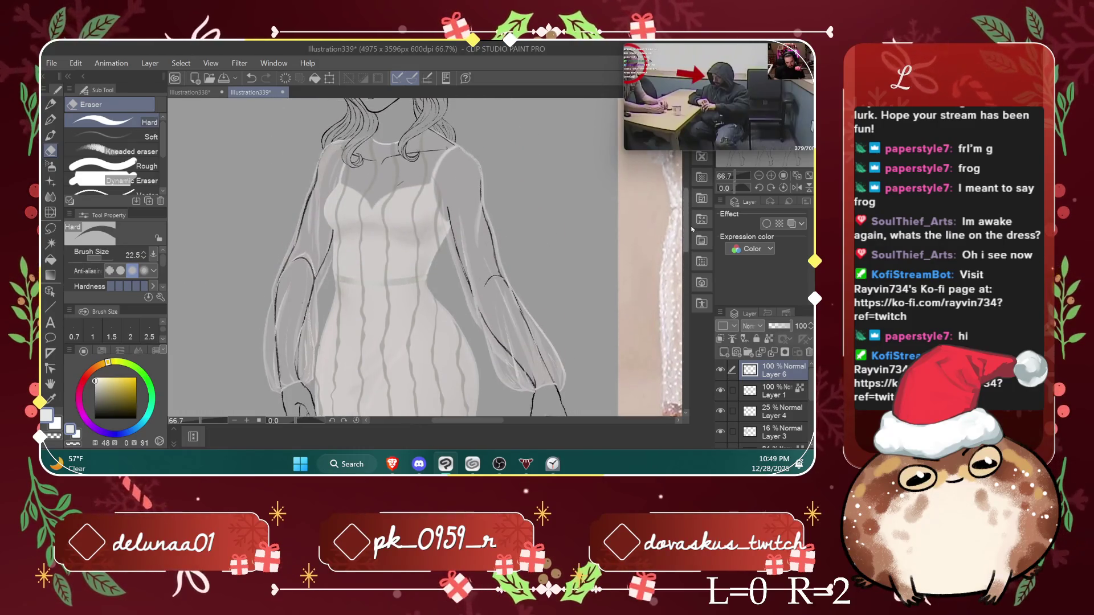
scroll(375, 167, up, 1)
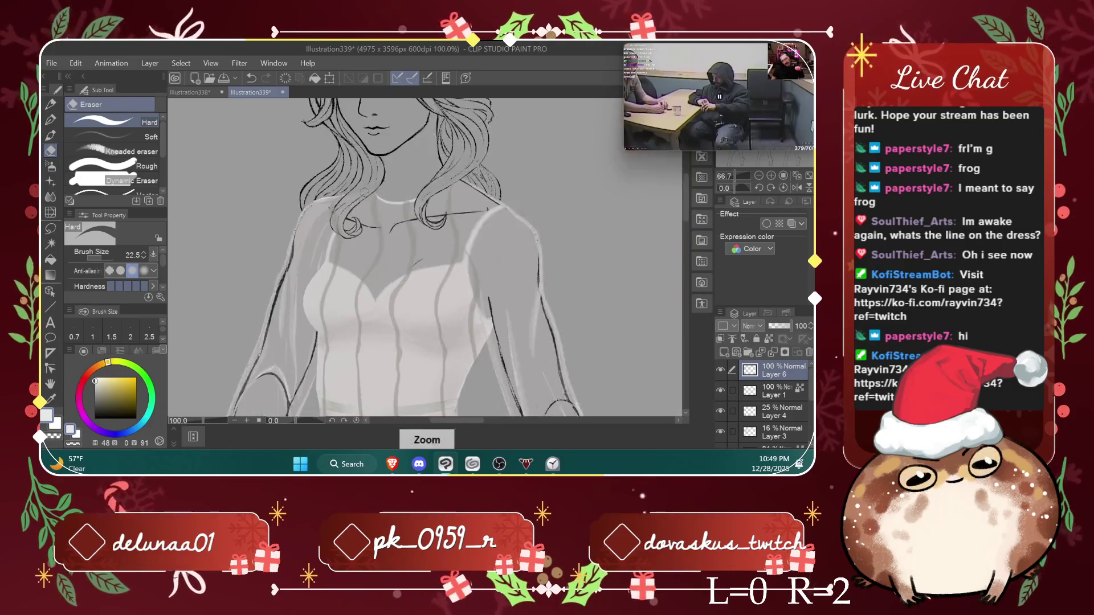
scroll(374, 168, up, 1)
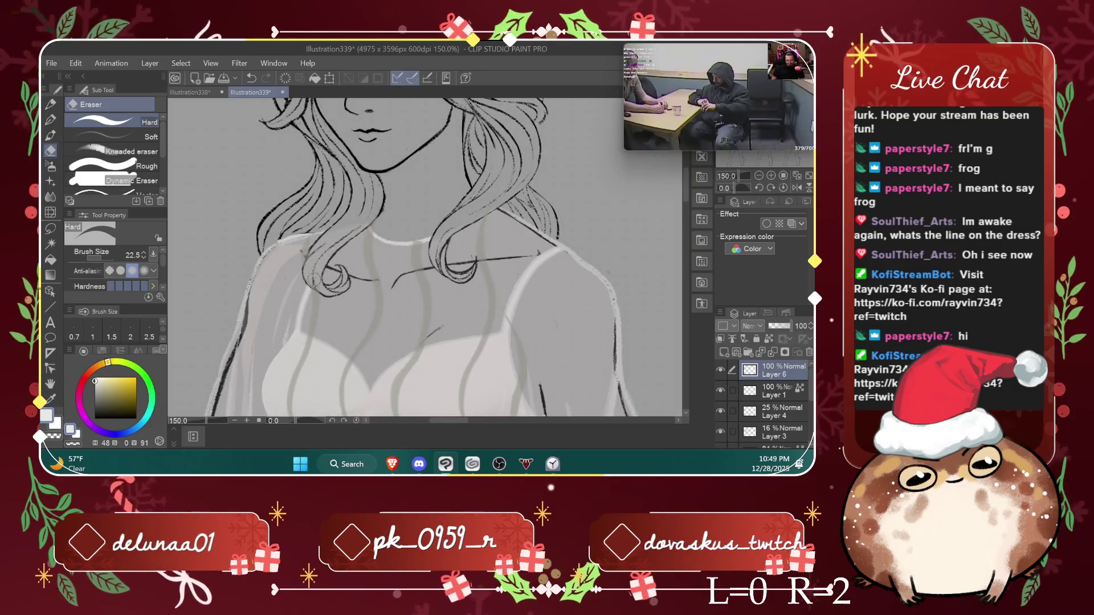
drag(106, 260, 103, 262)
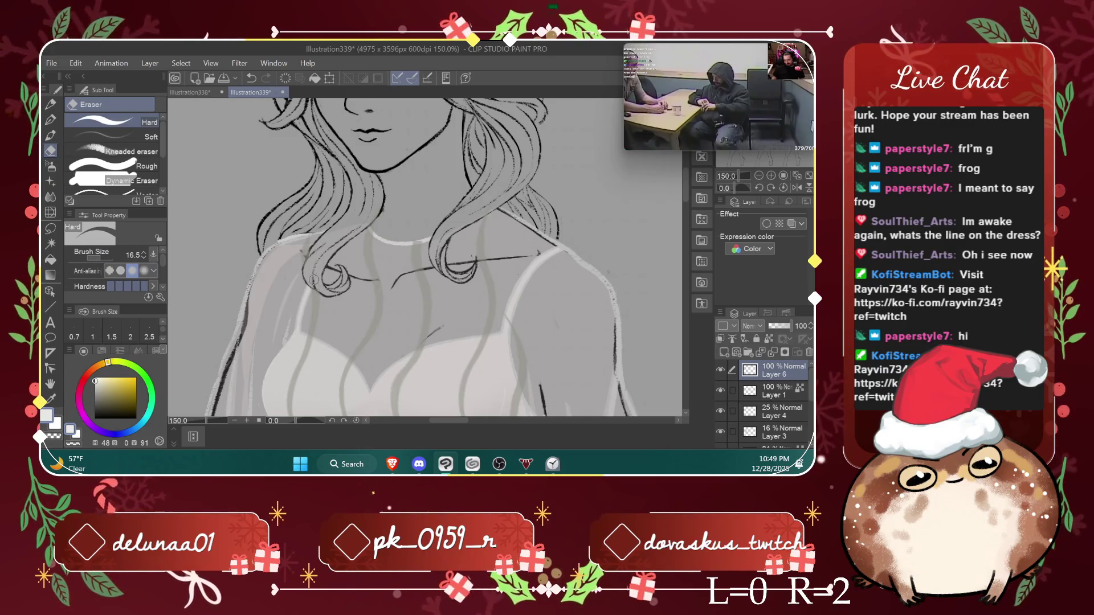
drag(97, 260, 110, 246)
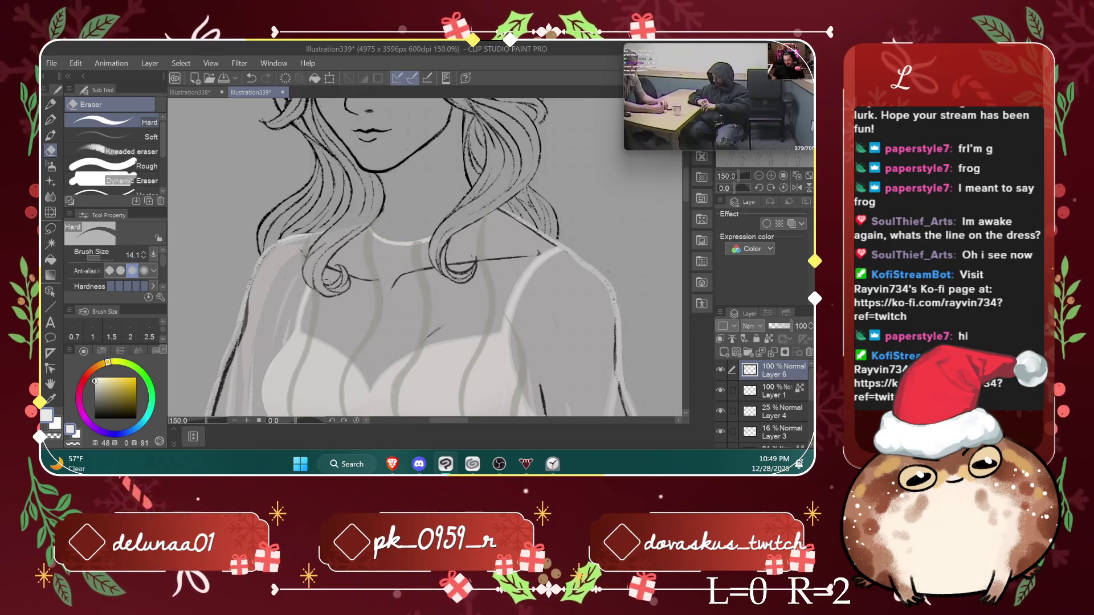
scroll(297, 251, up, 1)
scroll(296, 251, up, 2)
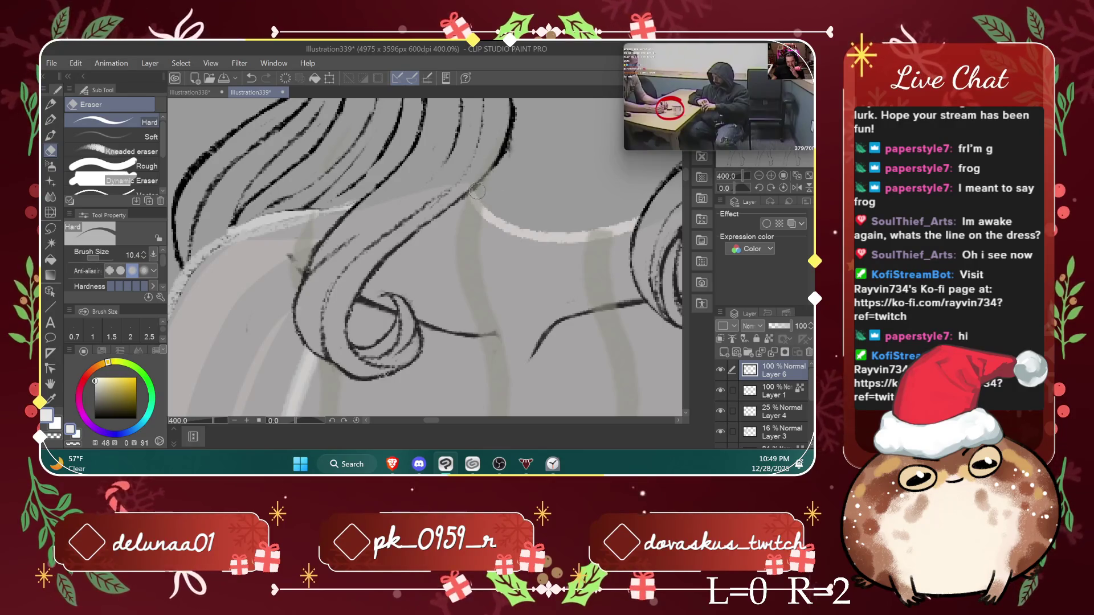
drag(477, 191, 617, 225)
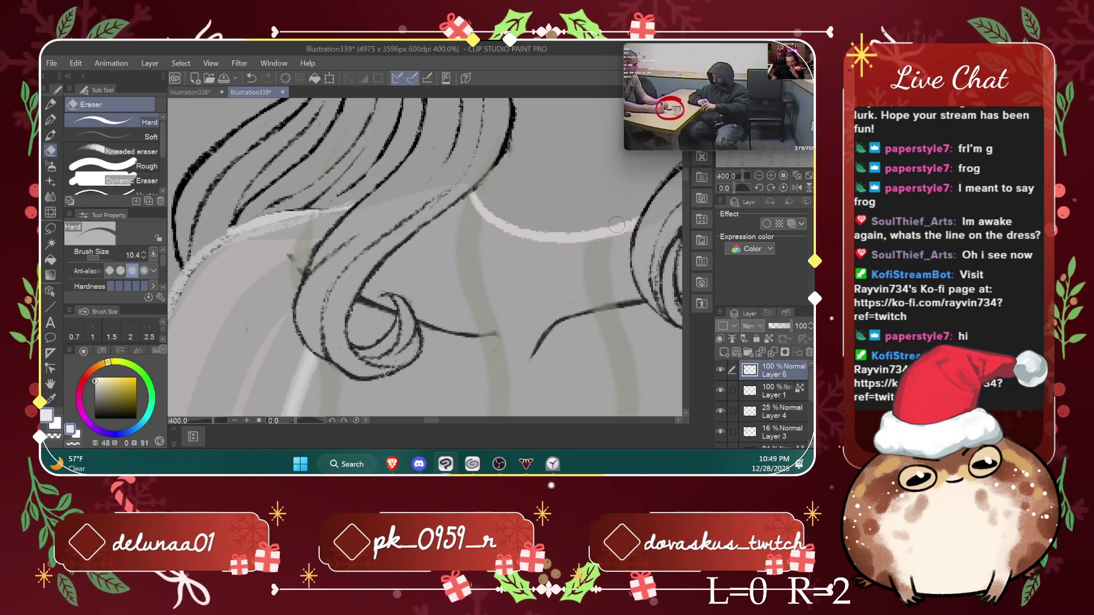
Step: Alternate between Liquify and Eraser to smooth the bodice stripes above the waistband
scroll(648, 197, down, 5)
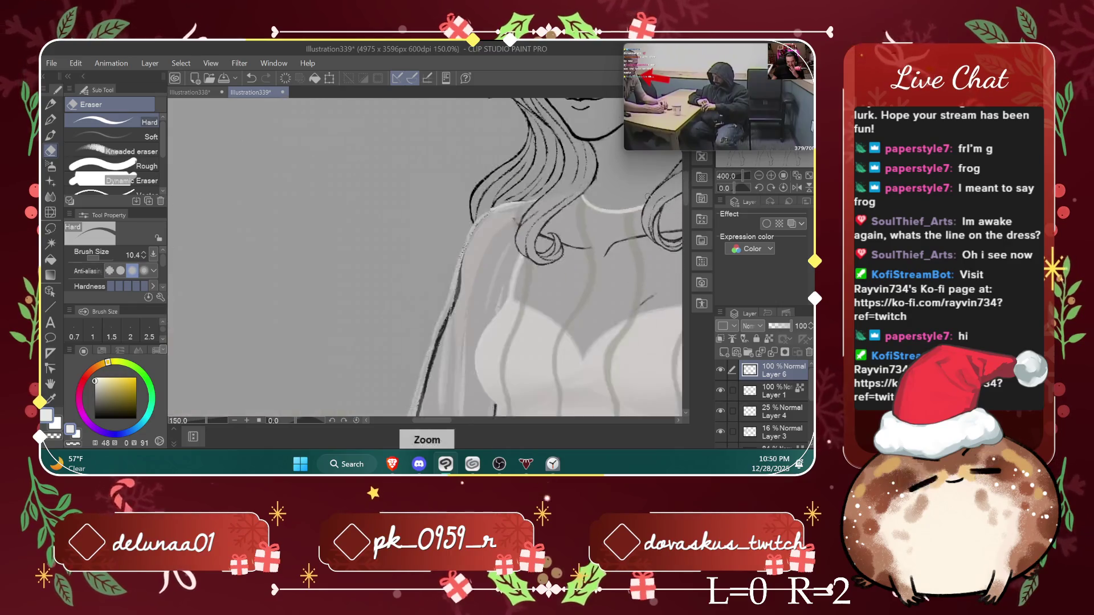
drag(437, 422, 463, 423)
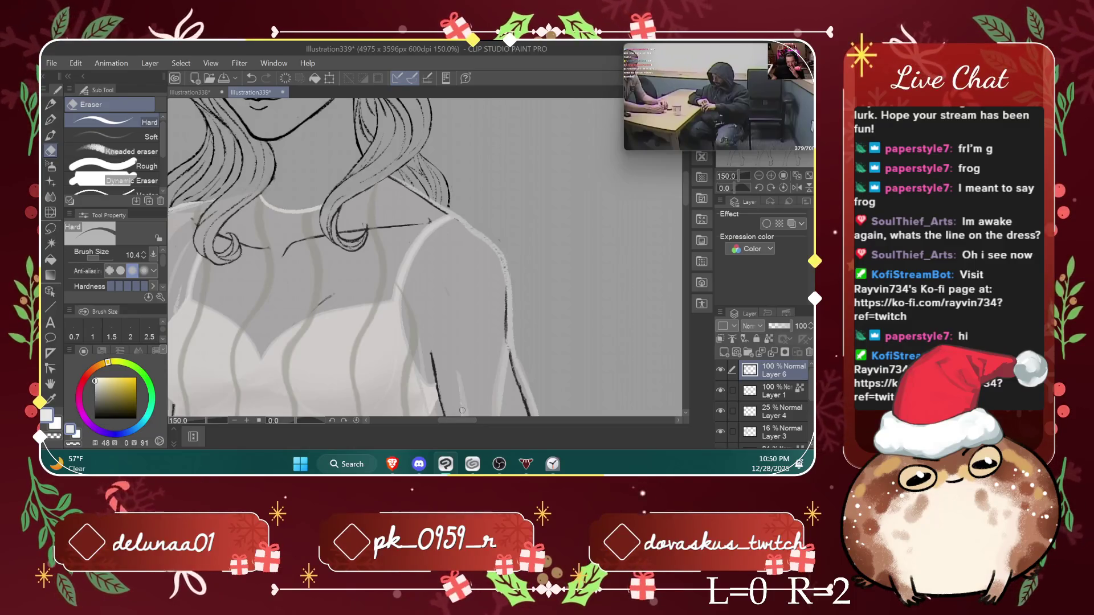
key(j)
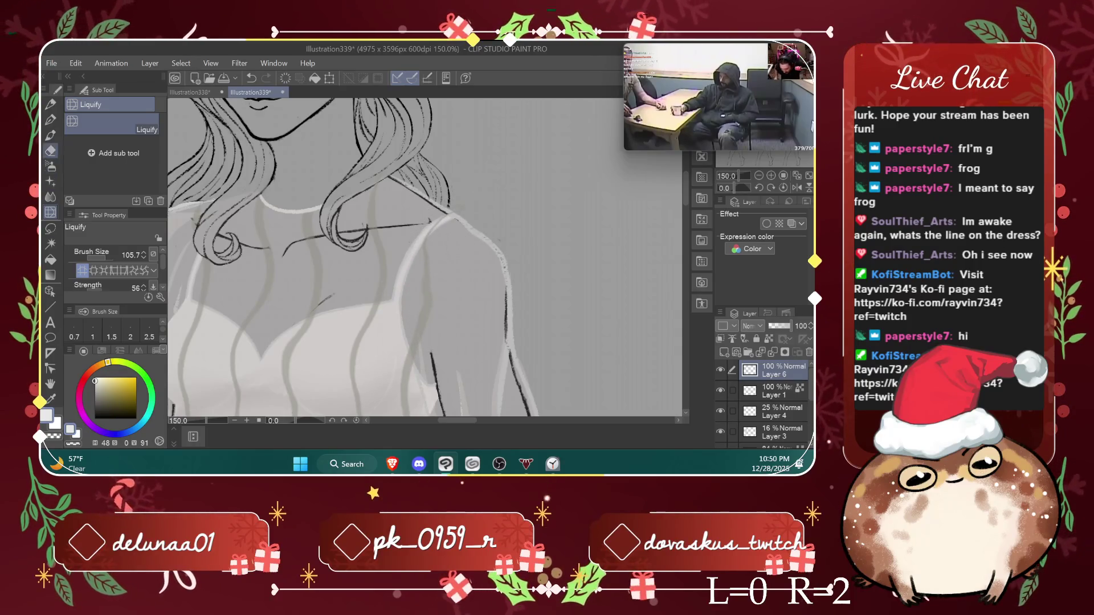
click(50, 150)
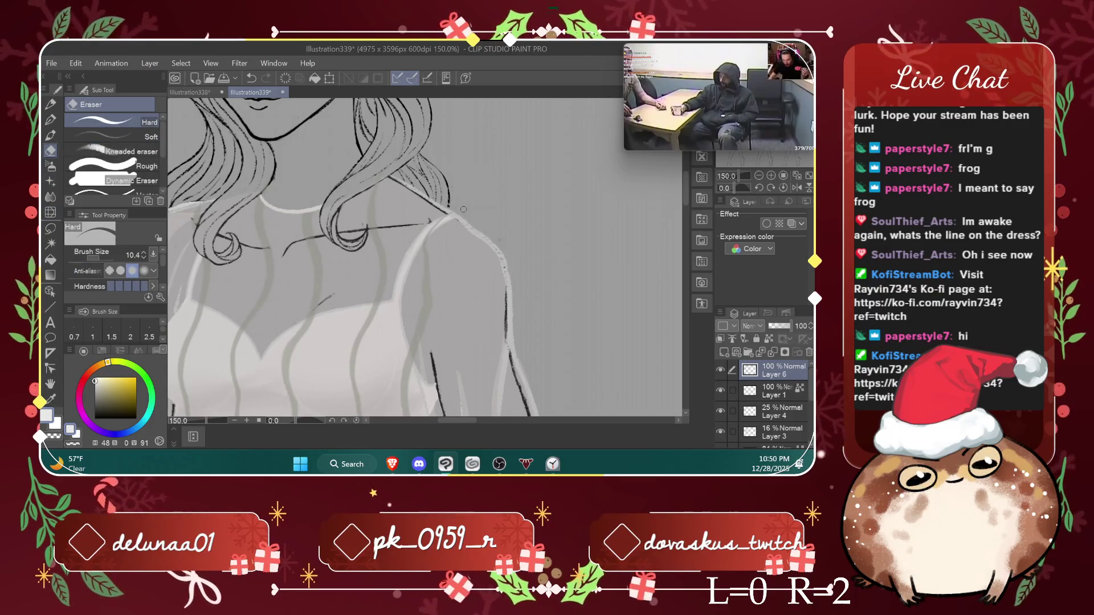
scroll(463, 209, down, 3)
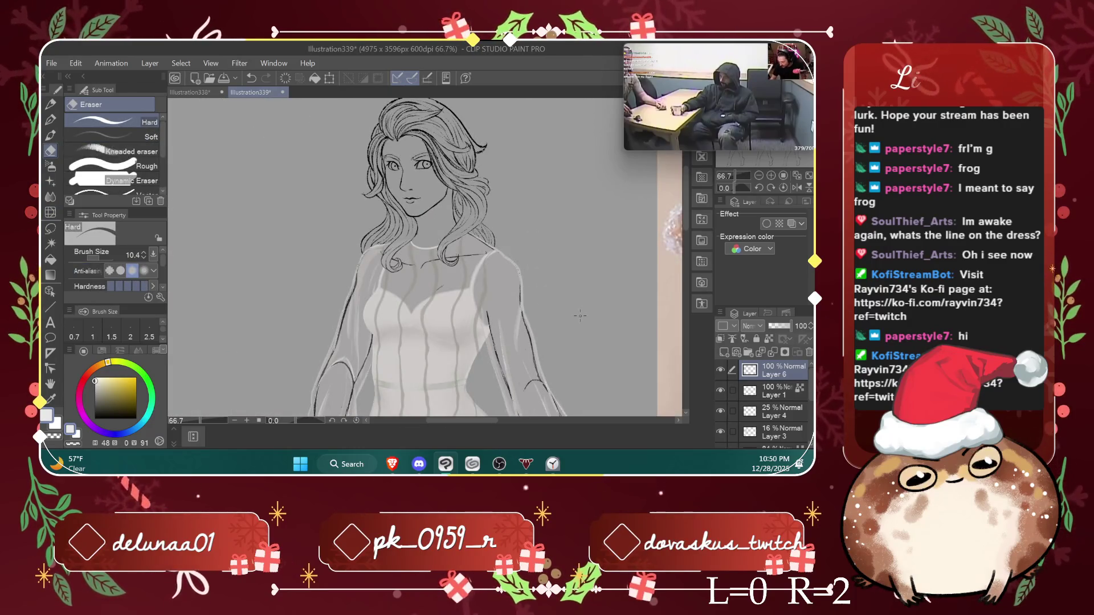
click(51, 213)
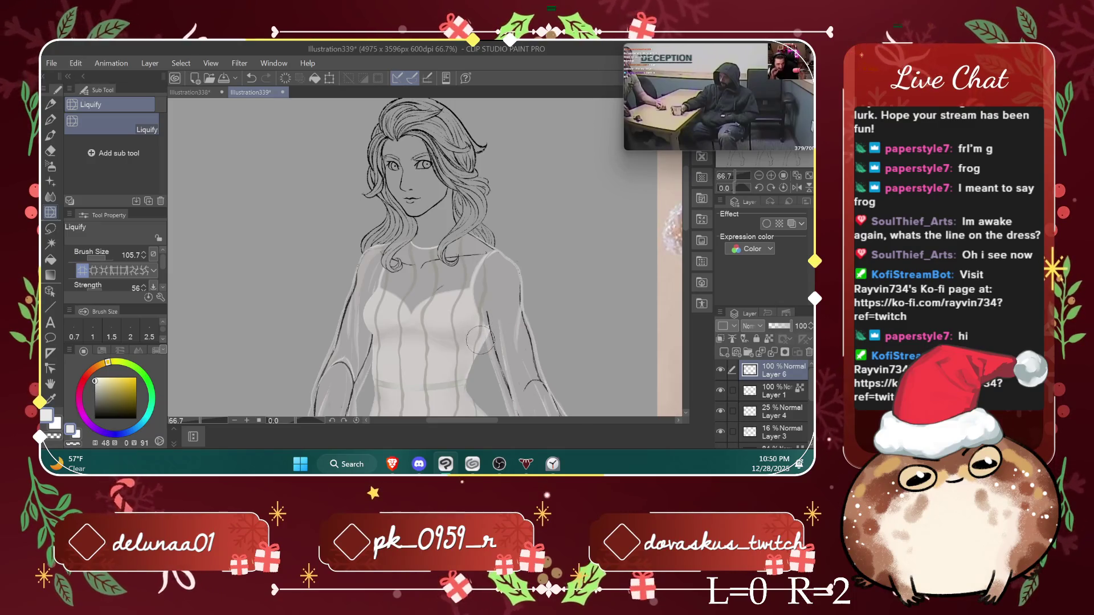
scroll(475, 342, down, 3)
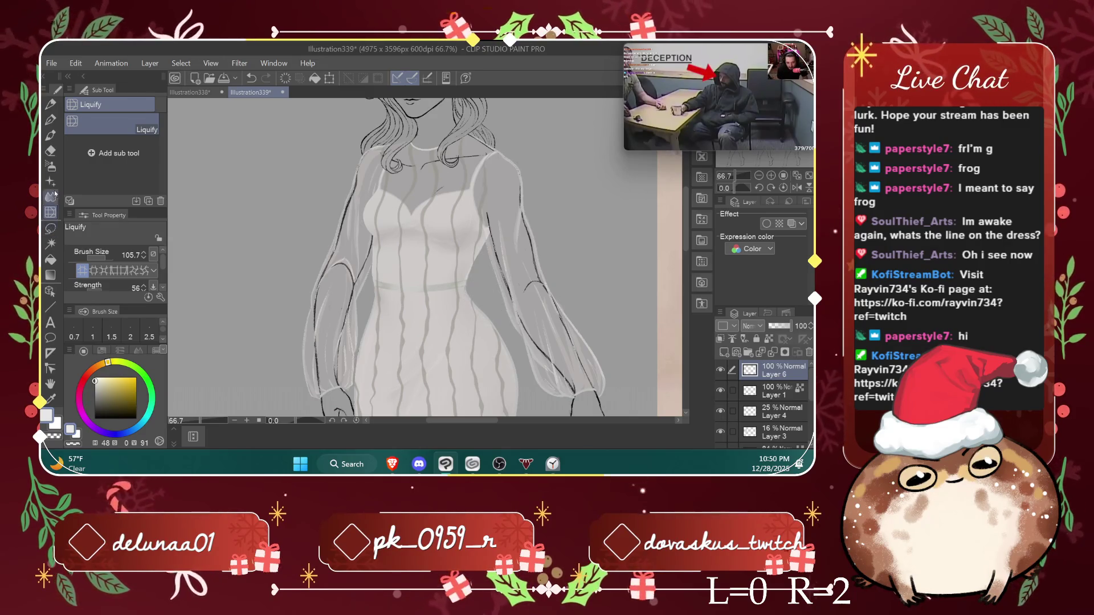
key(e)
scroll(474, 273, up, 3)
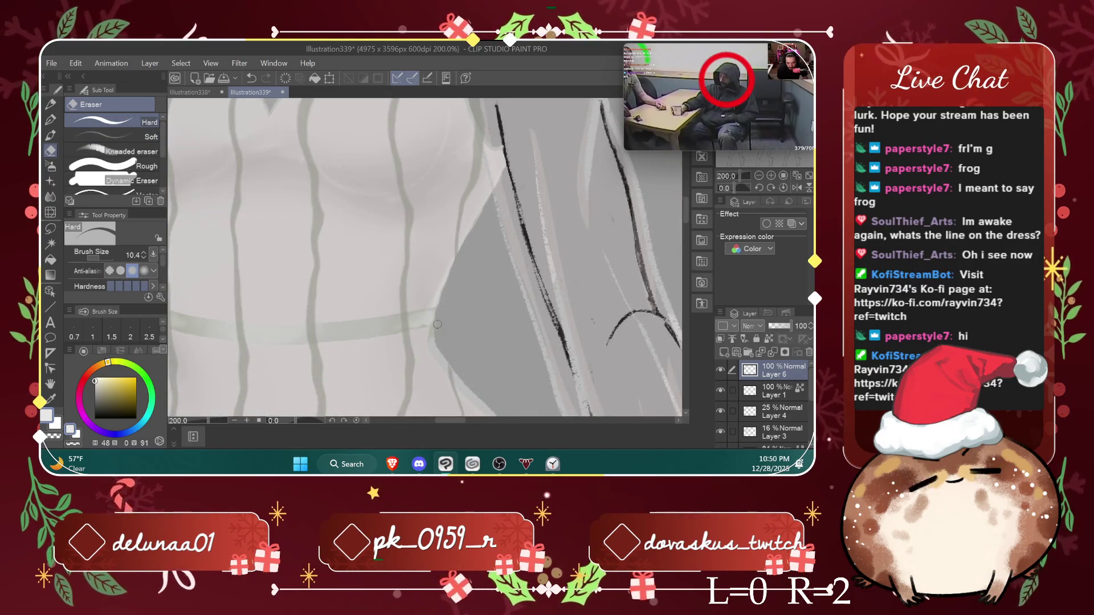
scroll(440, 323, down, 2)
scroll(440, 323, down, 1)
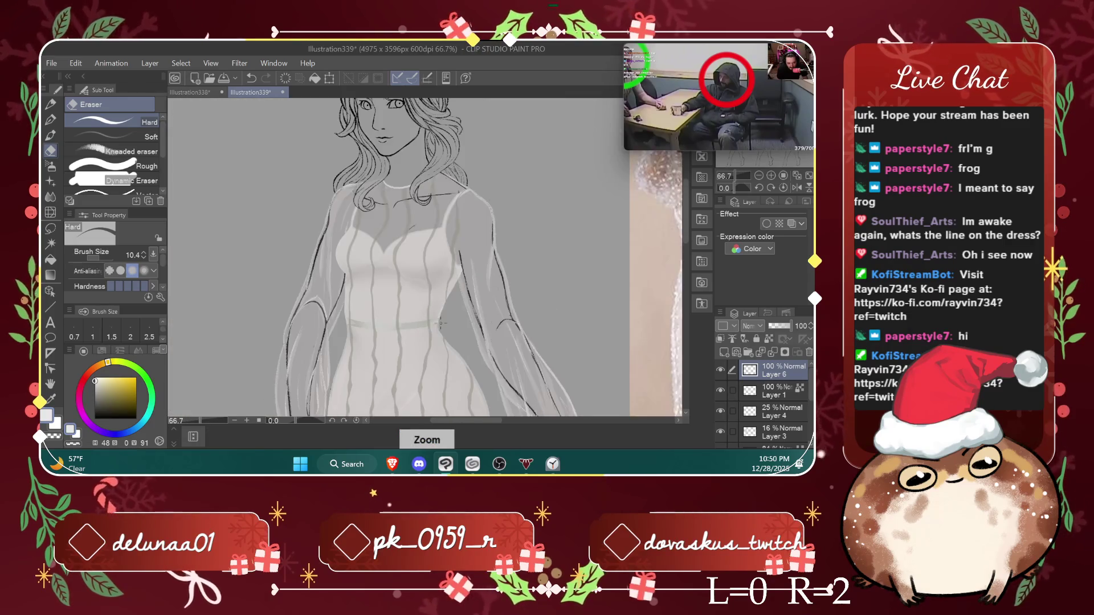
scroll(440, 323, down, 1)
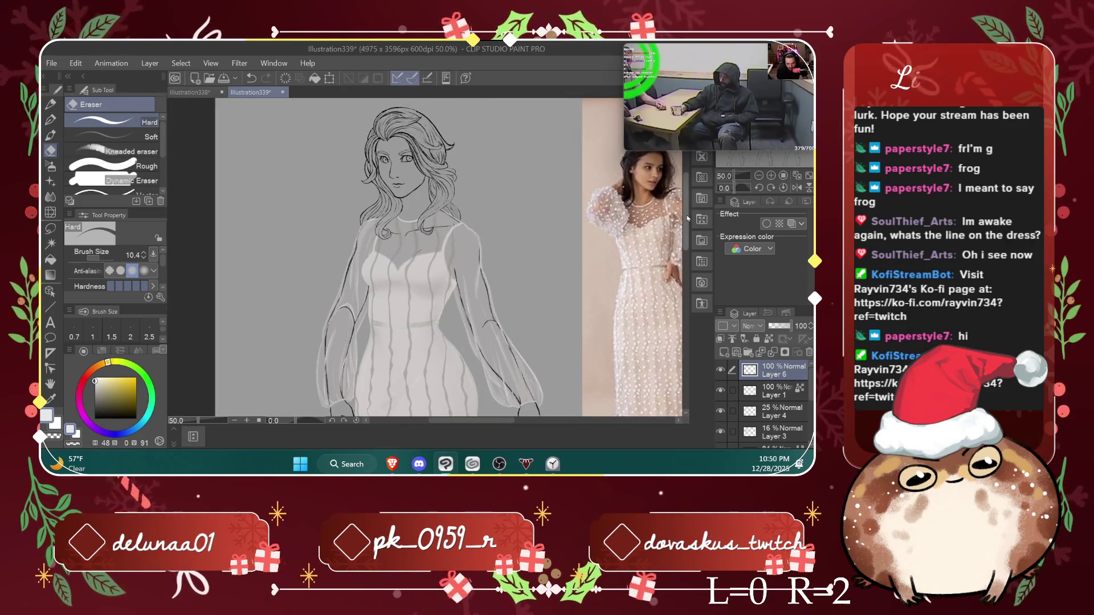
Step: Select the Decoration tool and paint a test flower stroke left of the figure's head
mouse_move(690, 218)
mouse_down()
mouse_move(682, 255)
mouse_move(694, 224)
mouse_up()
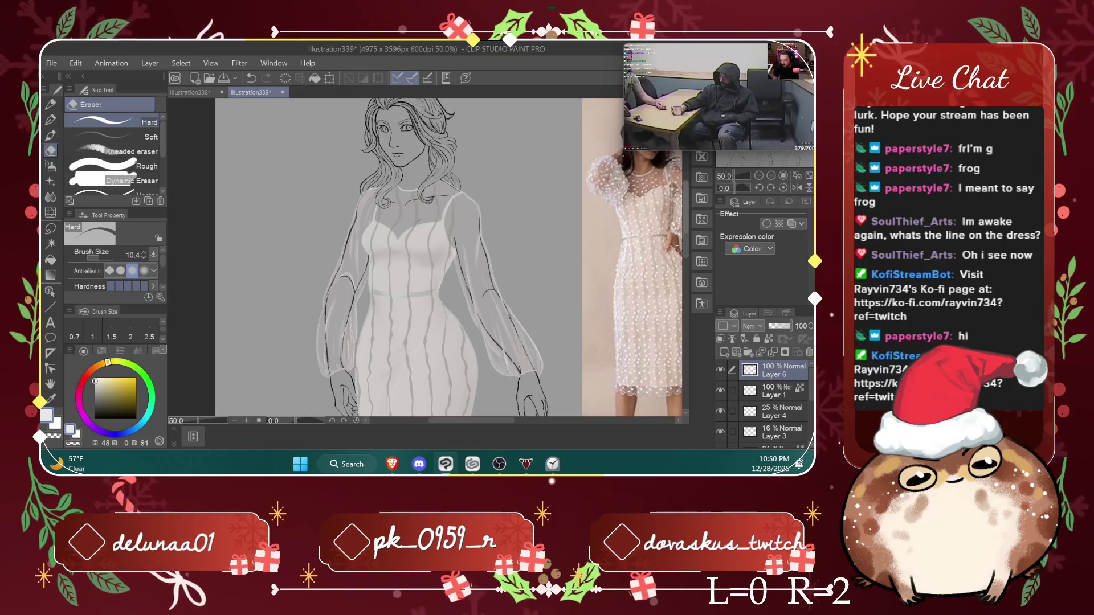
drag(546, 317, 512, 317)
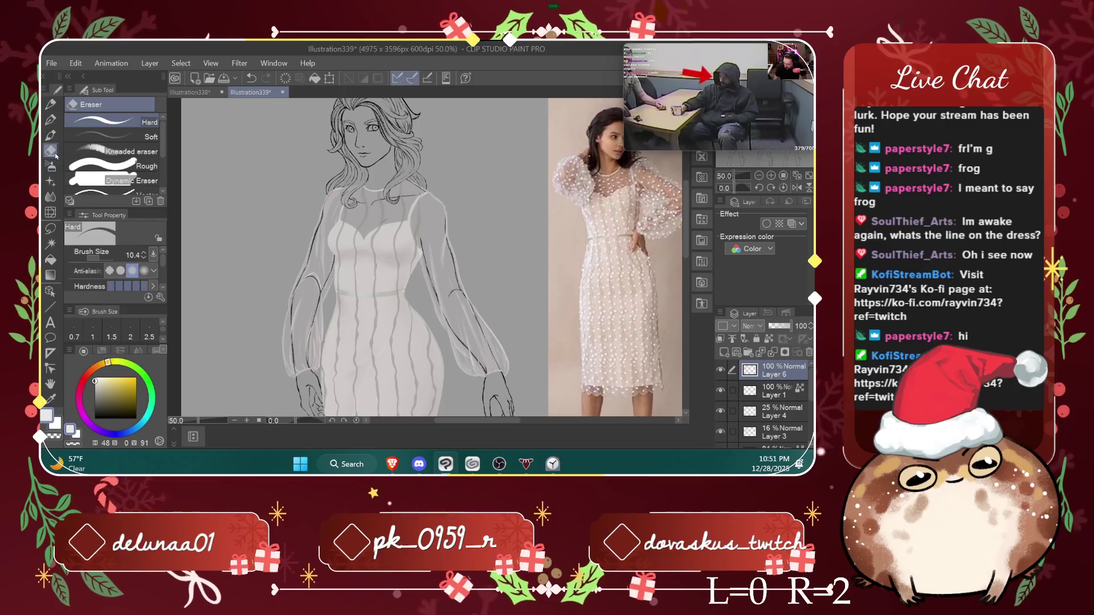
click(50, 180)
drag(233, 163, 225, 258)
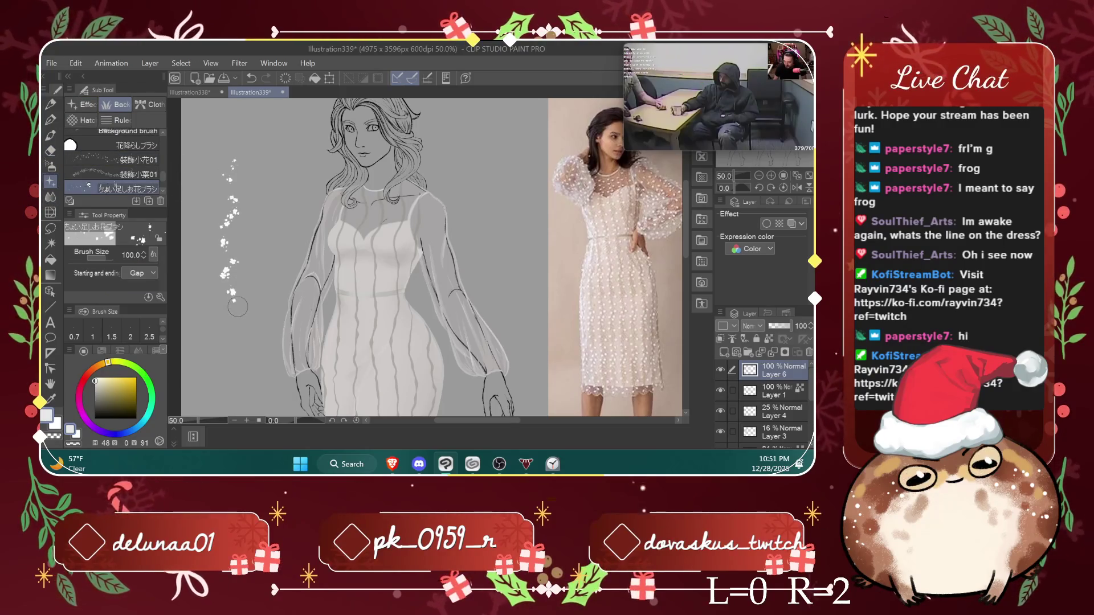
Step: Undo the test flower strokes and the accidental brush size change
key(ctrl+z)
drag(231, 208, 234, 319)
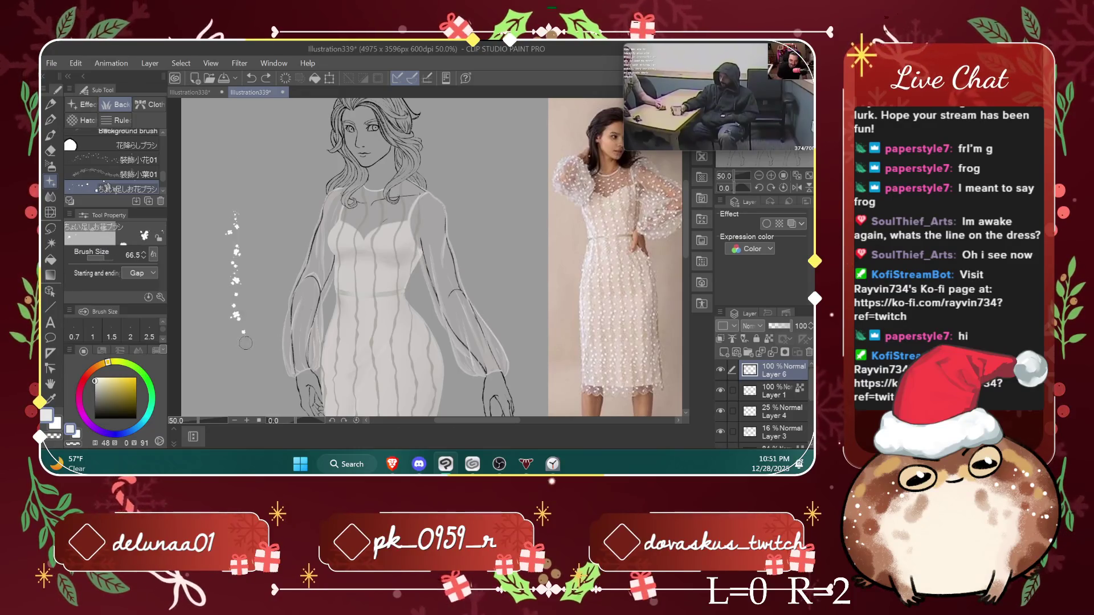
key(ctrl+z)
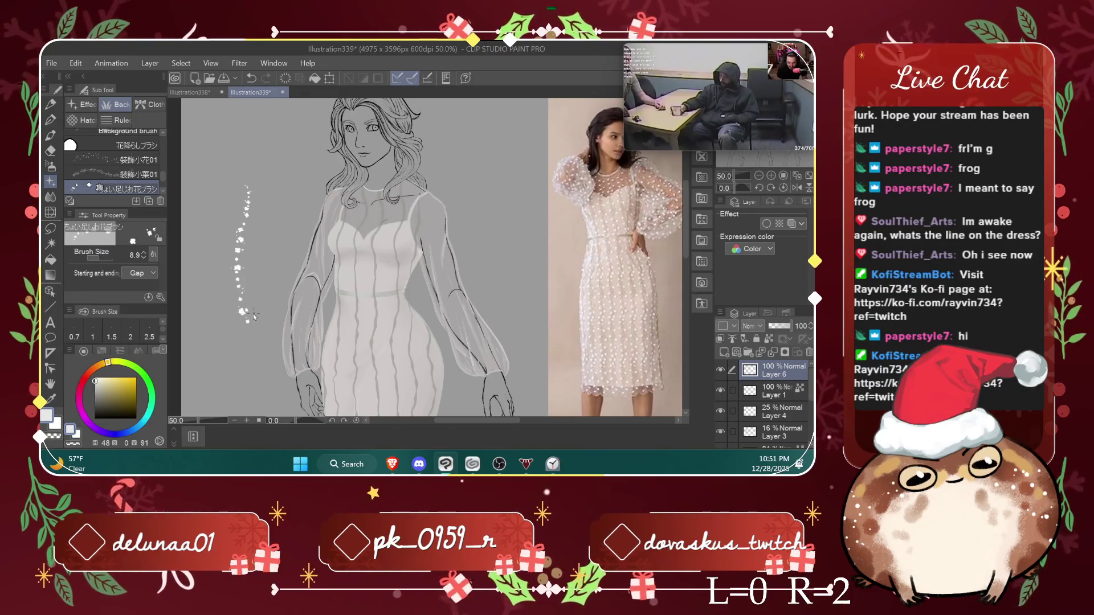
key(ctrl+z)
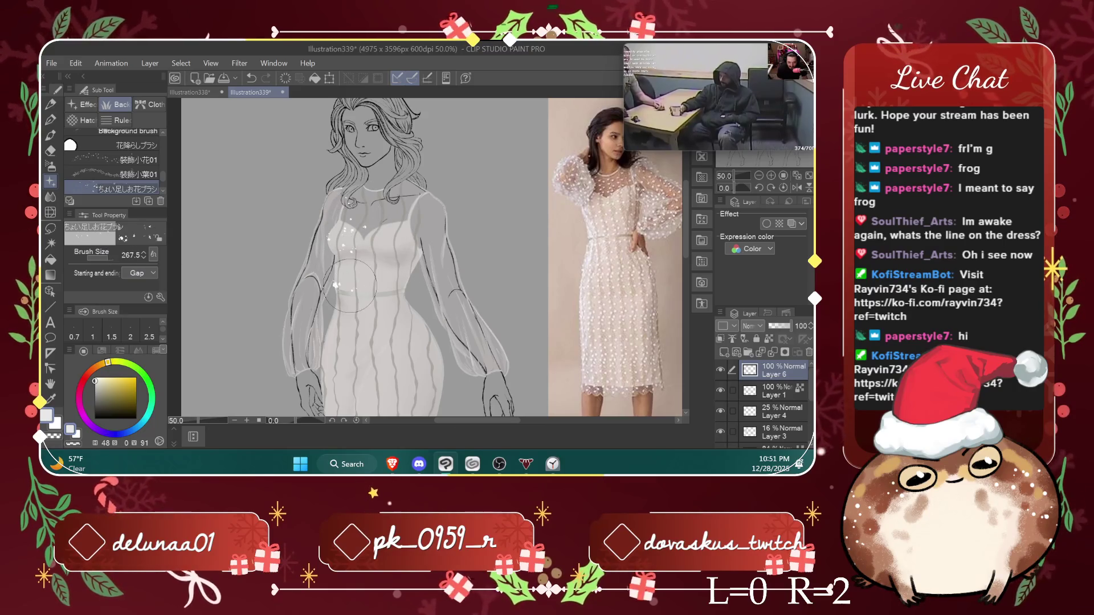
key(ctrl+z)
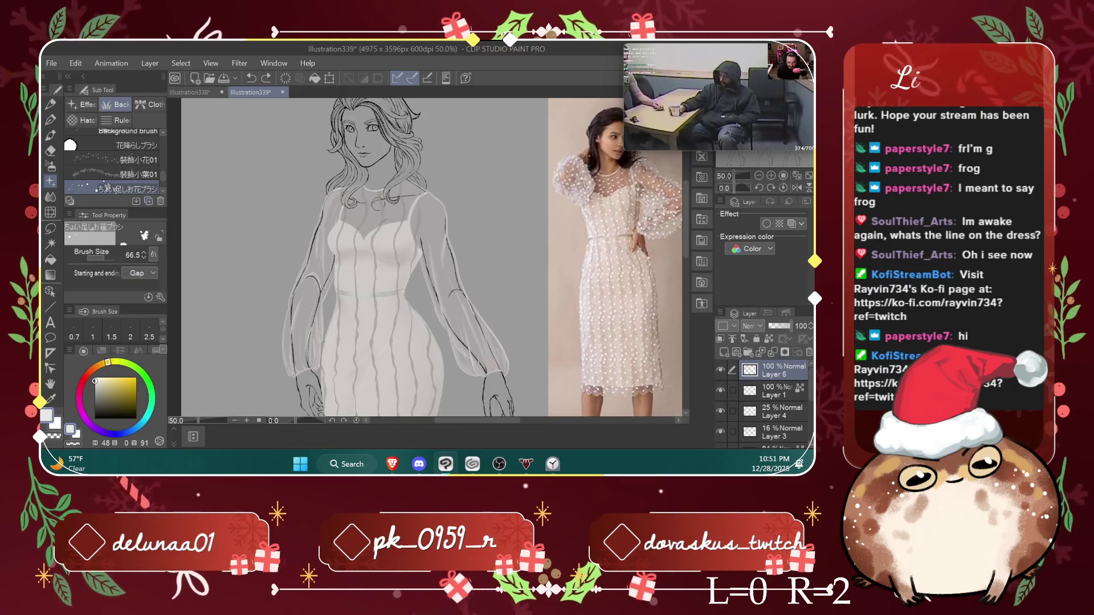
key(ctrl+z)
Step: Scatter white flowers down the dress centre, remove the bodice ones, and open start/end effect settings
click(375, 281)
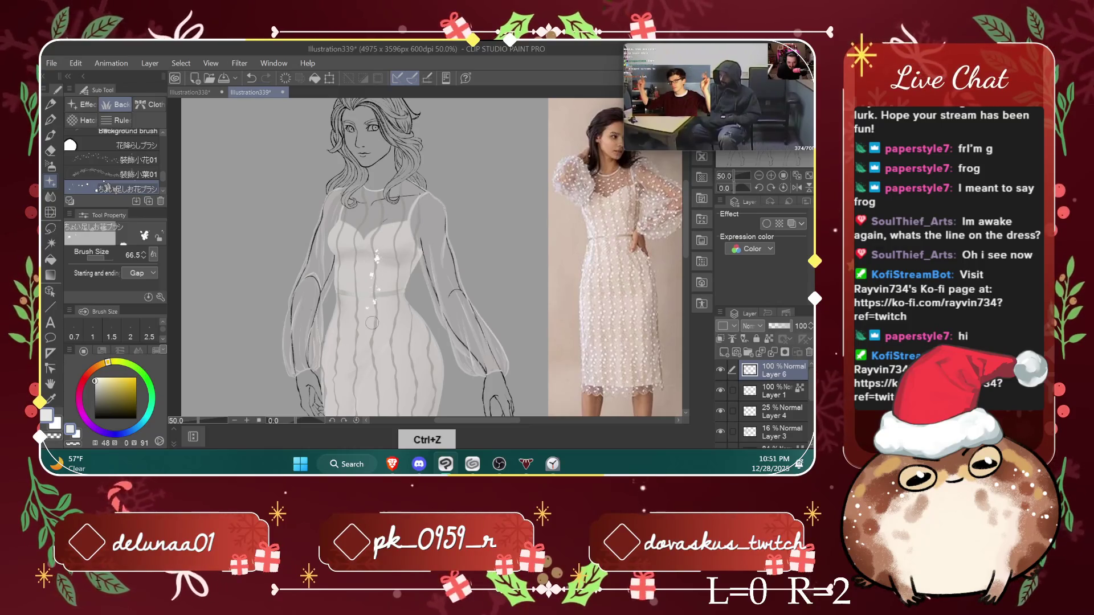
drag(375, 285, 374, 378)
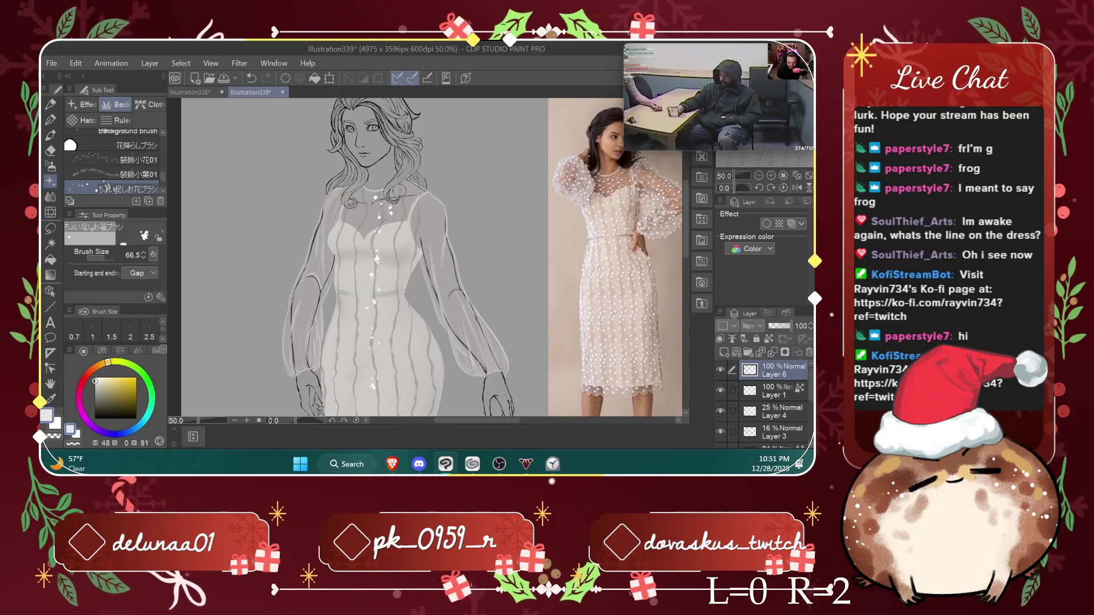
drag(383, 211, 395, 260)
key(ctrl+z)
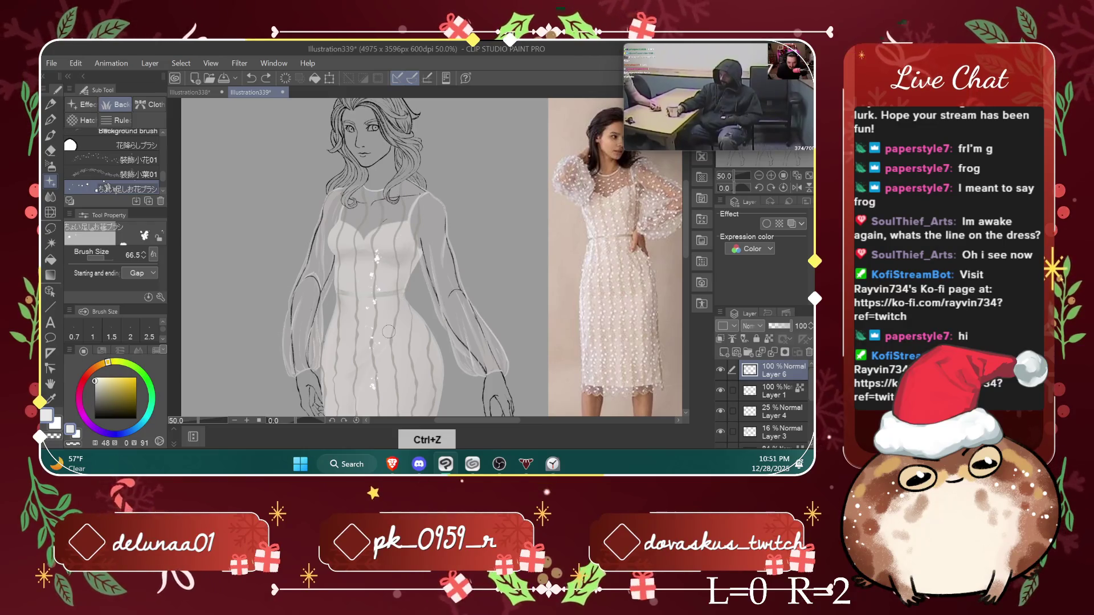
click(147, 273)
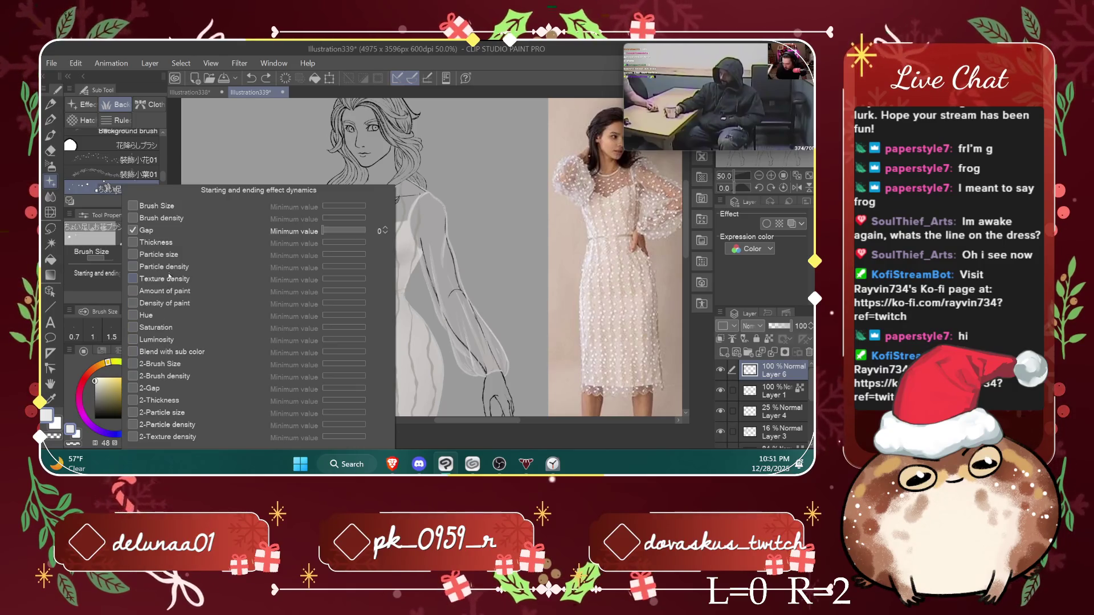
Step: Test the 装飾小葉01 leaf brush at 800 and about 196, undoing each trial sprig
click(137, 174)
drag(251, 168, 233, 319)
drag(268, 251, 240, 399)
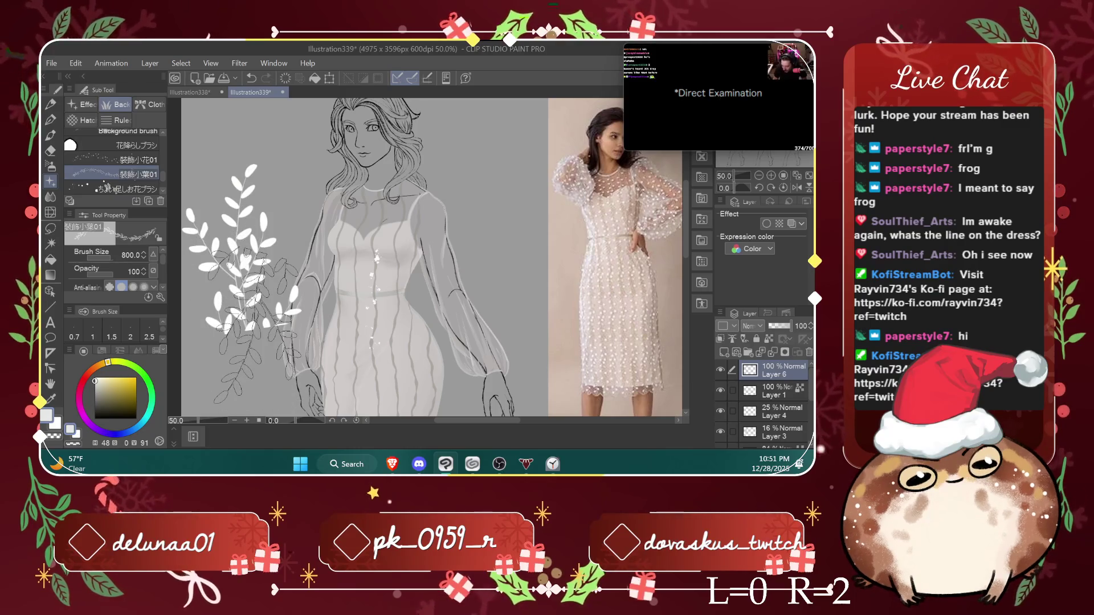
key(ctrl+z)
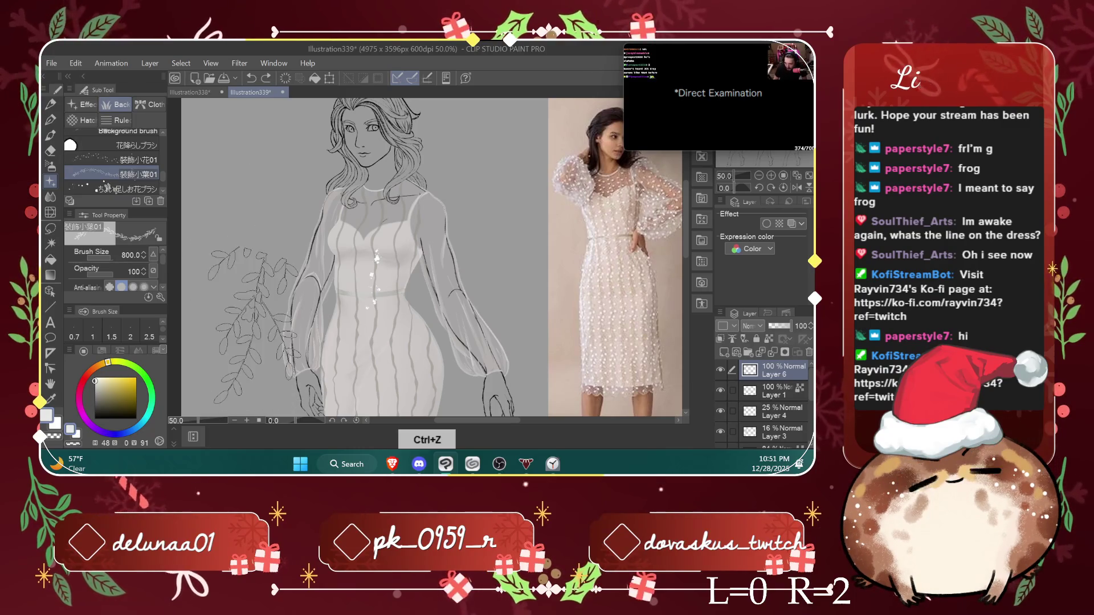
key(ctrl+z)
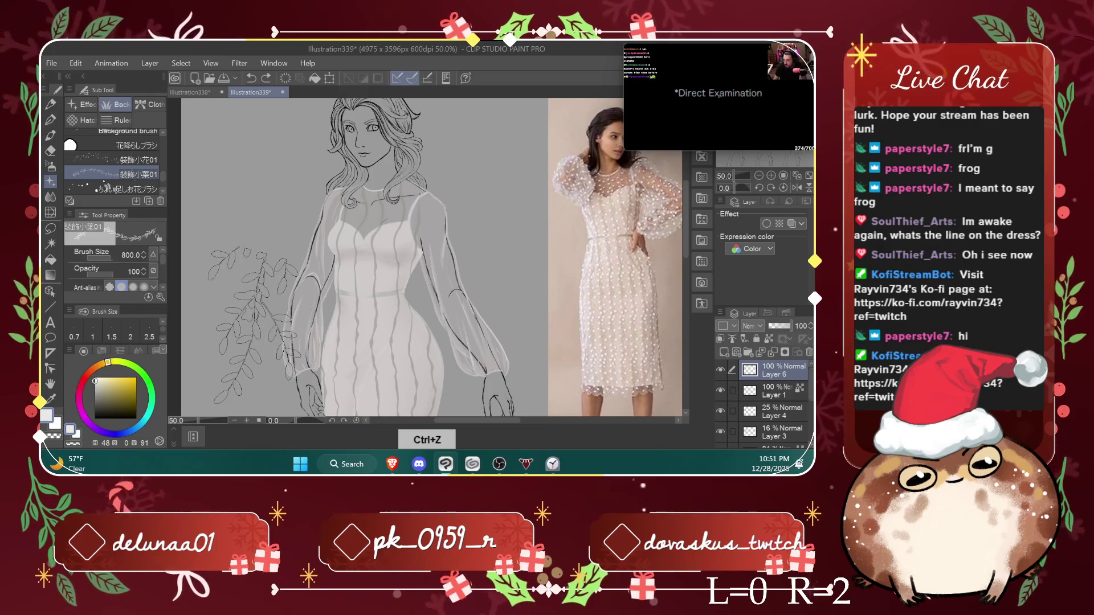
drag(111, 255, 155, 254)
drag(239, 162, 239, 330)
key(ctrl+z)
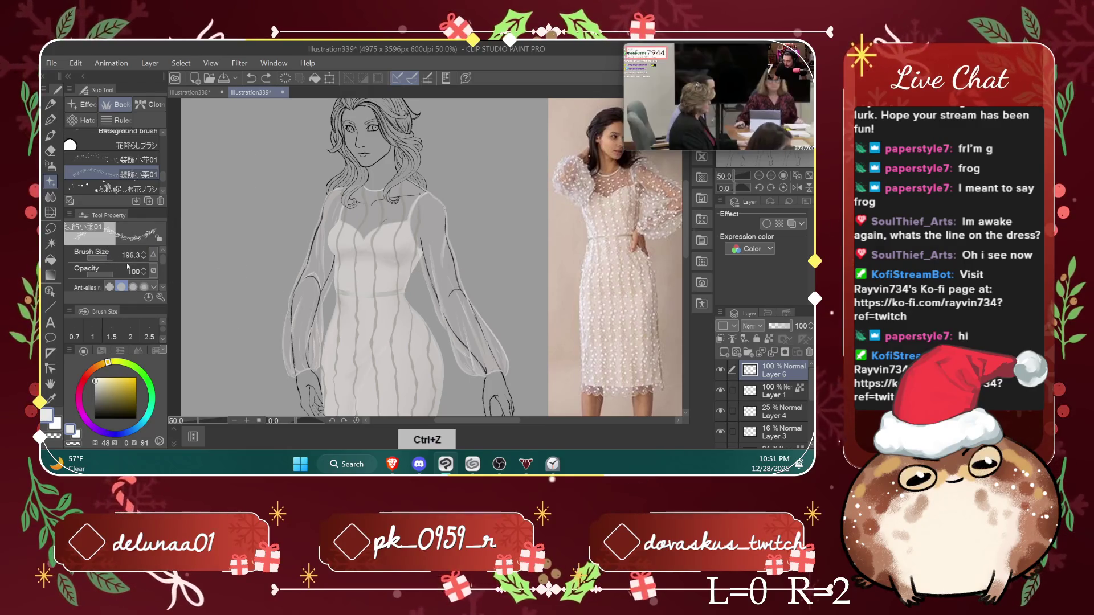
drag(242, 149, 239, 254)
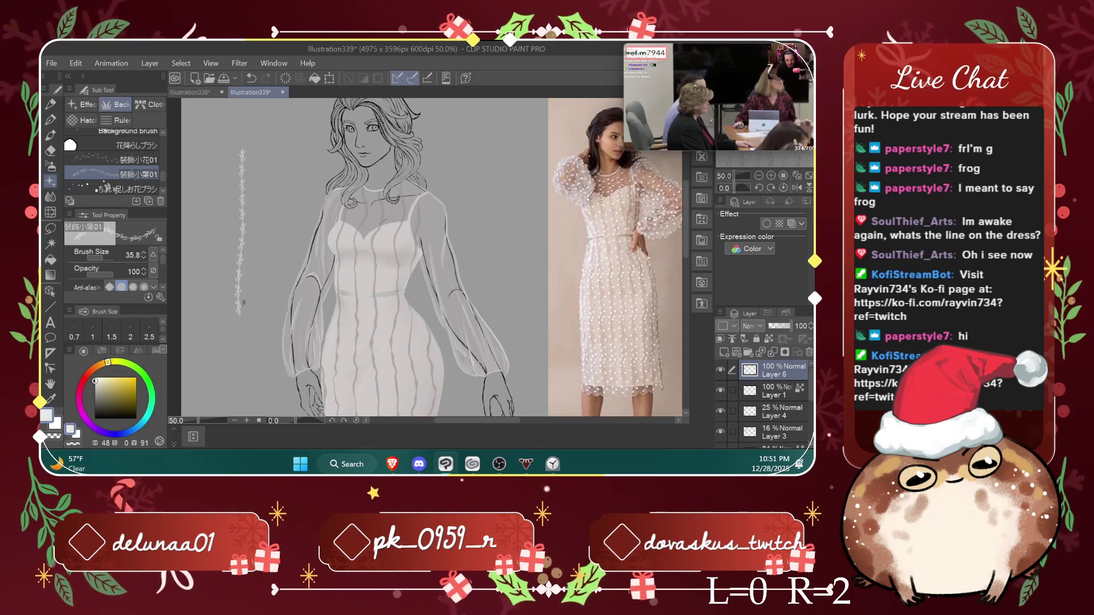
key(ctrl+z)
Step: Settle on a soft olive vine colour, undo the stray strokes, and hide Layer 6's stripes
click(110, 391)
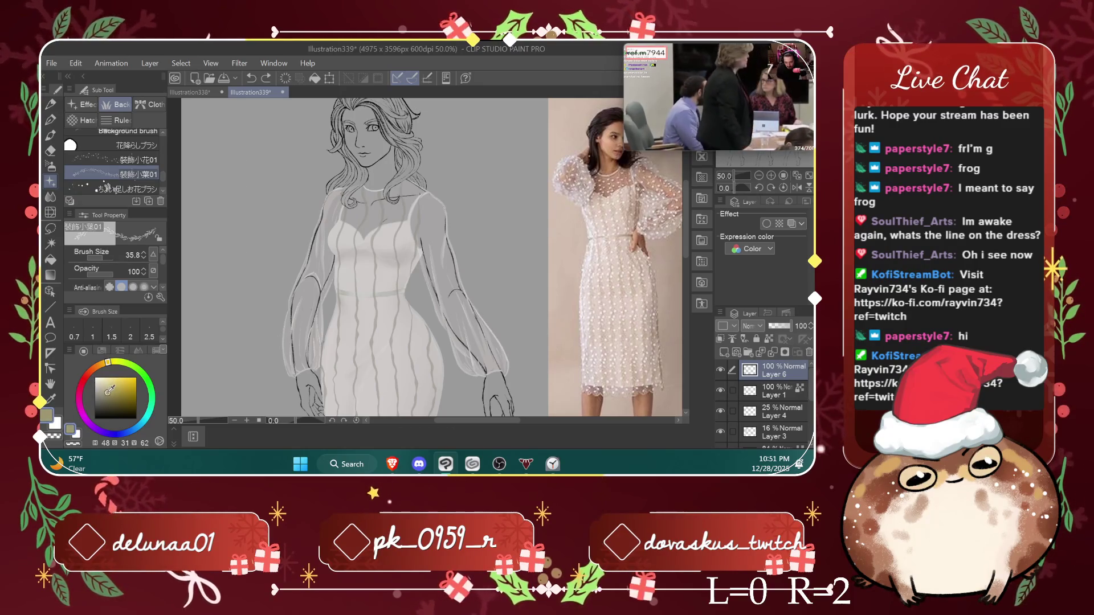
click(106, 398)
click(117, 364)
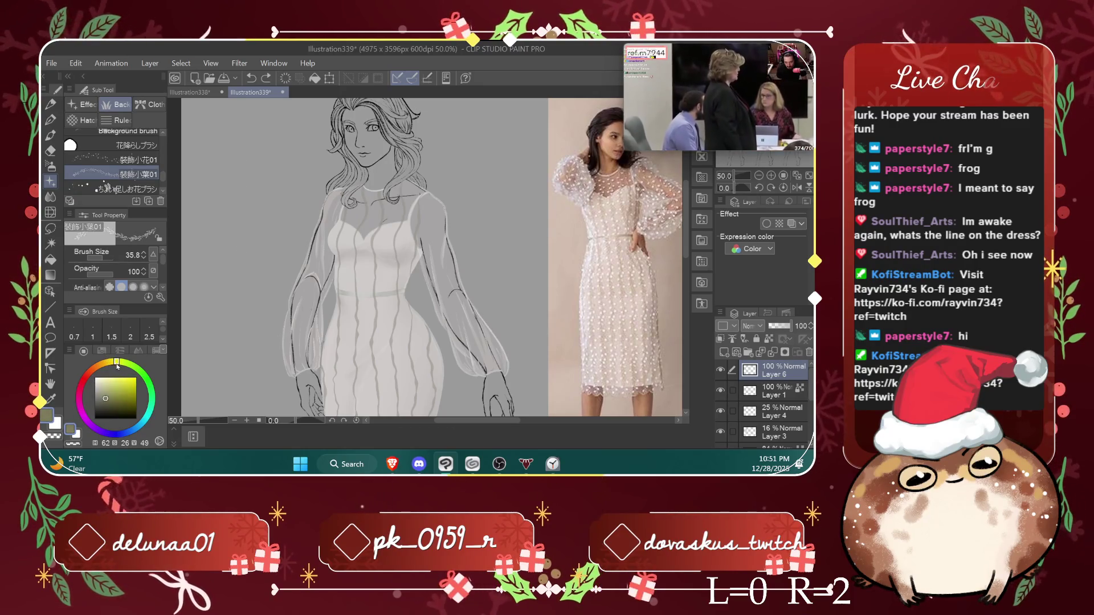
click(57, 425)
click(112, 399)
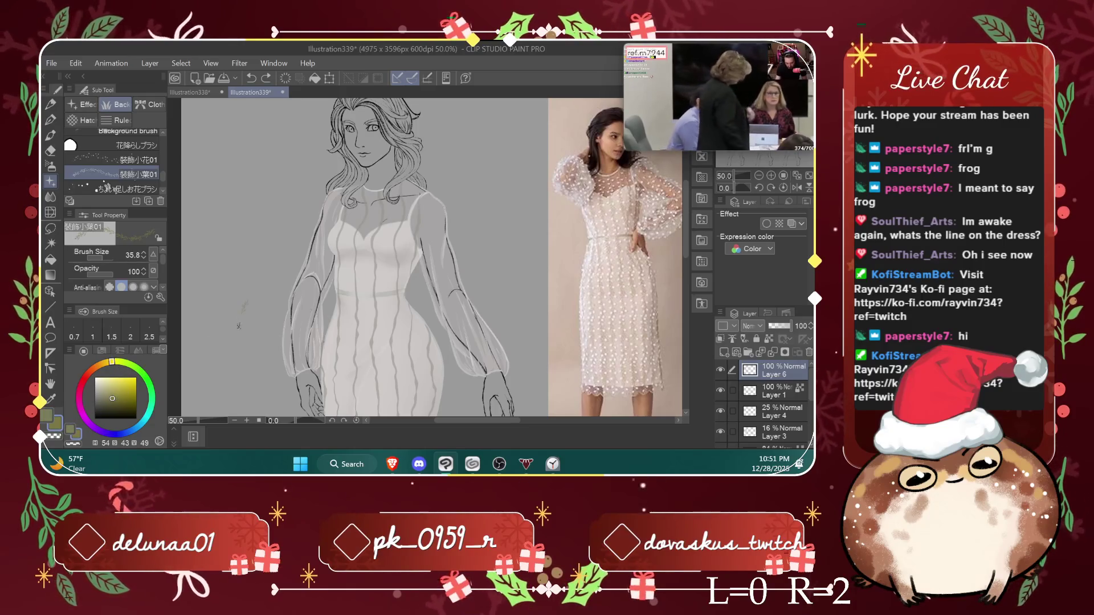
key(ctrl+z)
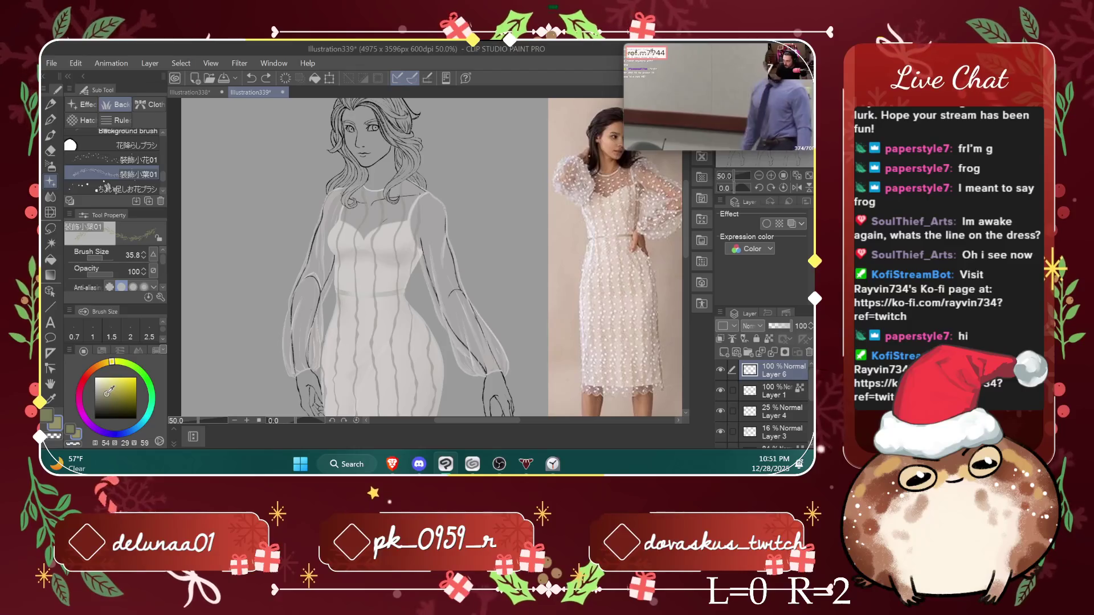
click(106, 398)
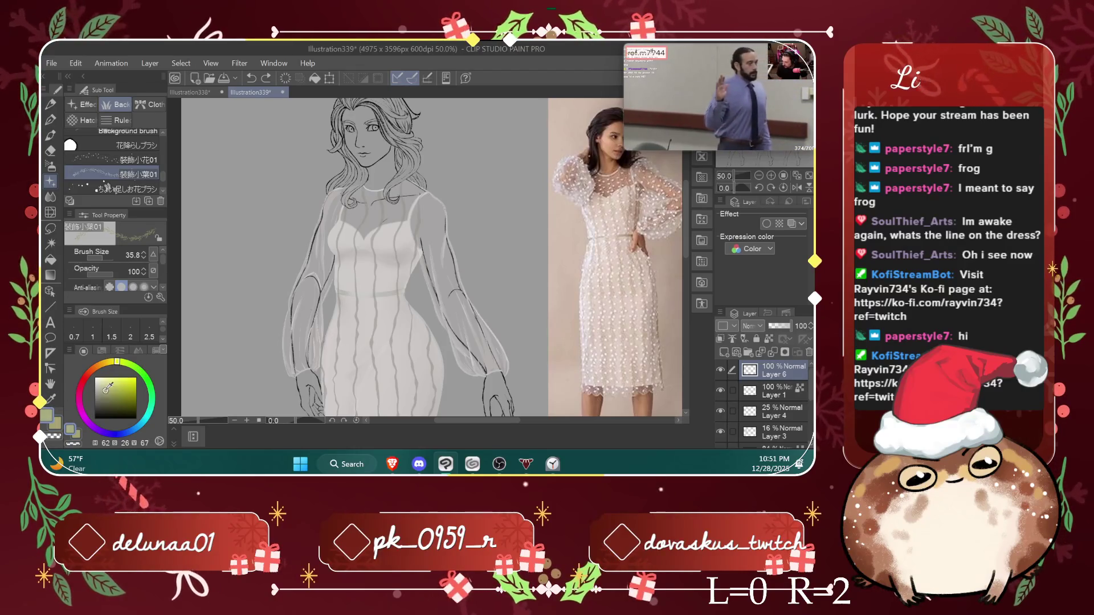
drag(103, 392, 100, 387)
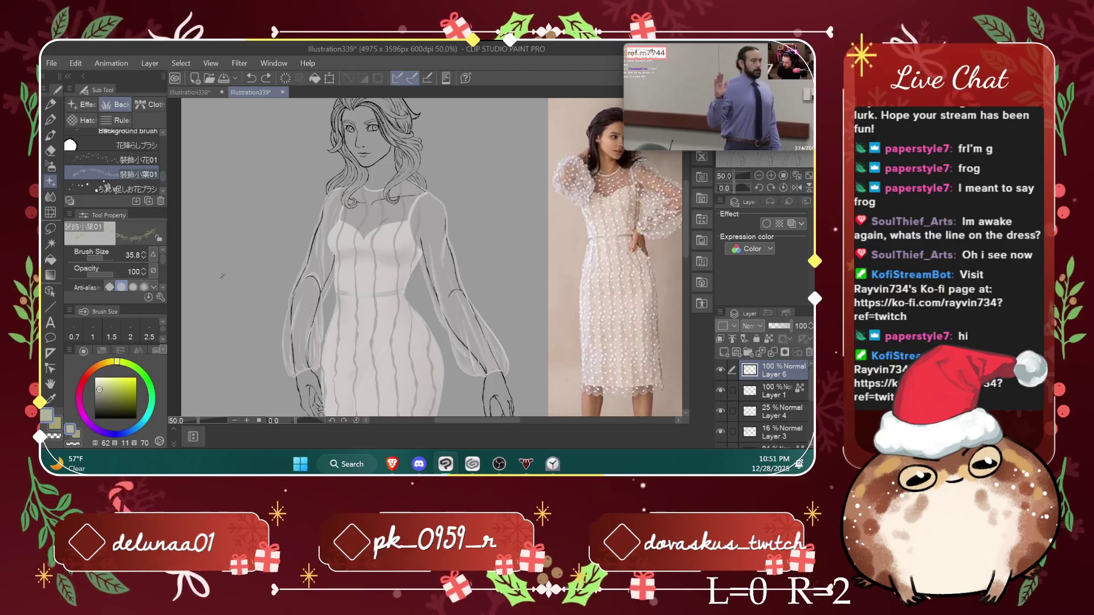
key(ctrl+z)
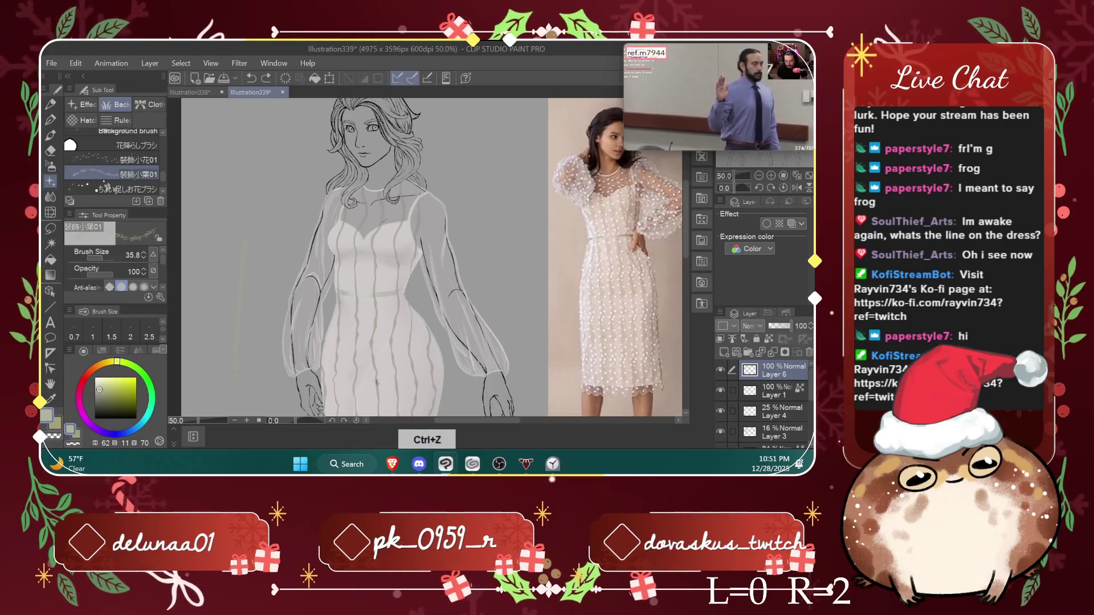
click(102, 393)
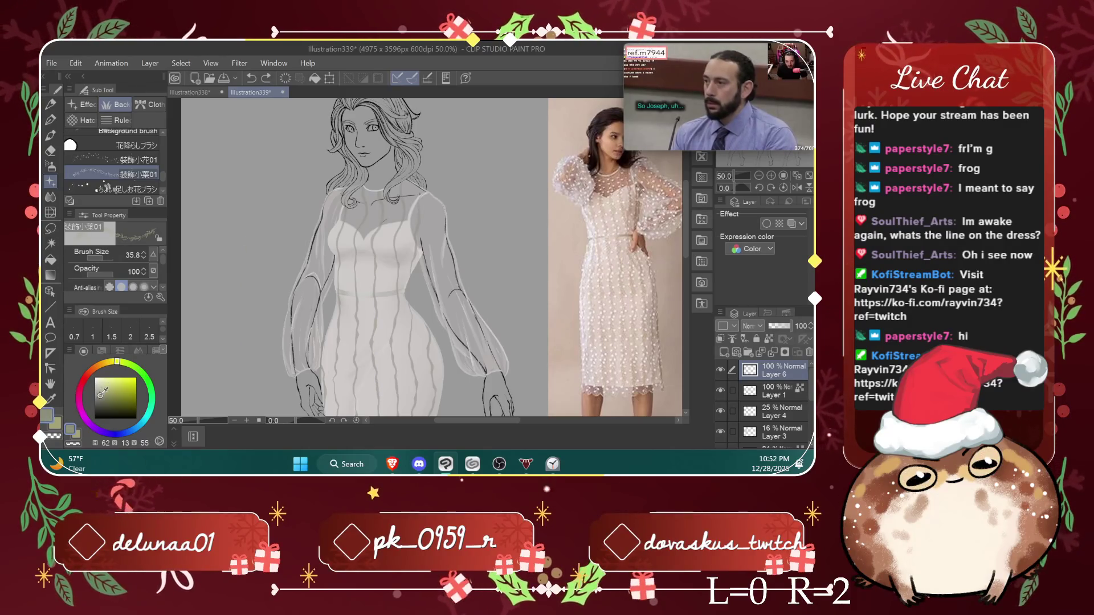
key(ctrl+z)
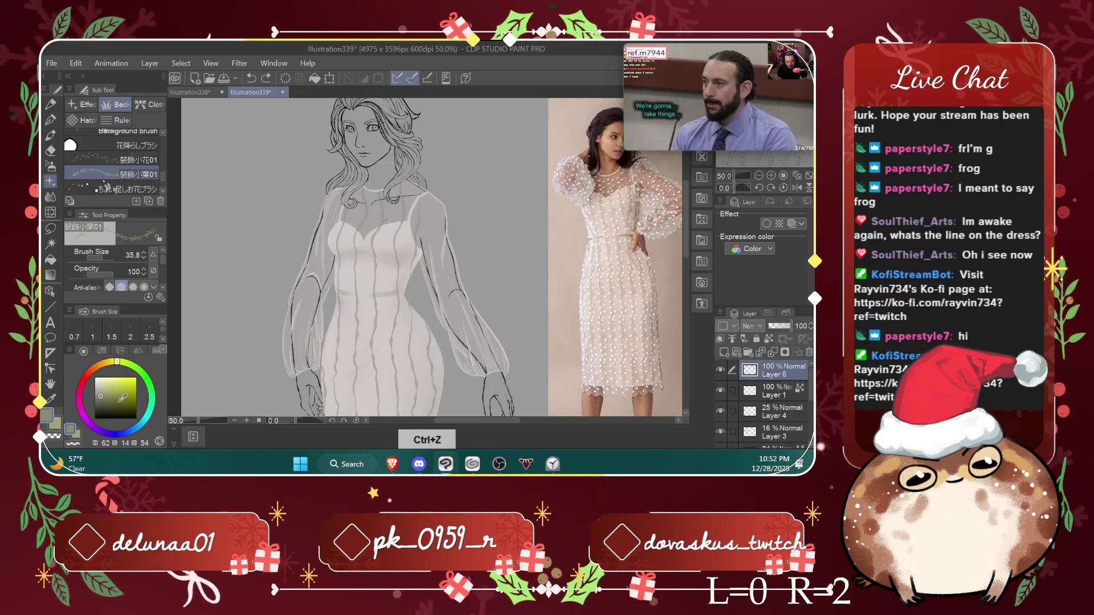
key(ctrl+z)
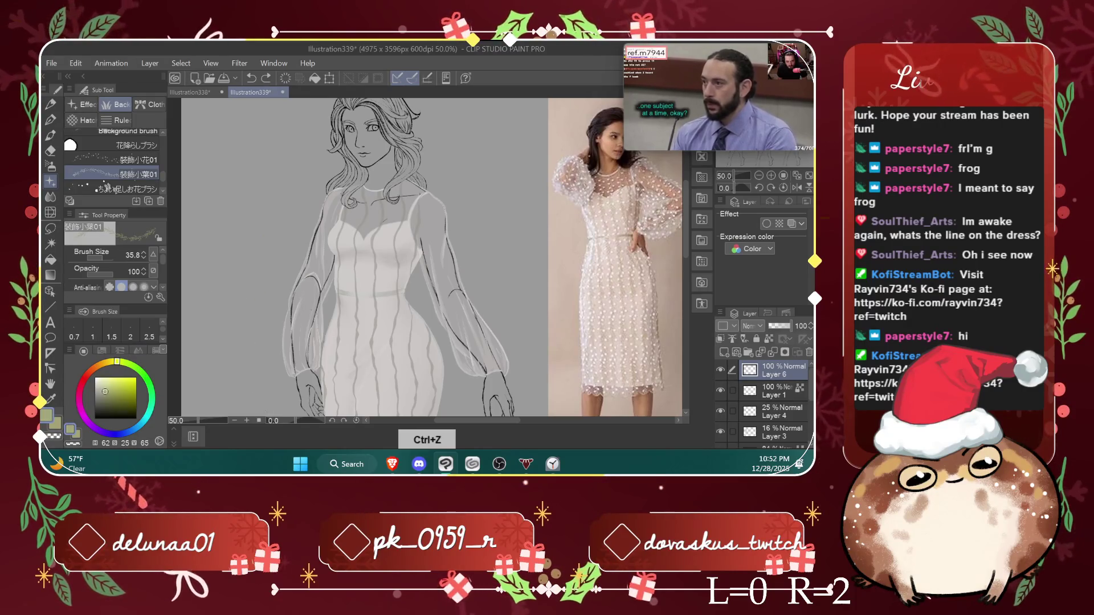
click(104, 389)
key(ctrl+z)
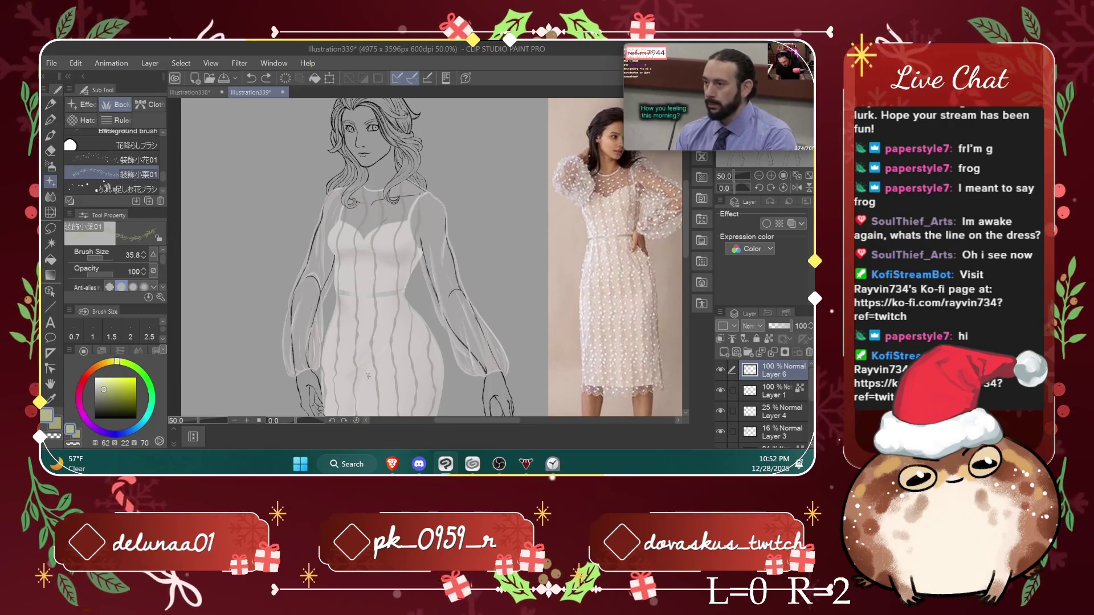
click(720, 372)
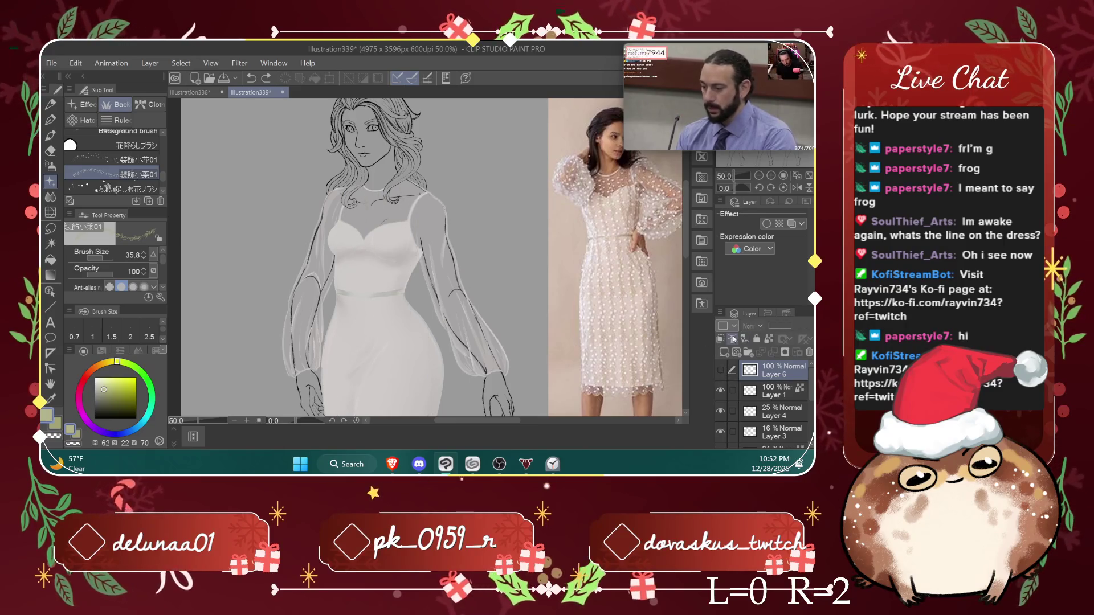
Step: Add a new vine layer, undo a trial centre vine, and raise the brush size to 48
click(729, 352)
key(ctrl+minus)
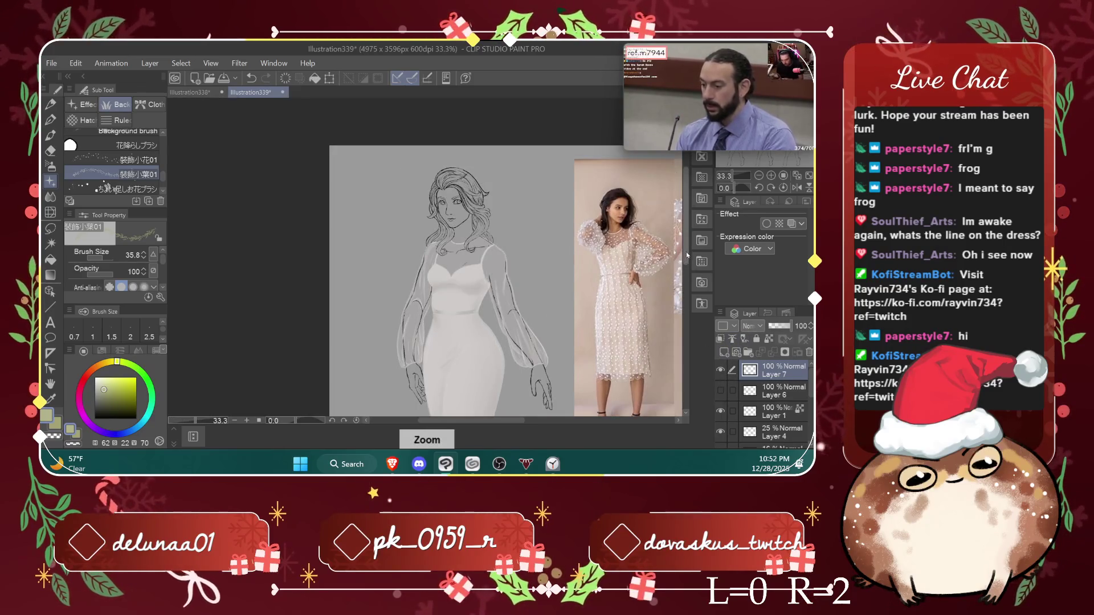
drag(509, 421, 524, 421)
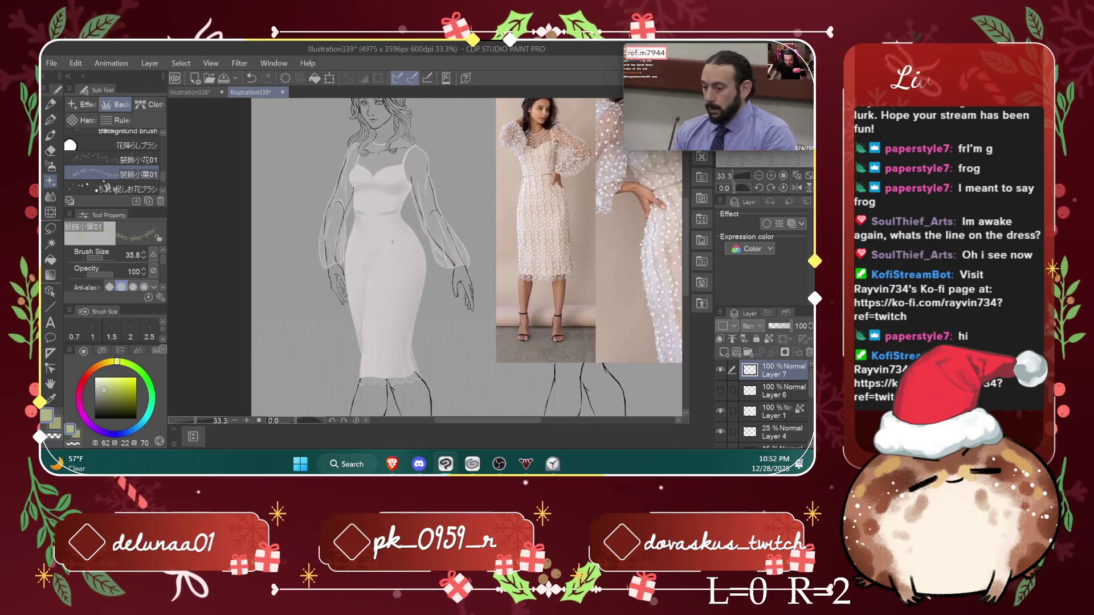
drag(382, 305, 384, 213)
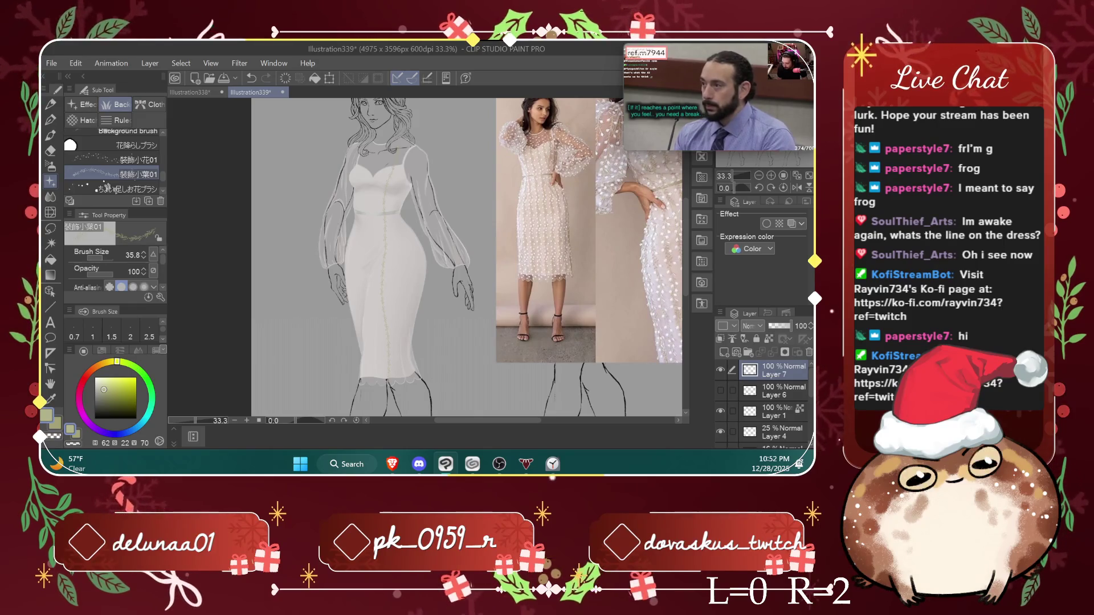
key(ctrl+z)
click(144, 255)
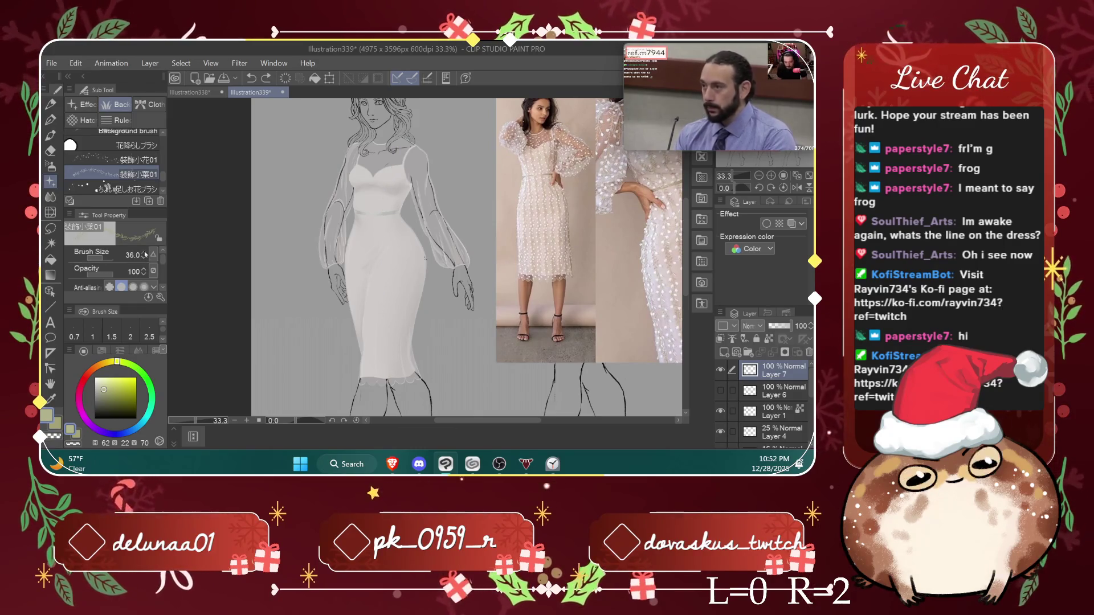
click(145, 254)
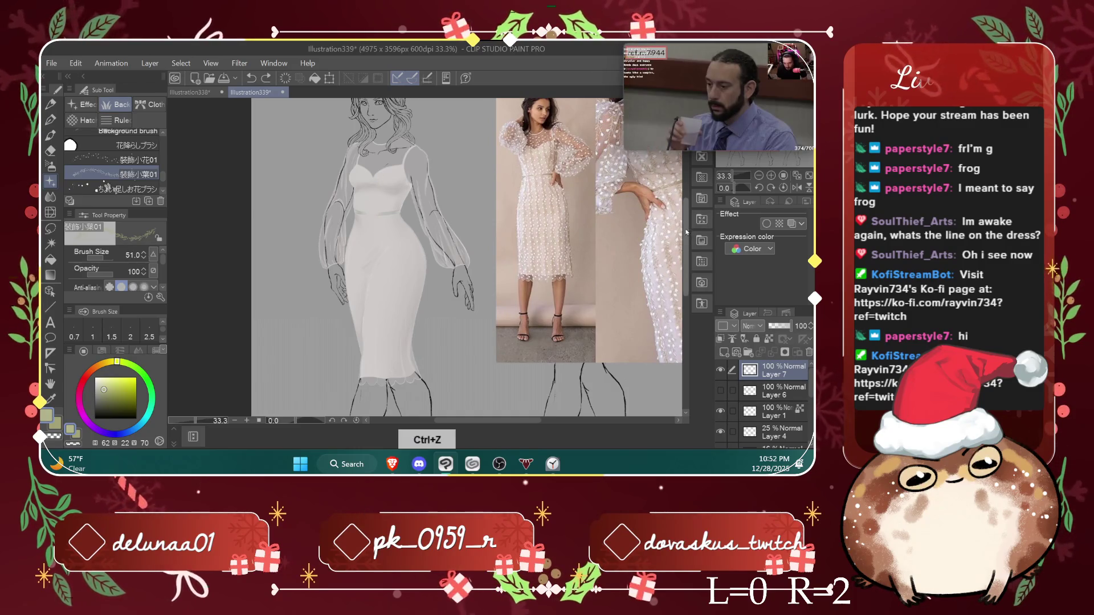
key(ctrl+z)
scroll(408, 211, up, 1)
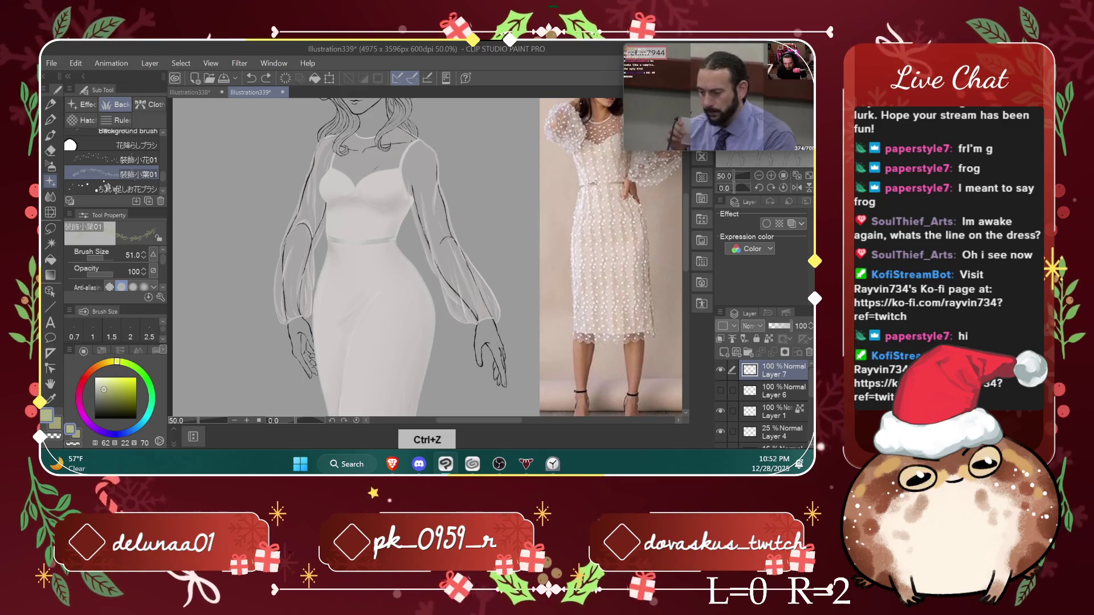
scroll(684, 213, down, 1)
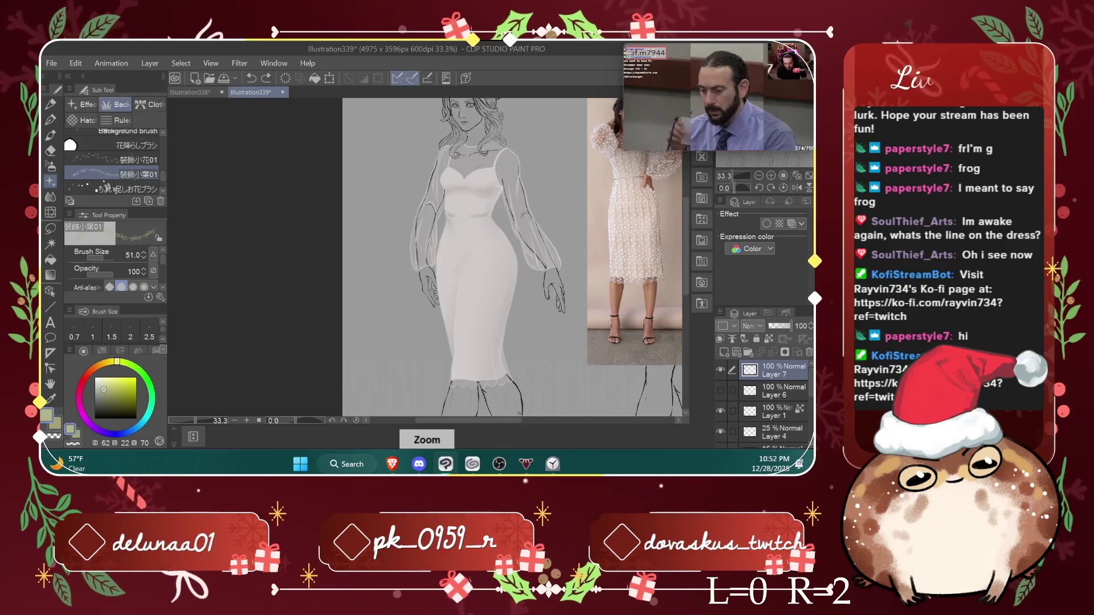
drag(623, 397, 510, 397)
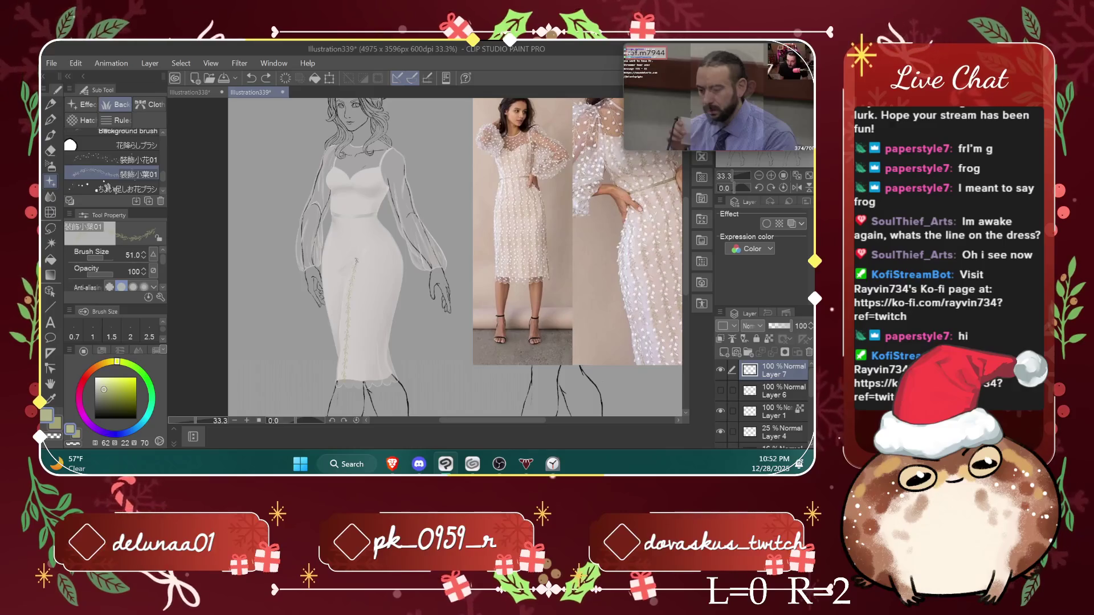
Step: Draw olive leafy vines down the dress centre and right side, undoing rejected strokes
drag(356, 259, 353, 215)
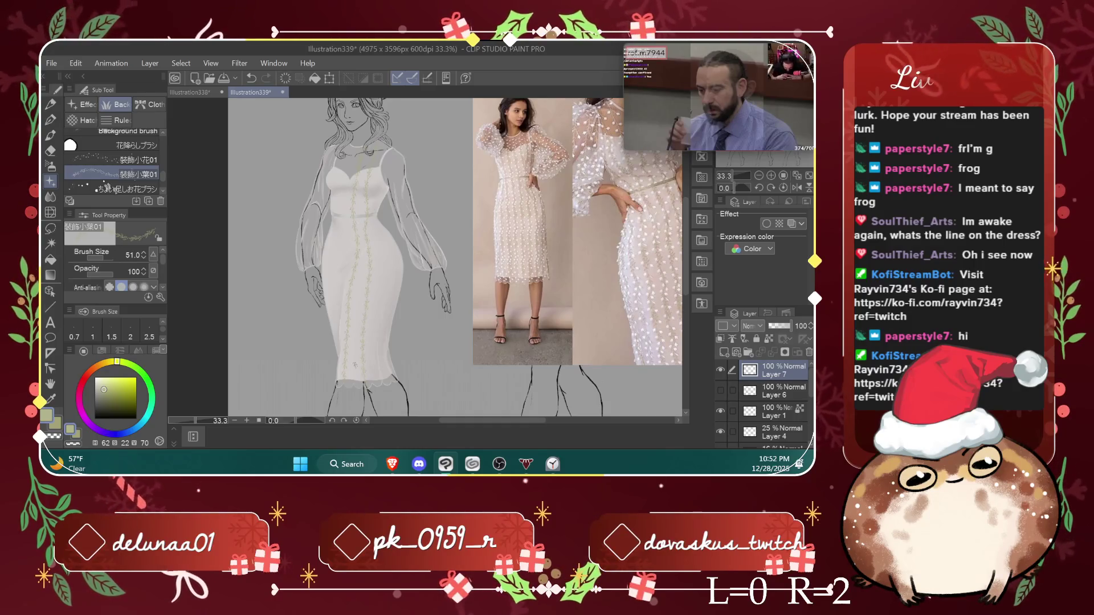
key(ctrl+z)
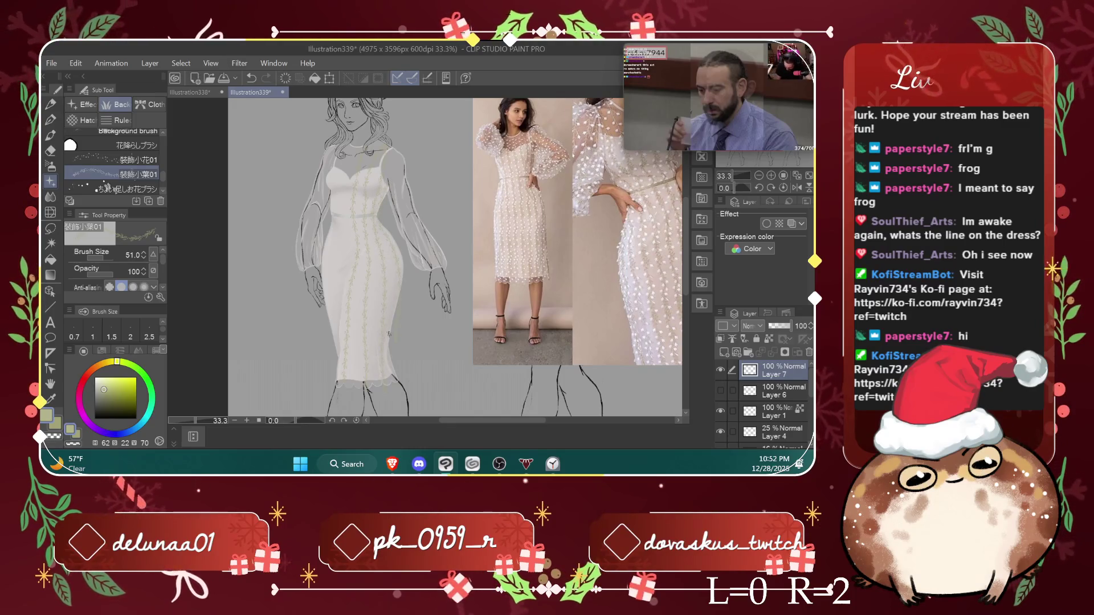
key(ctrl+z)
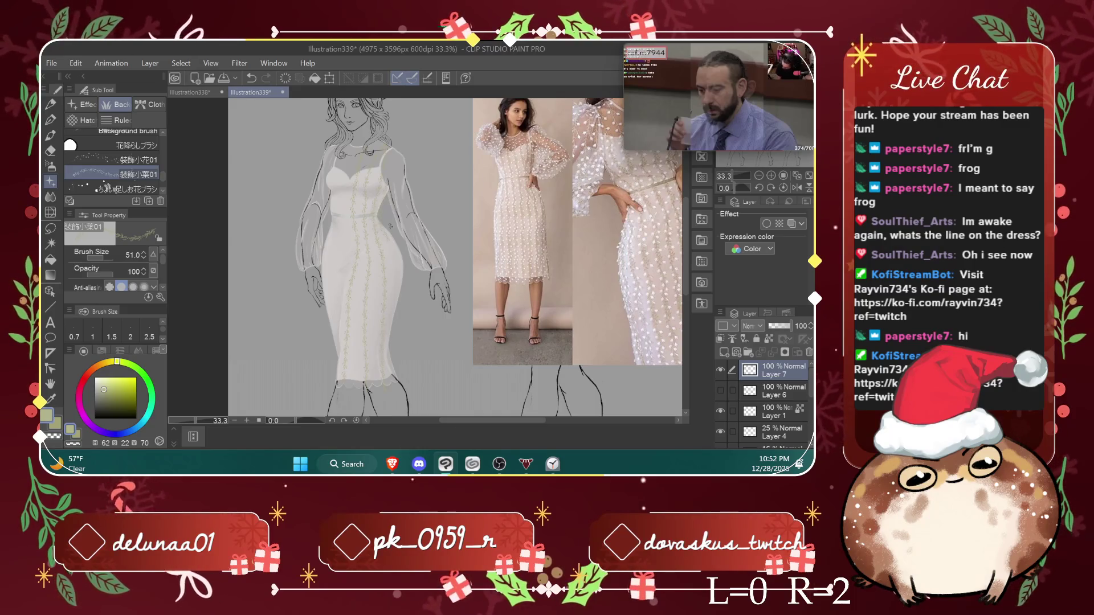
key(ctrl+z)
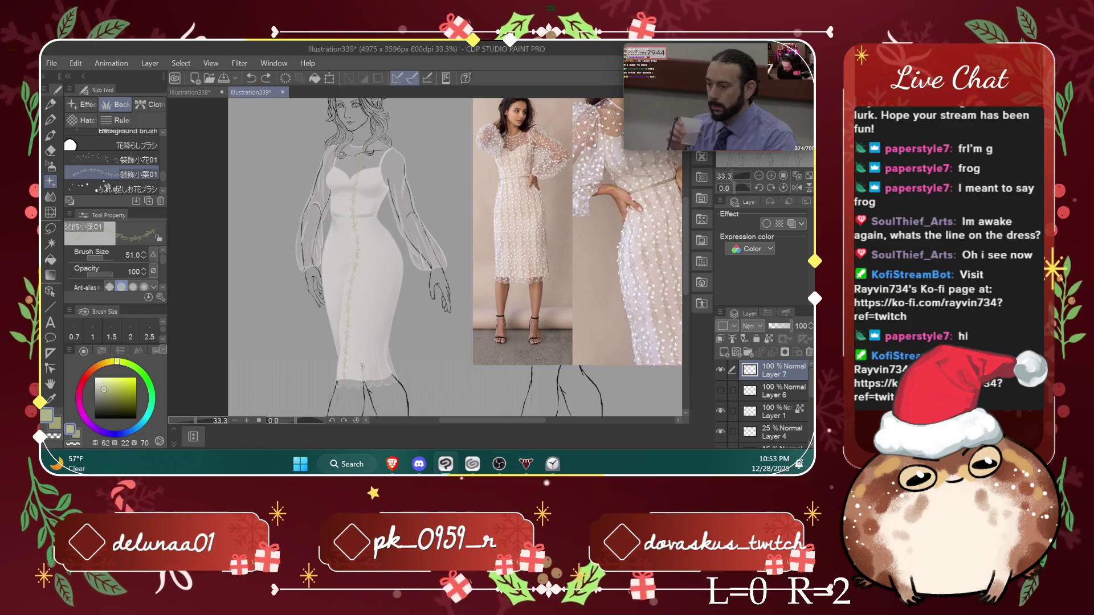
drag(365, 282, 364, 208)
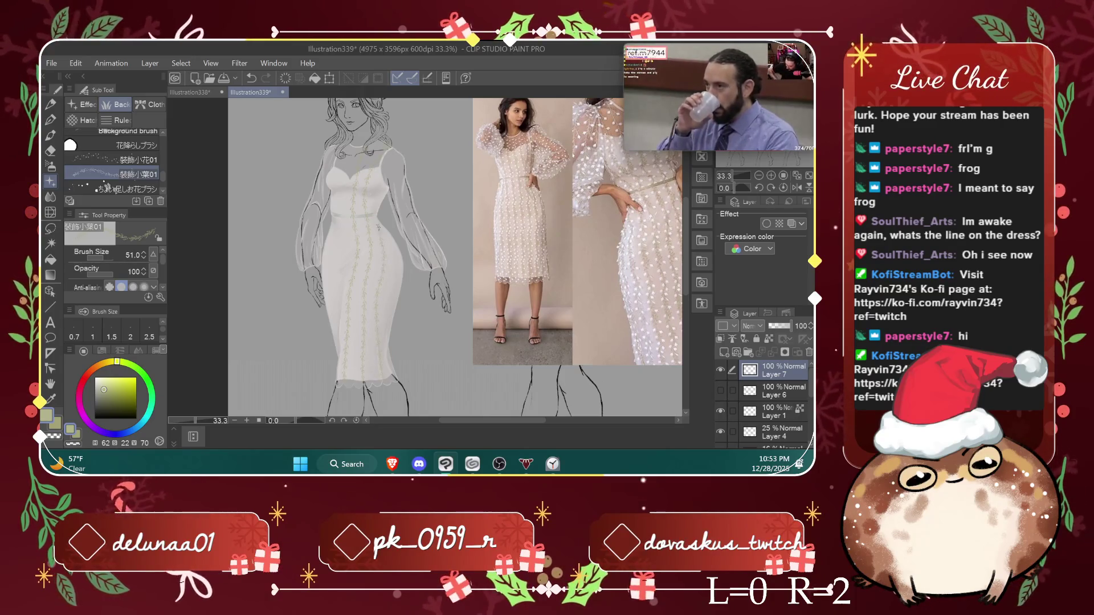
drag(391, 240, 390, 335)
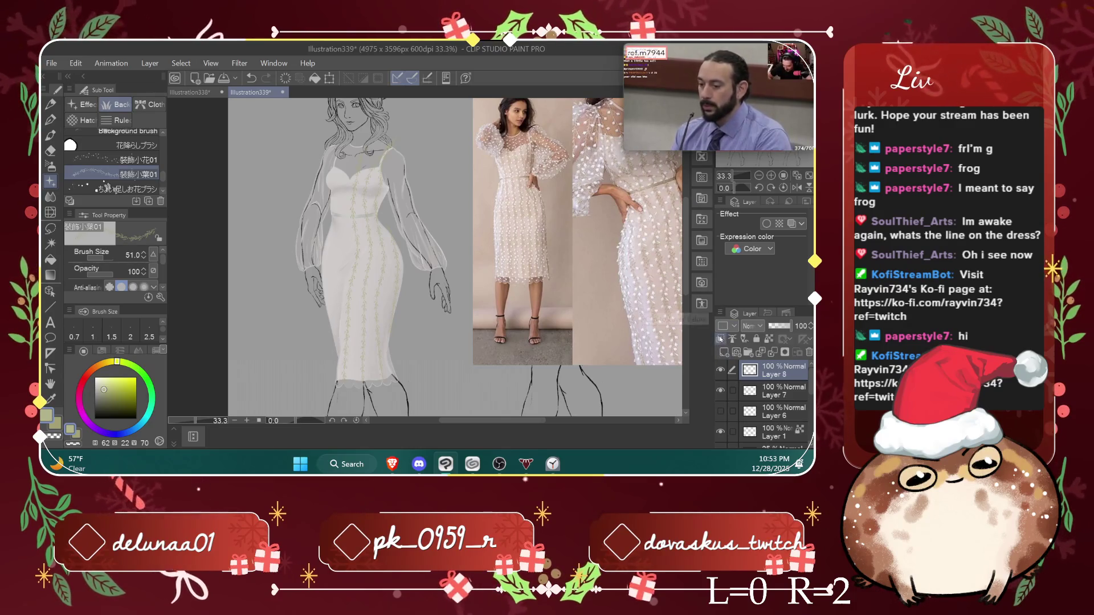
Step: Create a new raster layer, then undo the five most recent vine strokes
click(723, 353)
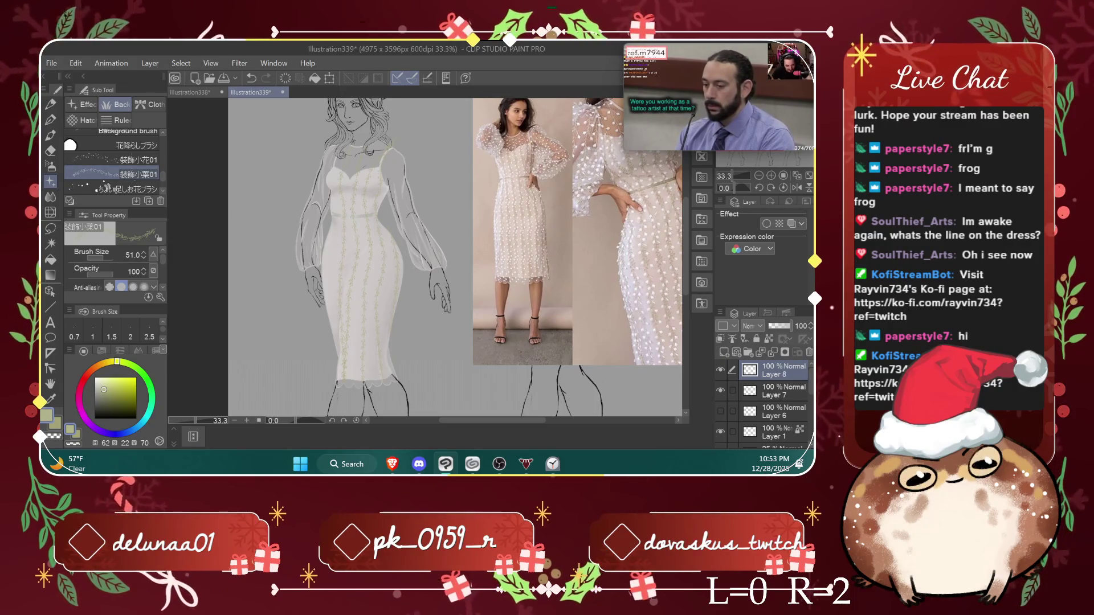
key(ctrl+z)
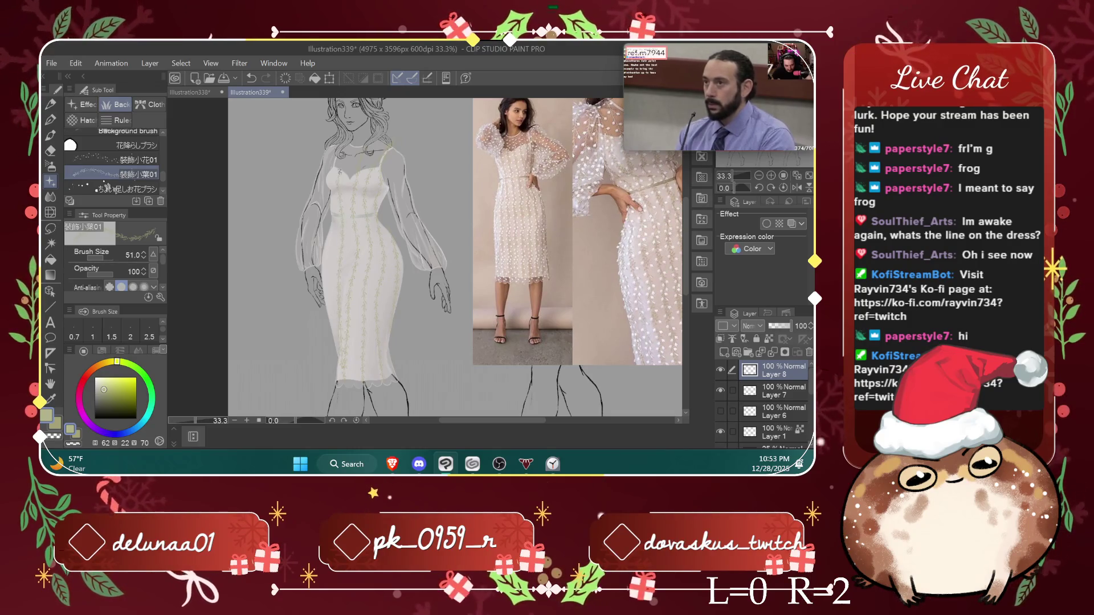
key(ctrl+z)
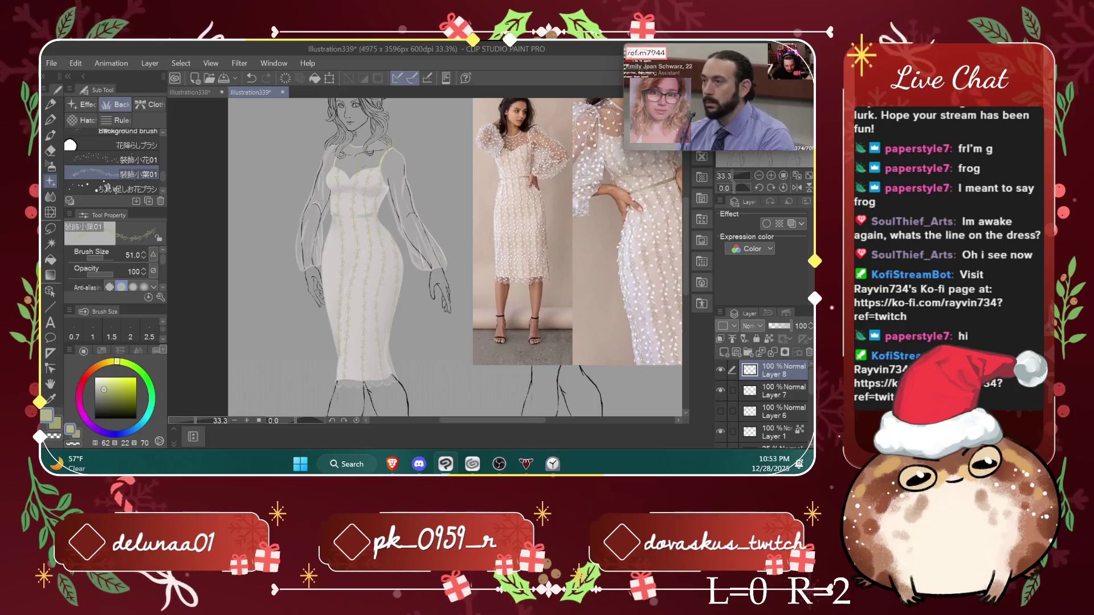
key(ctrl+z)
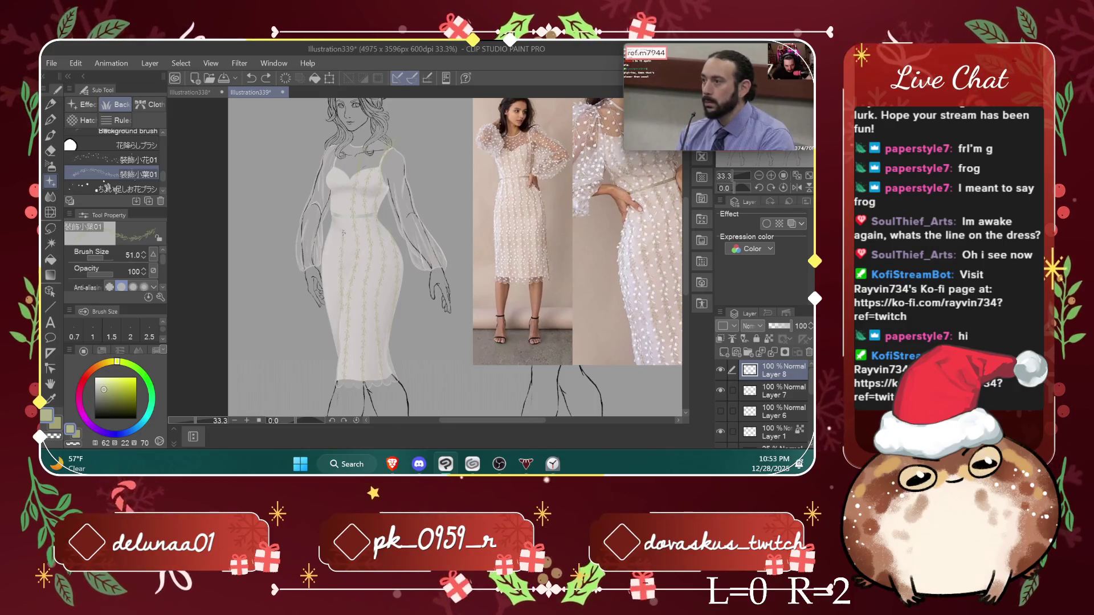
key(ctrl+z)
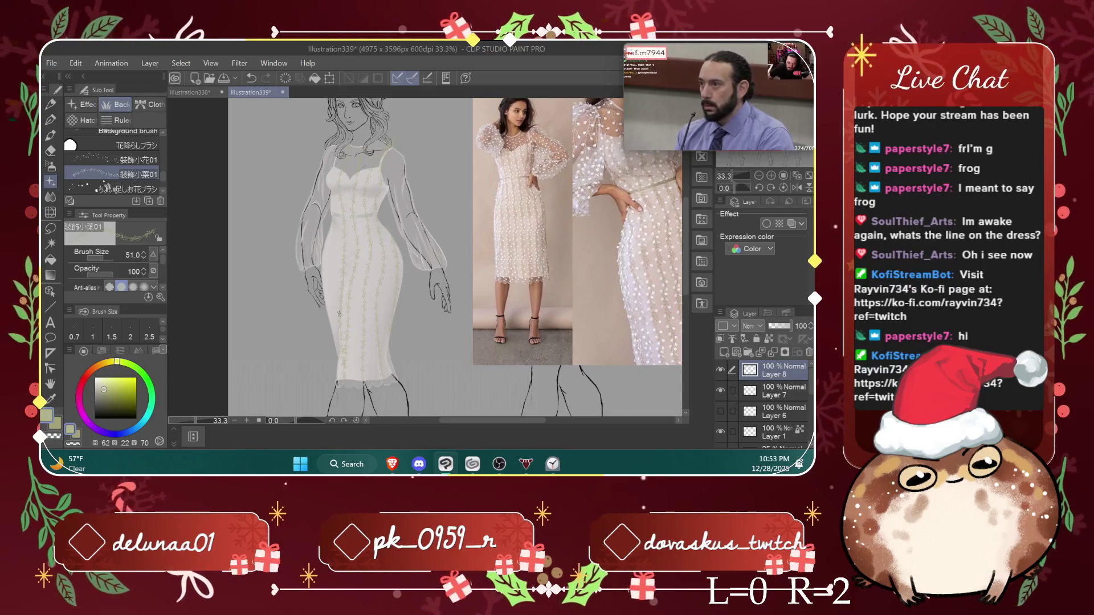
key(ctrl+z)
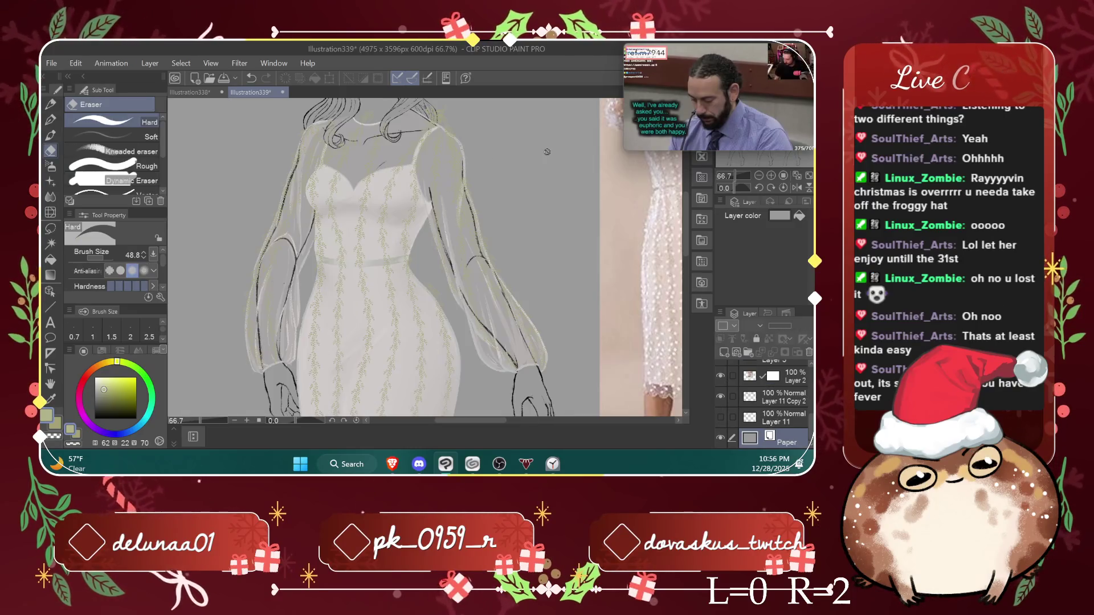
Step: Show Layer 7 and merge Layer 8 down into it
scroll(330, 271, up, 5)
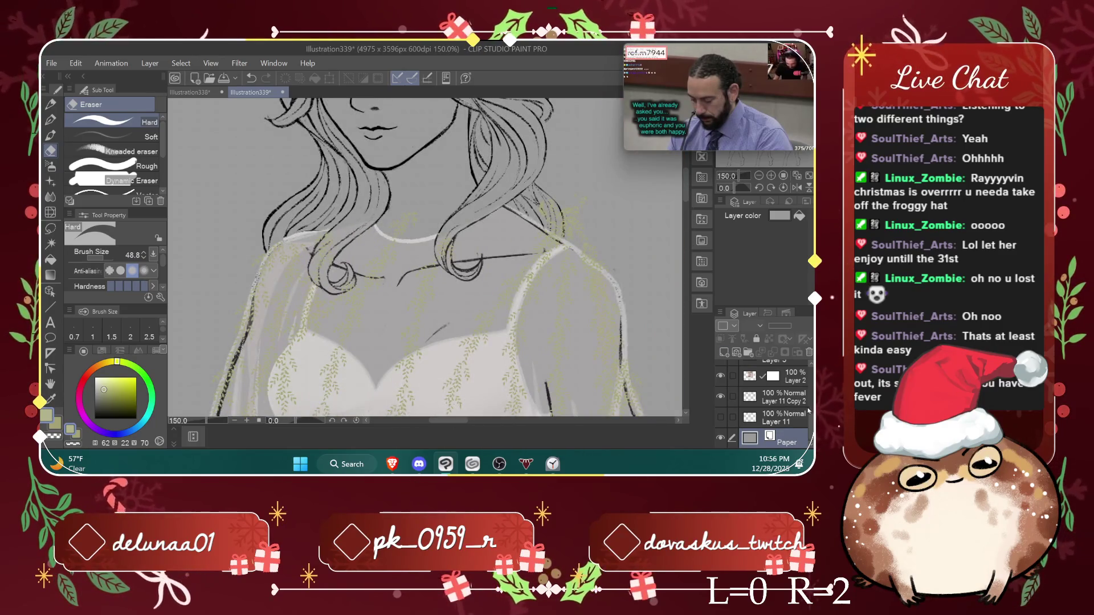
scroll(810, 421, up, 2)
scroll(791, 398, up, 3)
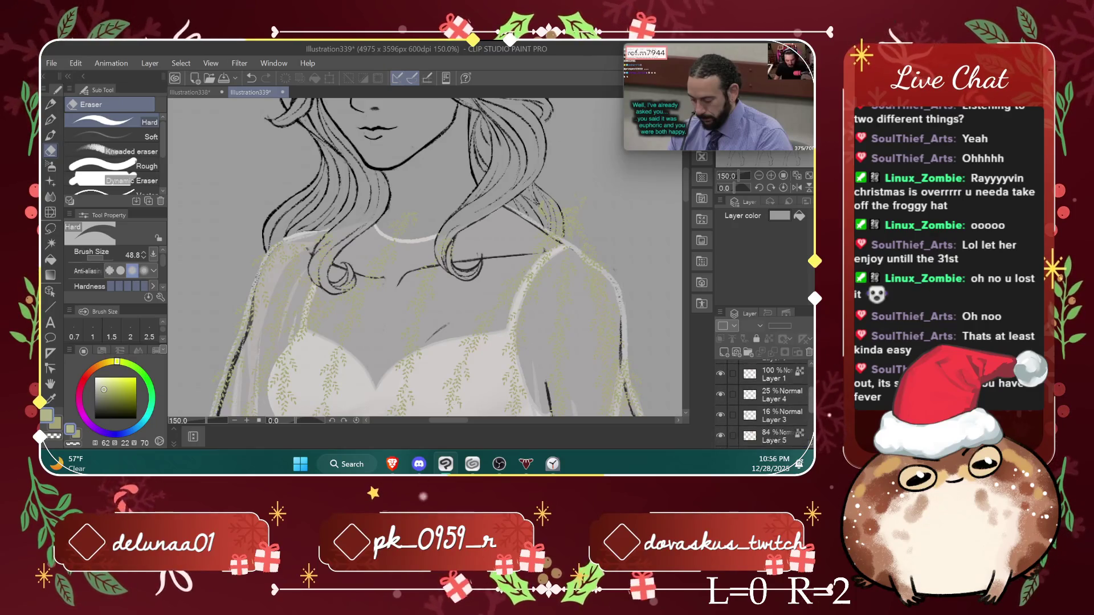
click(764, 392)
click(721, 391)
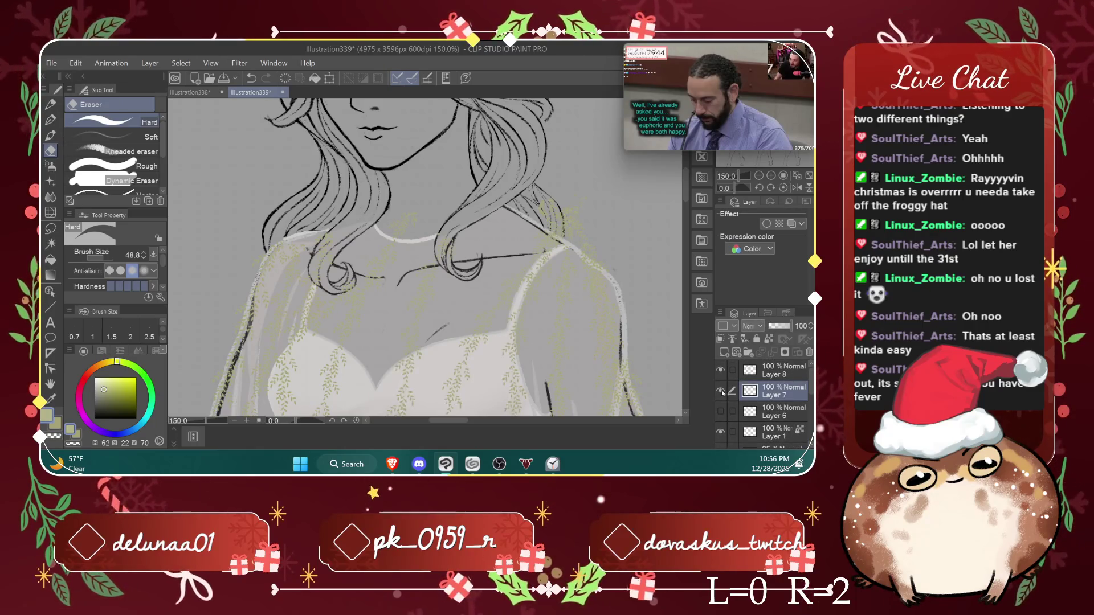
click(778, 369)
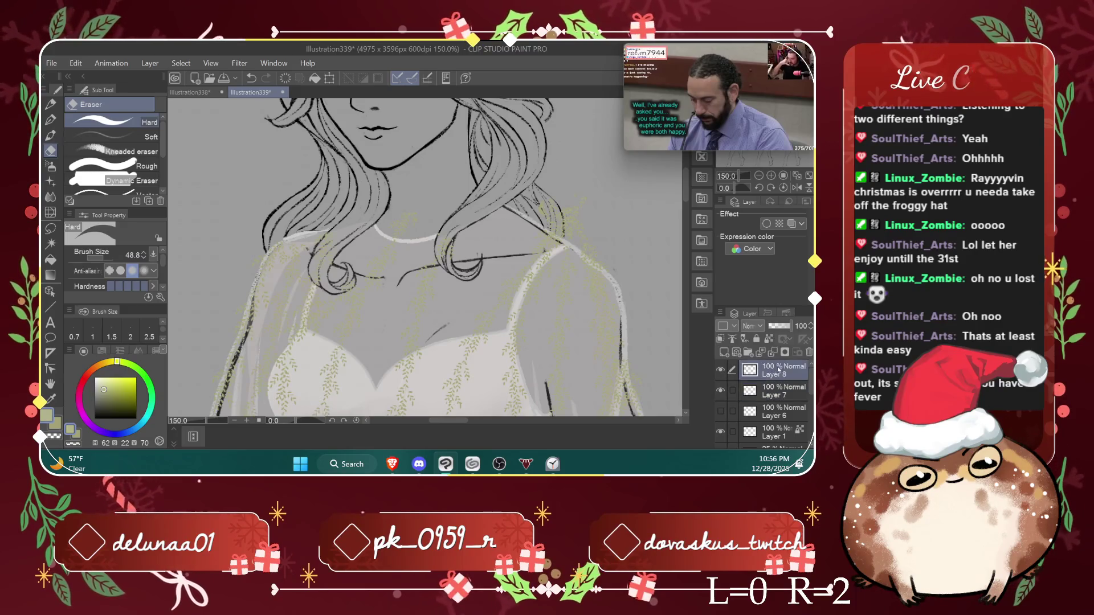
click(773, 352)
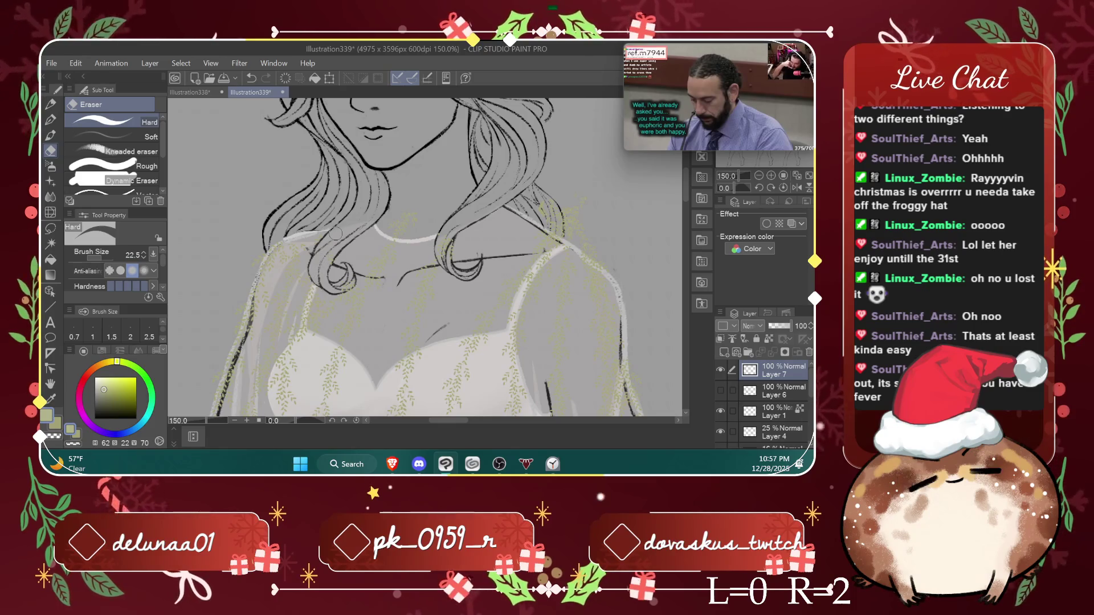
Step: Zoom and pan over the neckline and bodice to inspect the merged vine stripes
key(ctrl+plus)
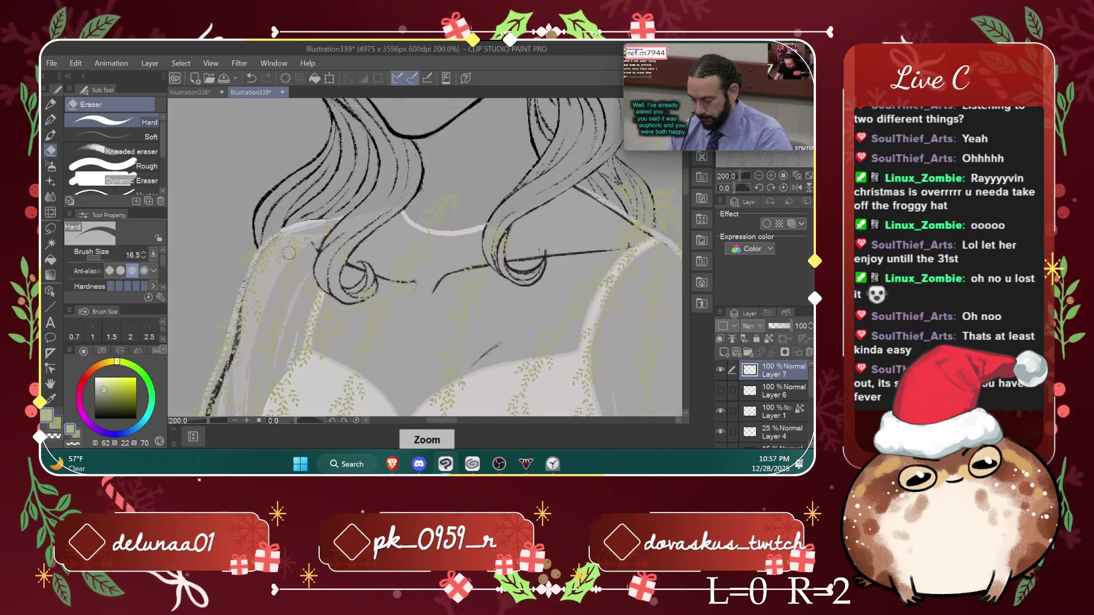
scroll(684, 196, down, 5)
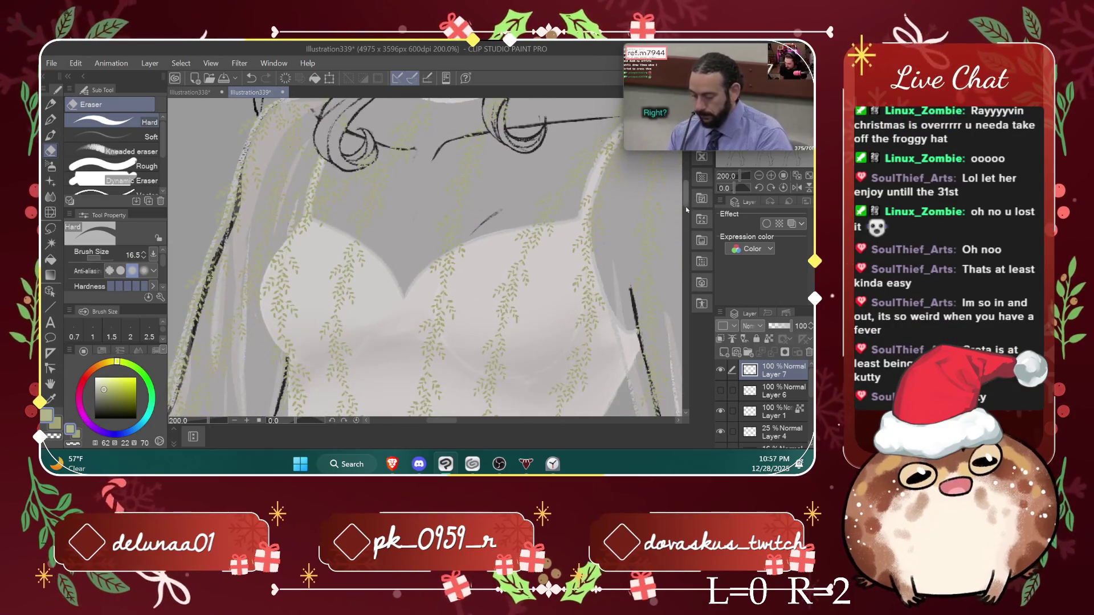
scroll(686, 194, up, 3)
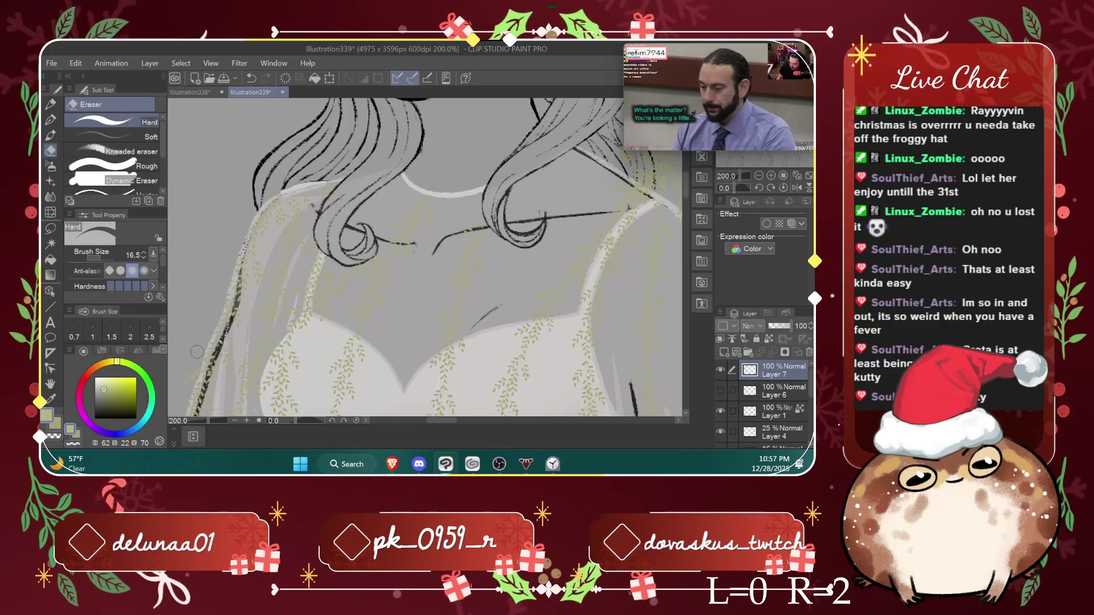
scroll(687, 196, down, 2)
scroll(688, 197, down, 4)
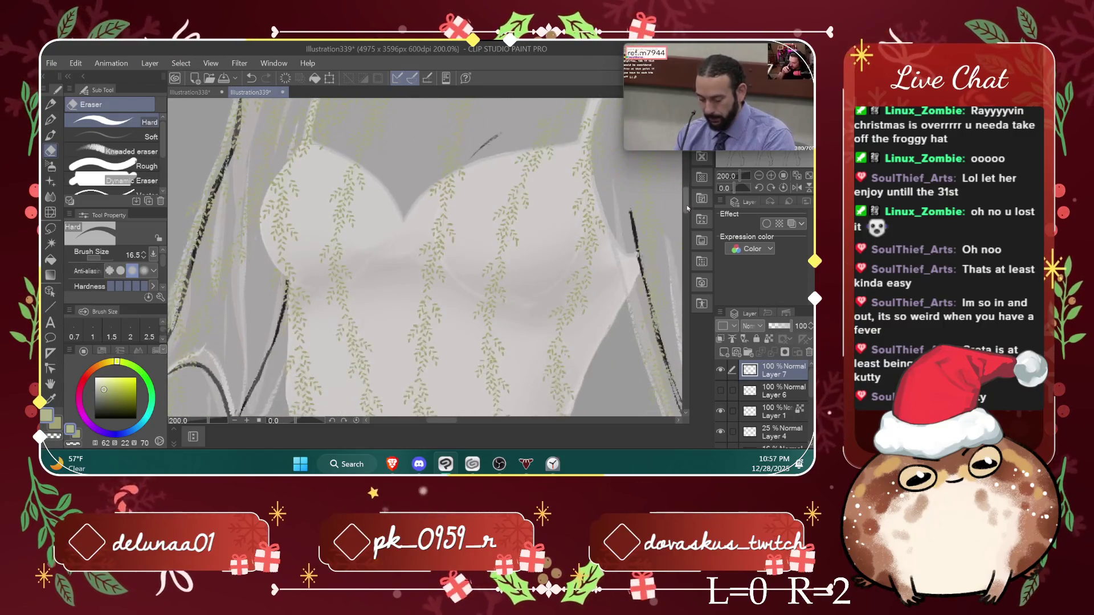
scroll(688, 196, down, 3)
drag(453, 422, 442, 420)
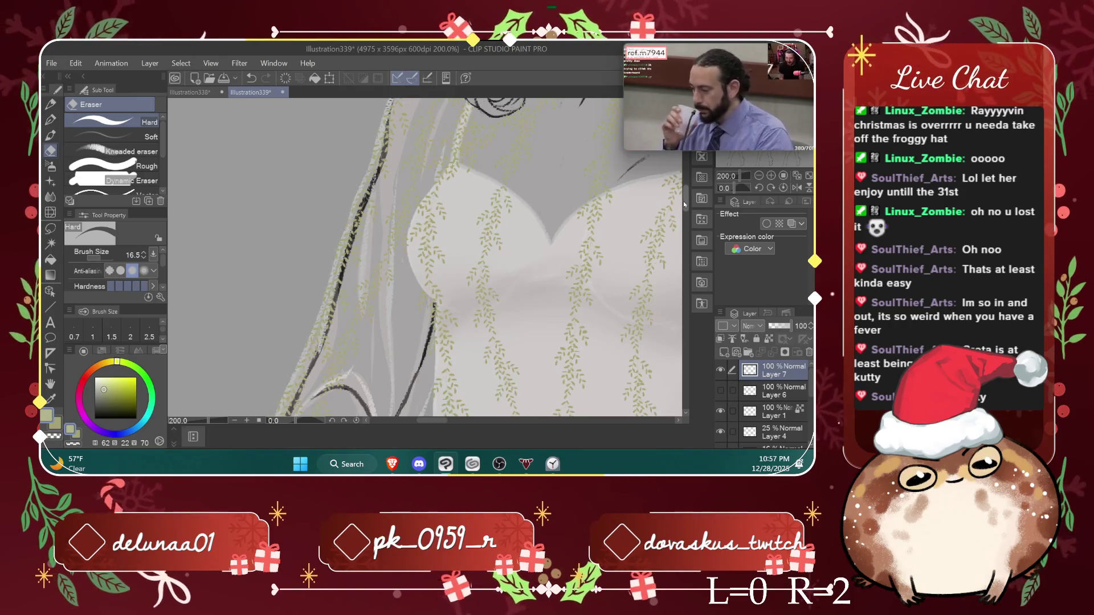
drag(685, 201, 686, 226)
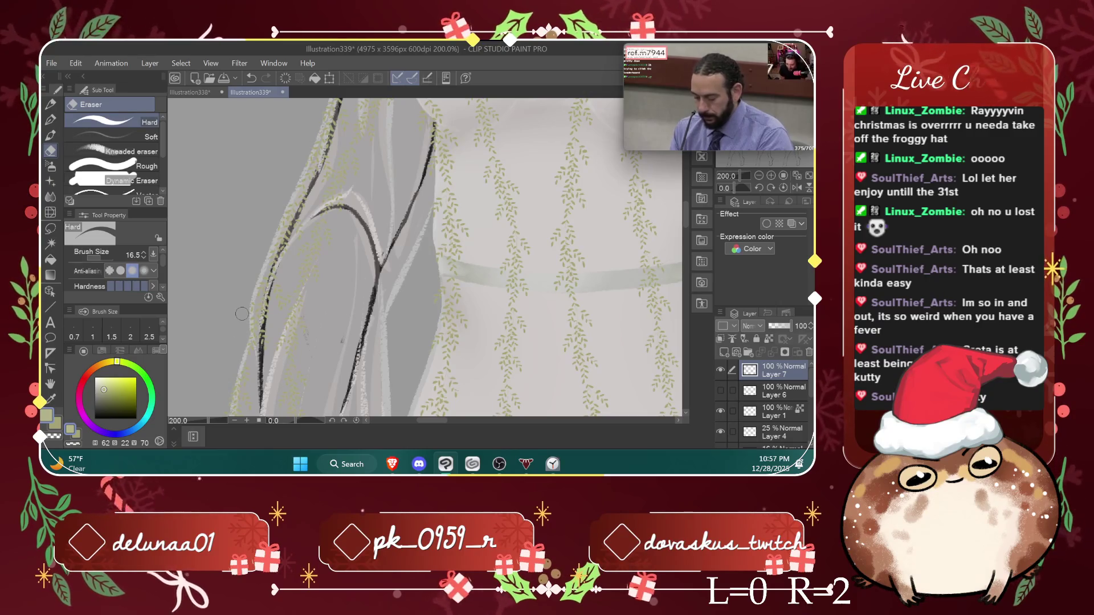
drag(686, 227, 686, 251)
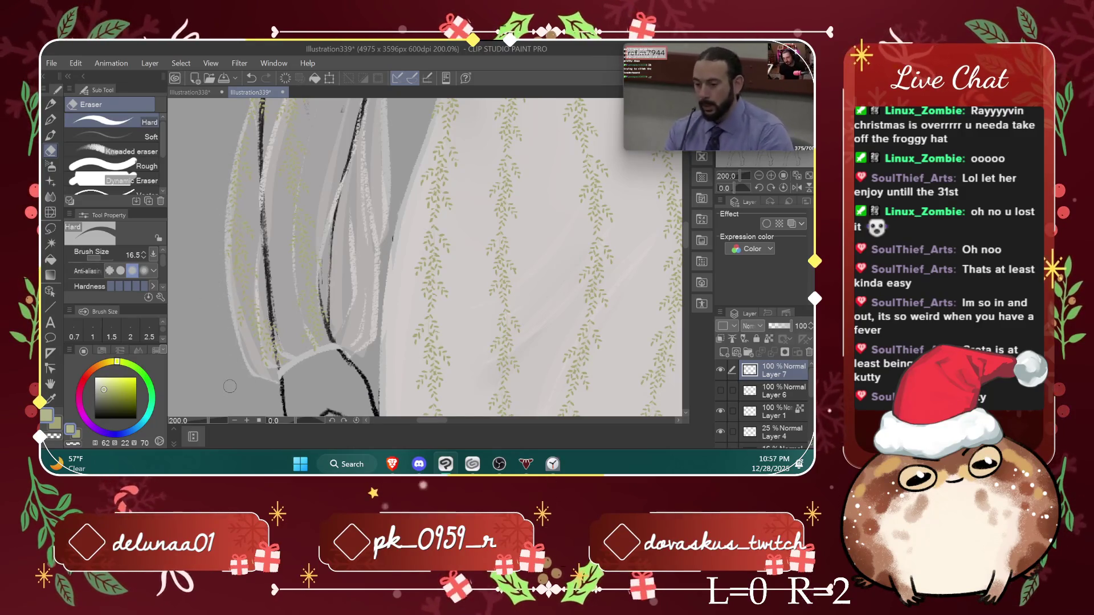
mouse_move(688, 250)
mouse_down()
mouse_move(688, 227)
mouse_move(688, 240)
mouse_up()
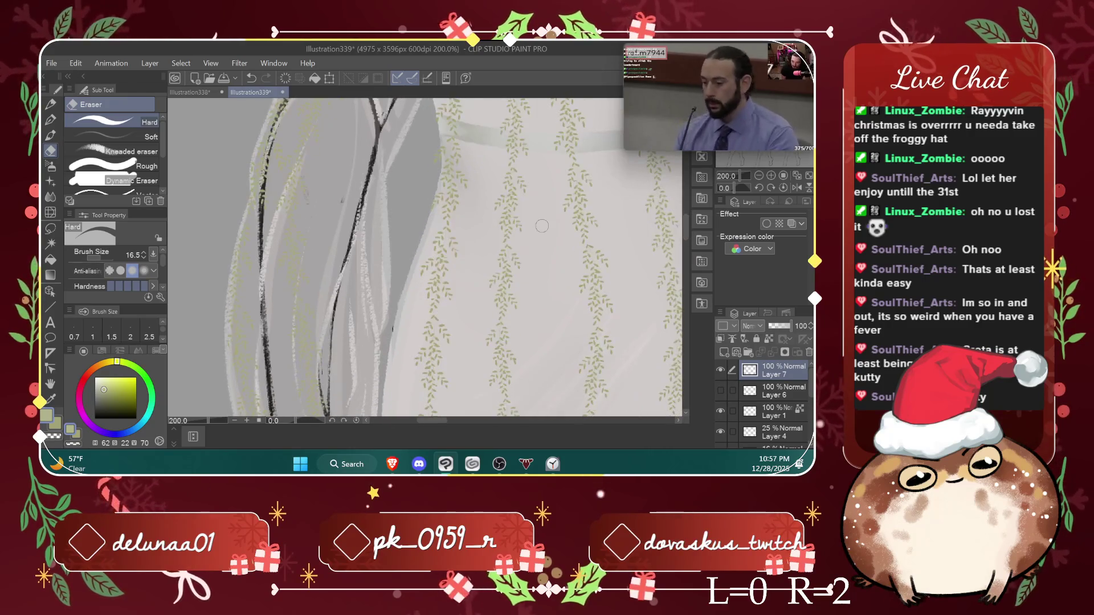
key(ctrl+minus)
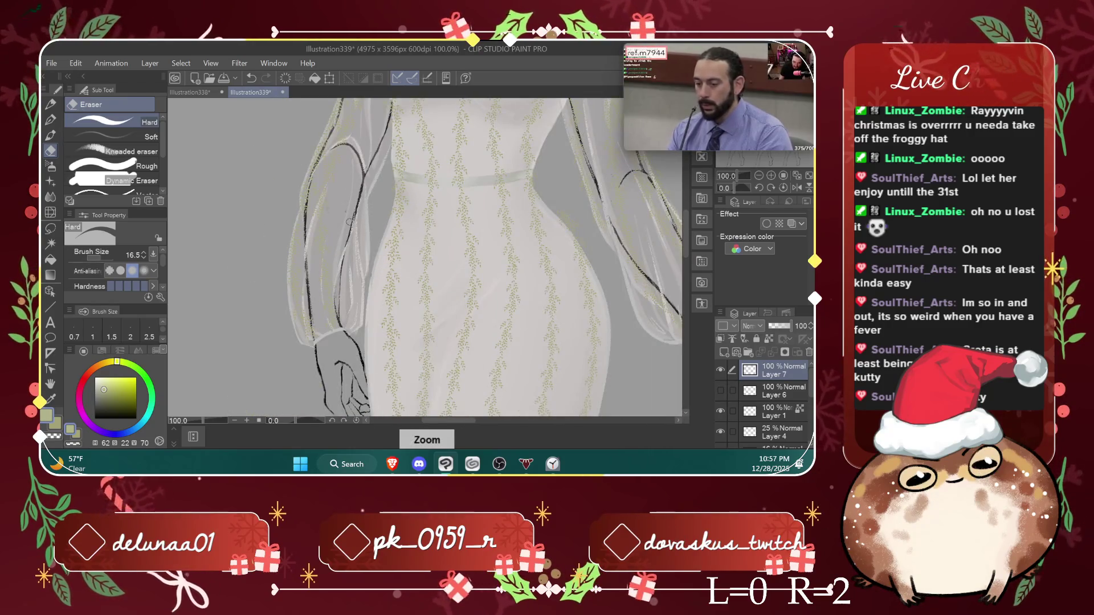
Step: Switch to the hard eraser, zoom in on the bodice, and set its size to 8.9
key(b)
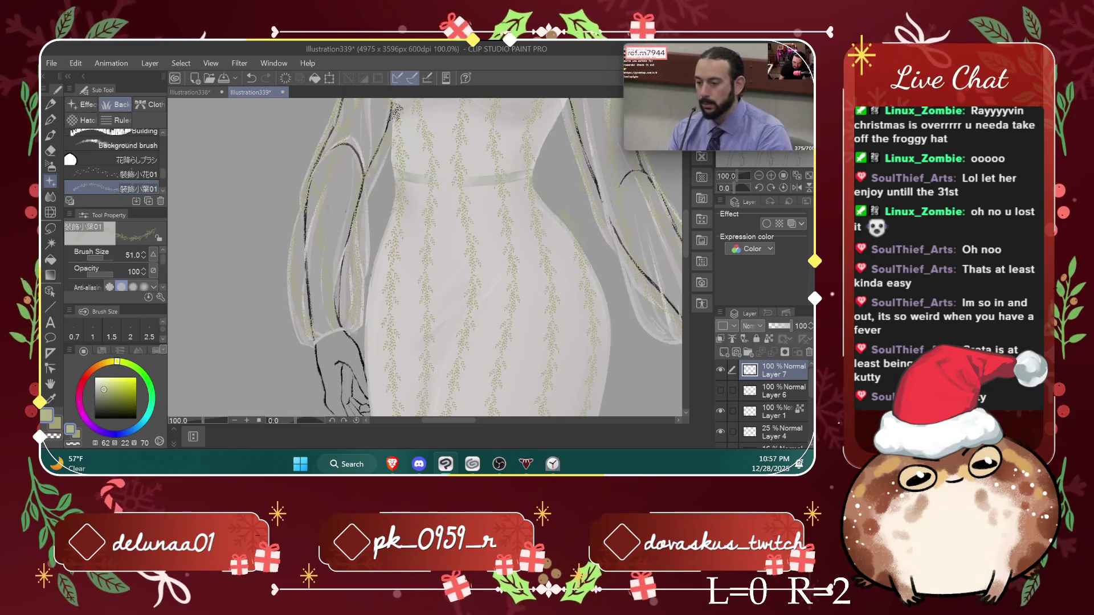
scroll(686, 228, up, 5)
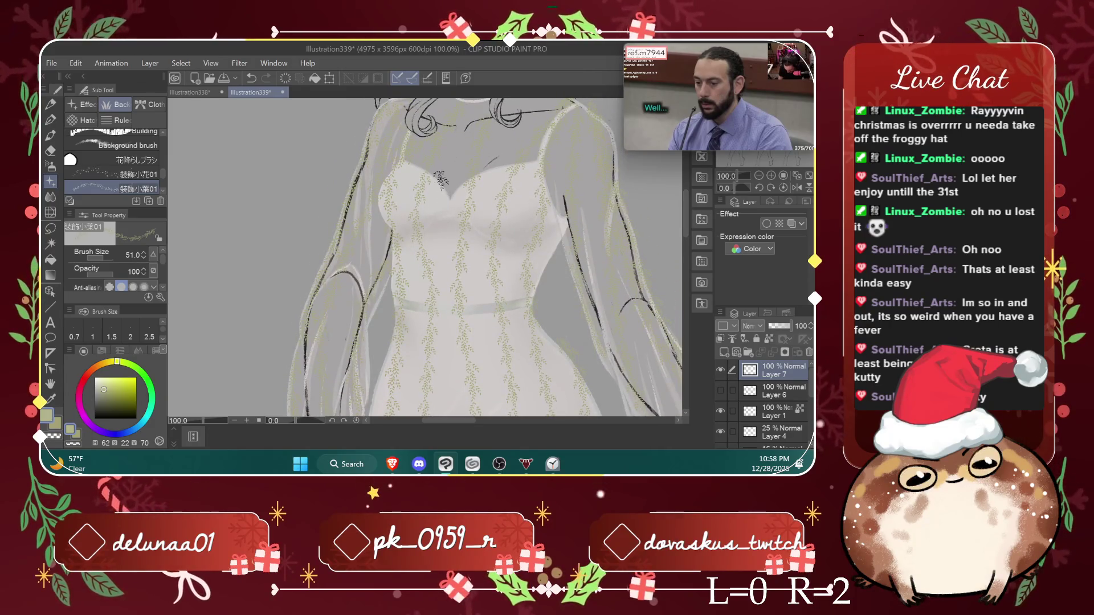
click(50, 151)
key(ctrl+plus)
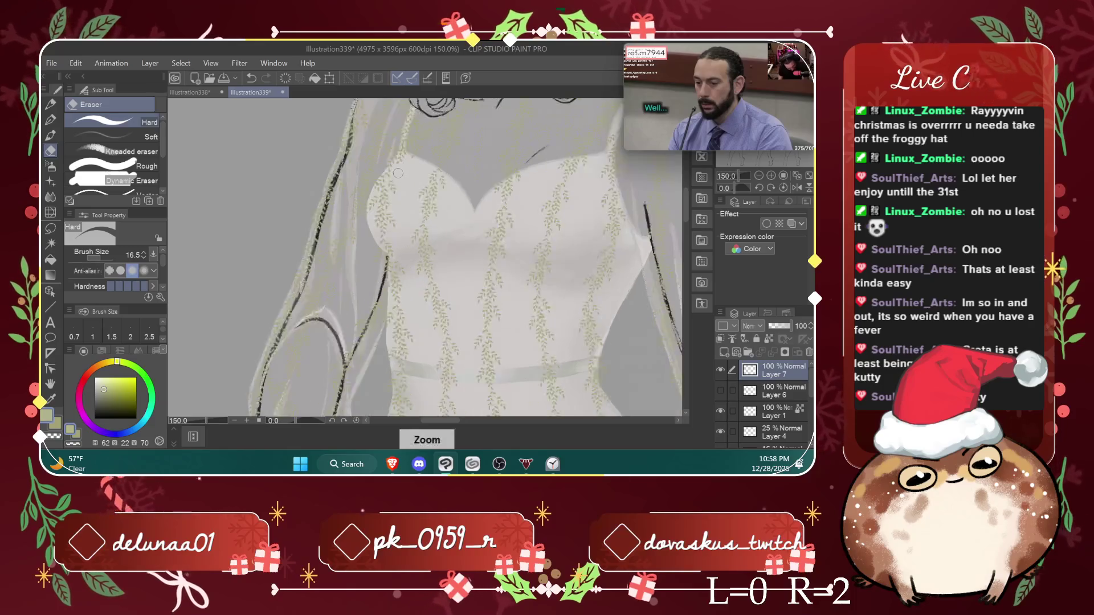
key(ctrl+plus)
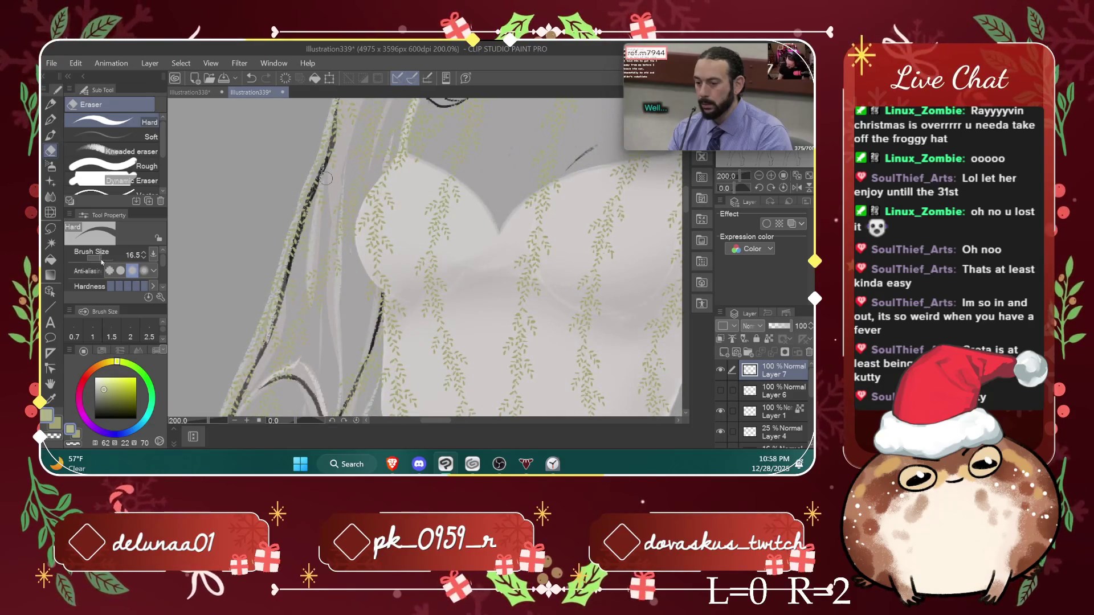
drag(102, 261, 101, 249)
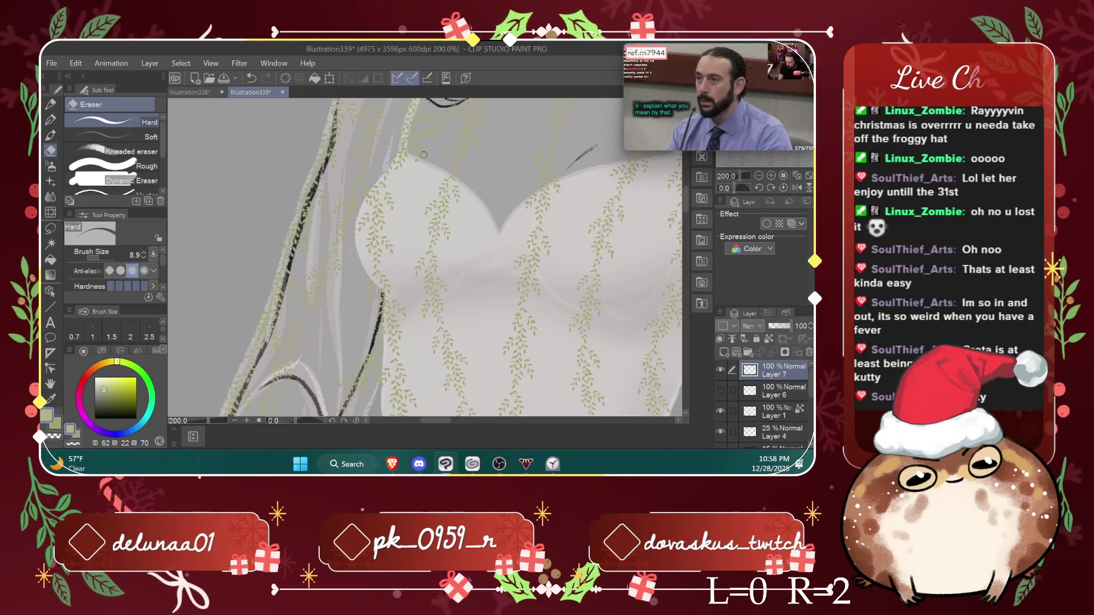
scroll(688, 194, up, 5)
scroll(689, 193, down, 2)
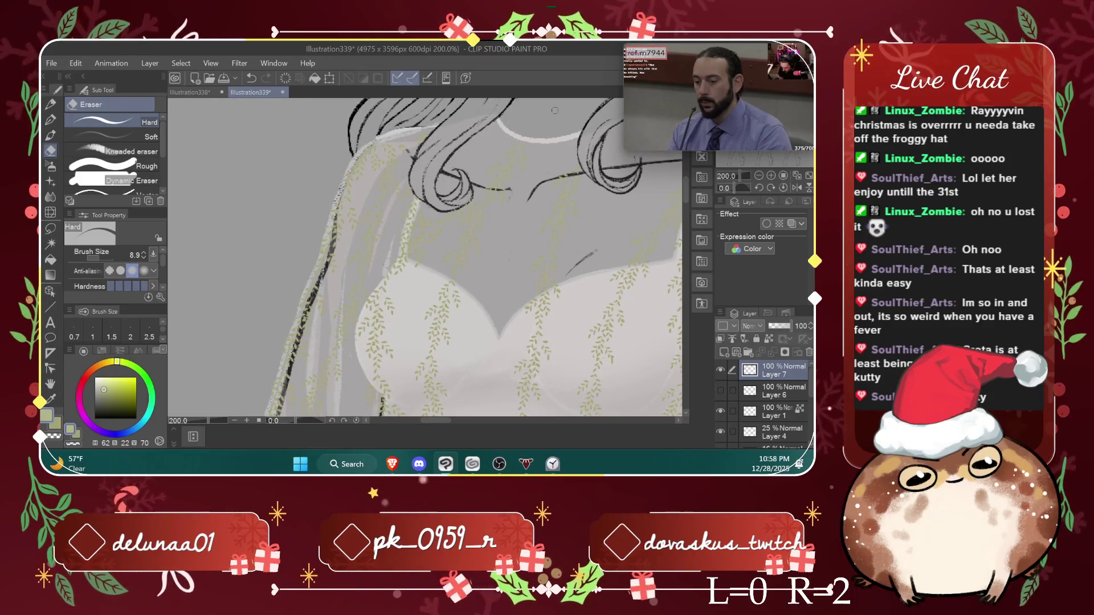
mouse_move(631, 130)
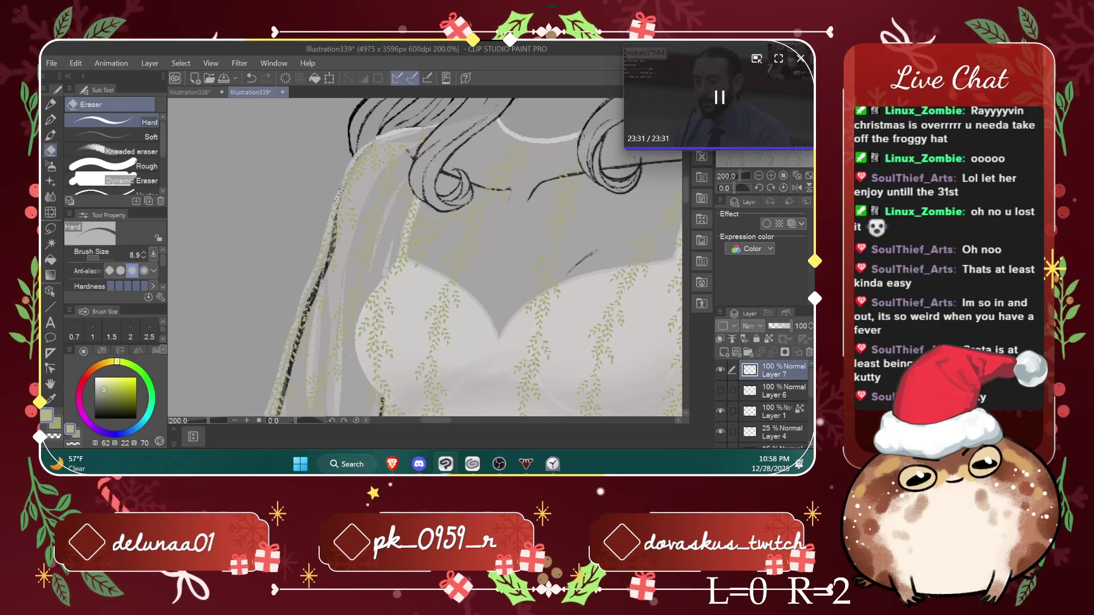
scroll(469, 212, up, 3)
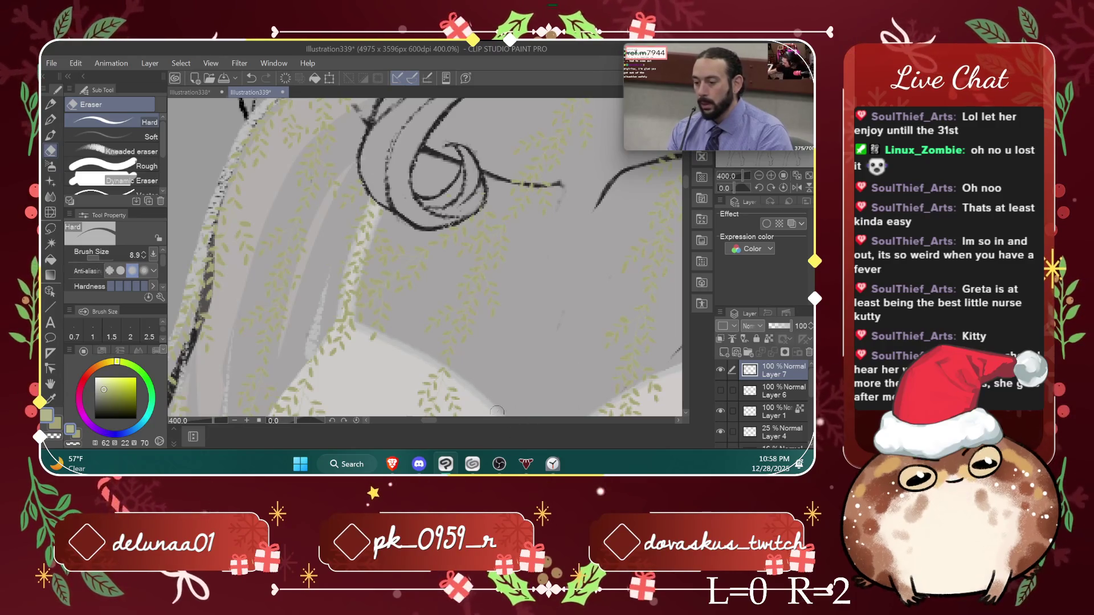
Step: Raise the eraser size to 48.8, then lower it through 35.8 to 22.5
drag(429, 422, 449, 427)
scroll(456, 416, down, 1)
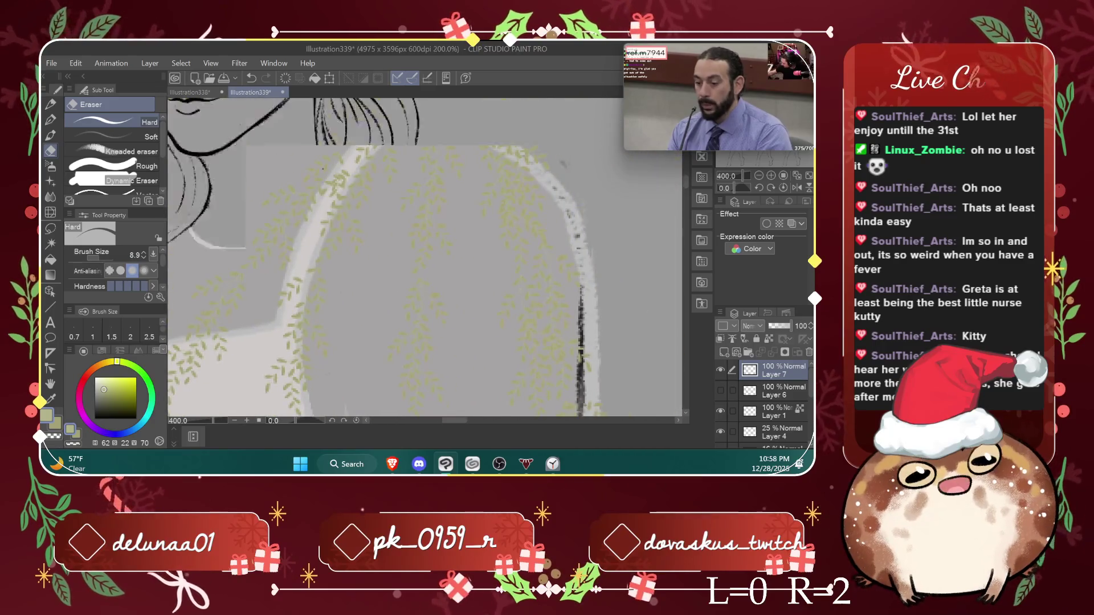
scroll(462, 412, down, 1)
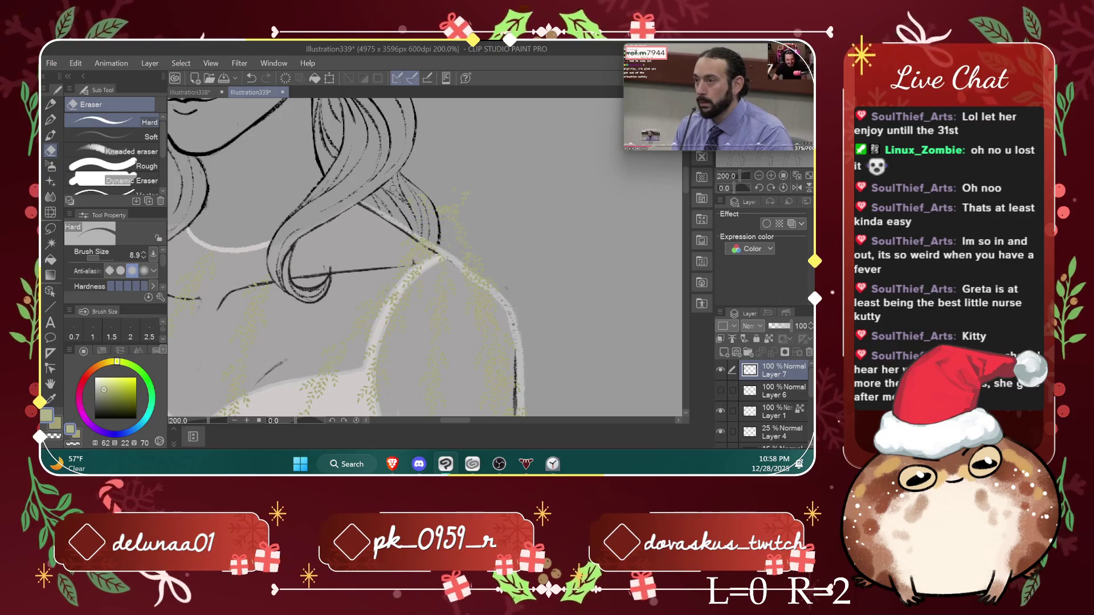
click(103, 255)
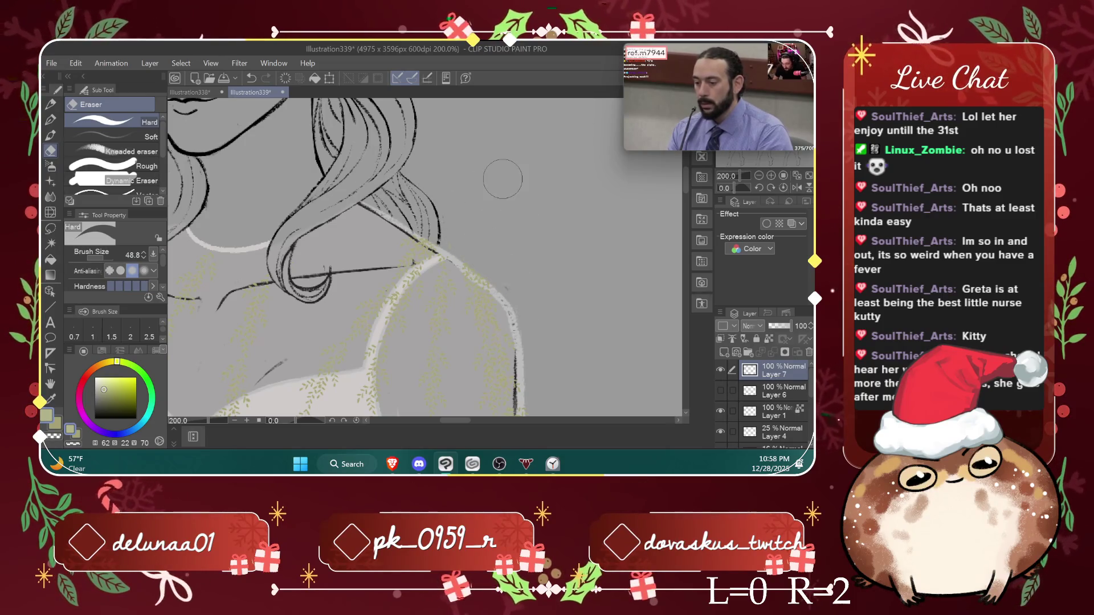
scroll(507, 174, down, 2)
scroll(519, 165, down, 5)
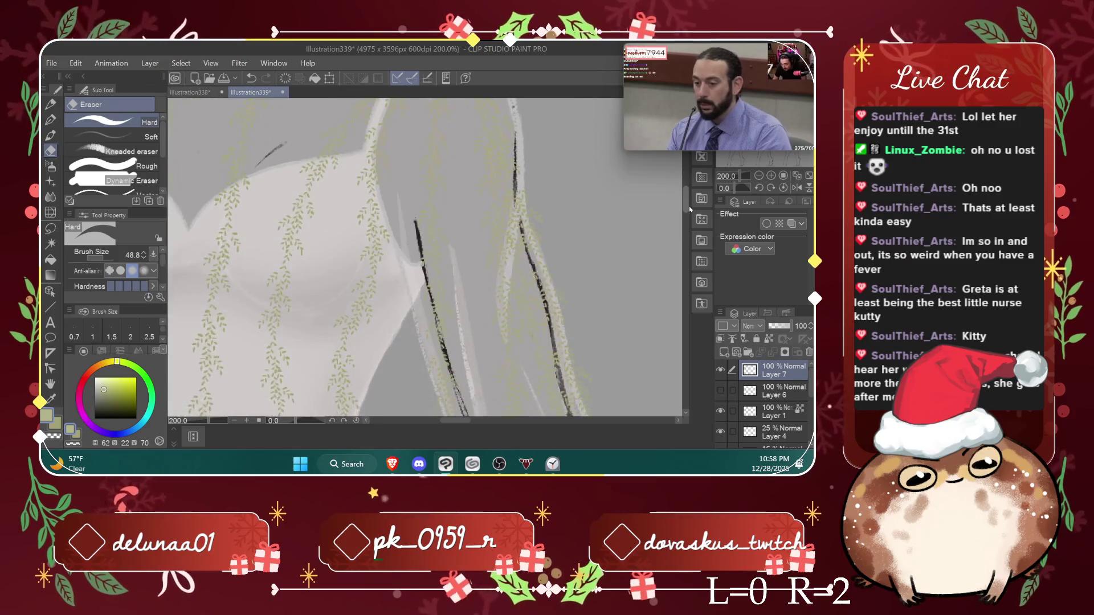
scroll(535, 153, down, 2)
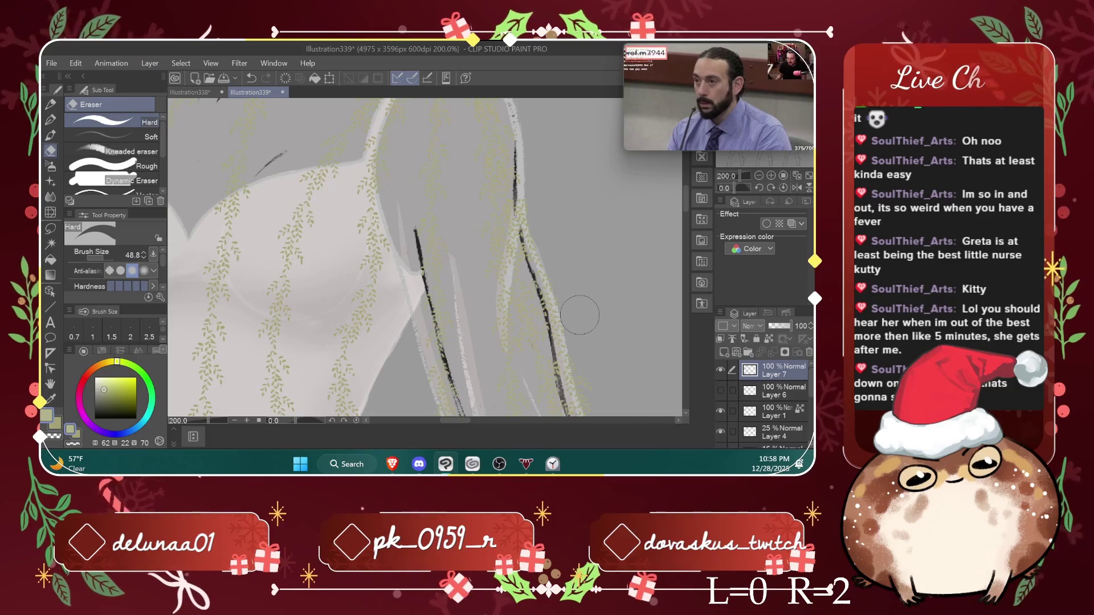
click(104, 257)
scroll(425, 256, down, 3)
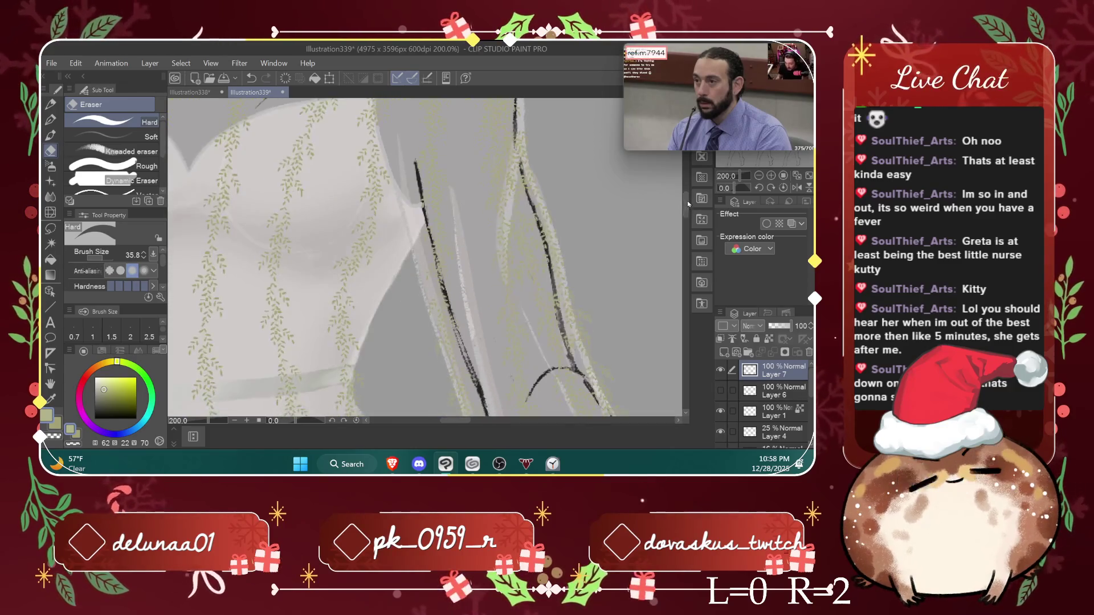
click(98, 257)
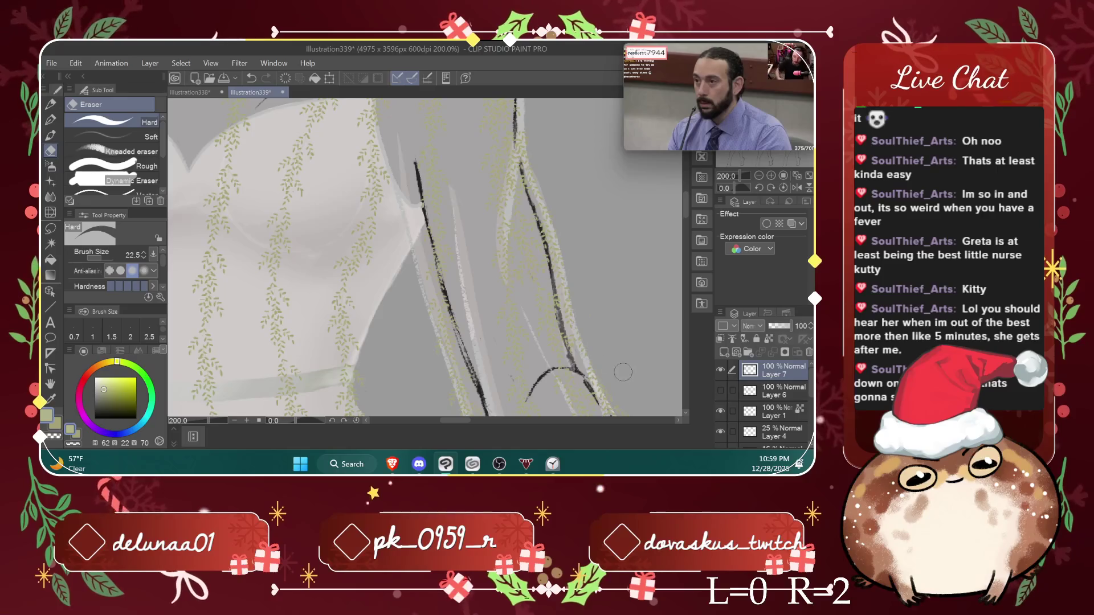
Step: Scroll down the vine-striped dress to the hem and back up to the sleeve
drag(686, 212, 686, 226)
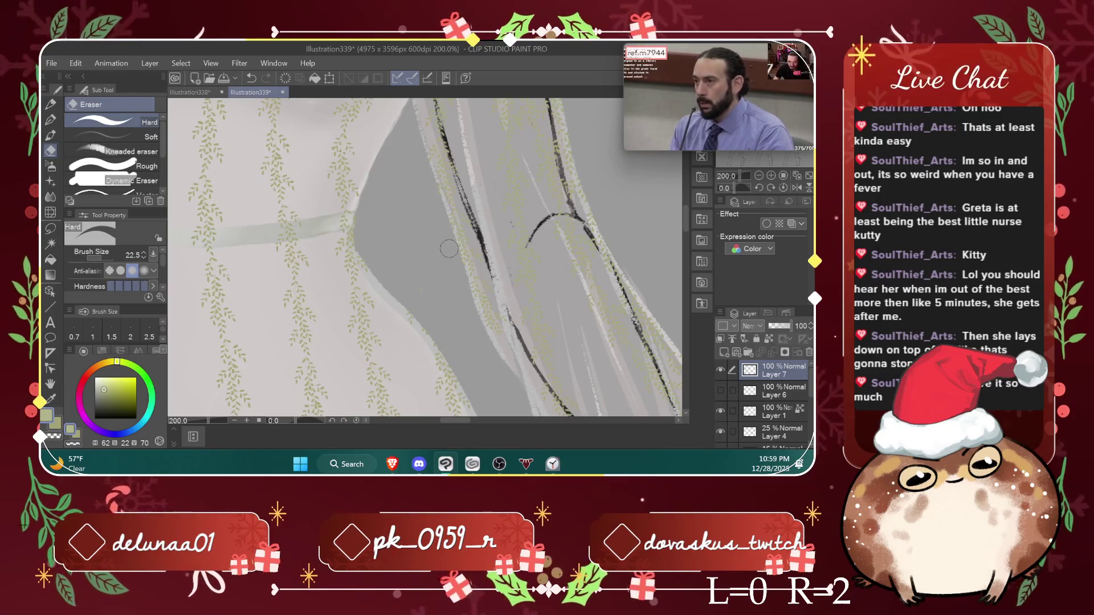
drag(686, 217, 687, 277)
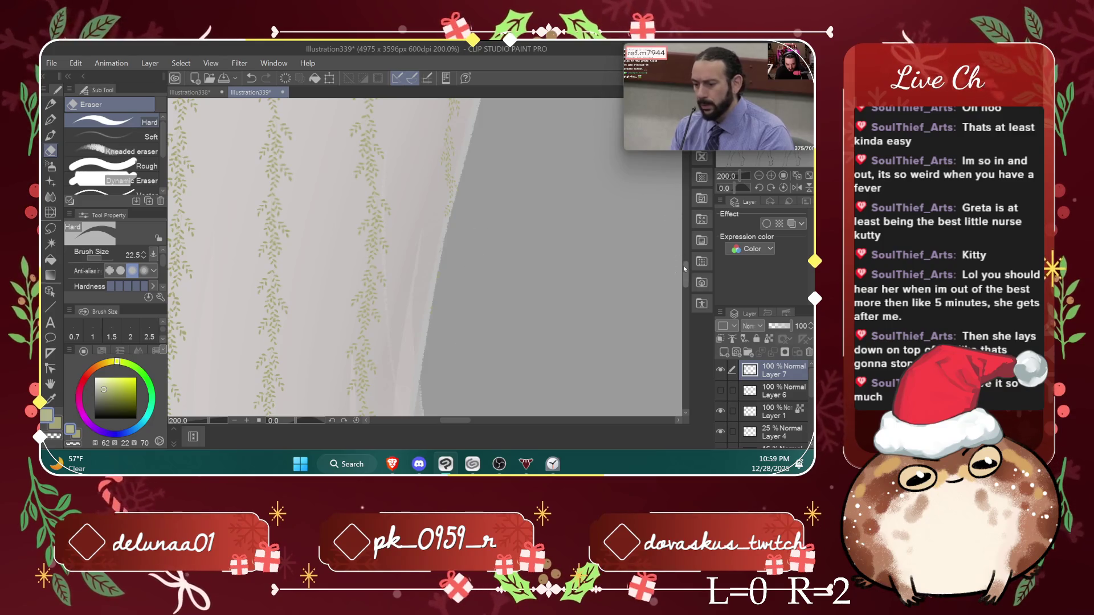
drag(685, 269, 684, 286)
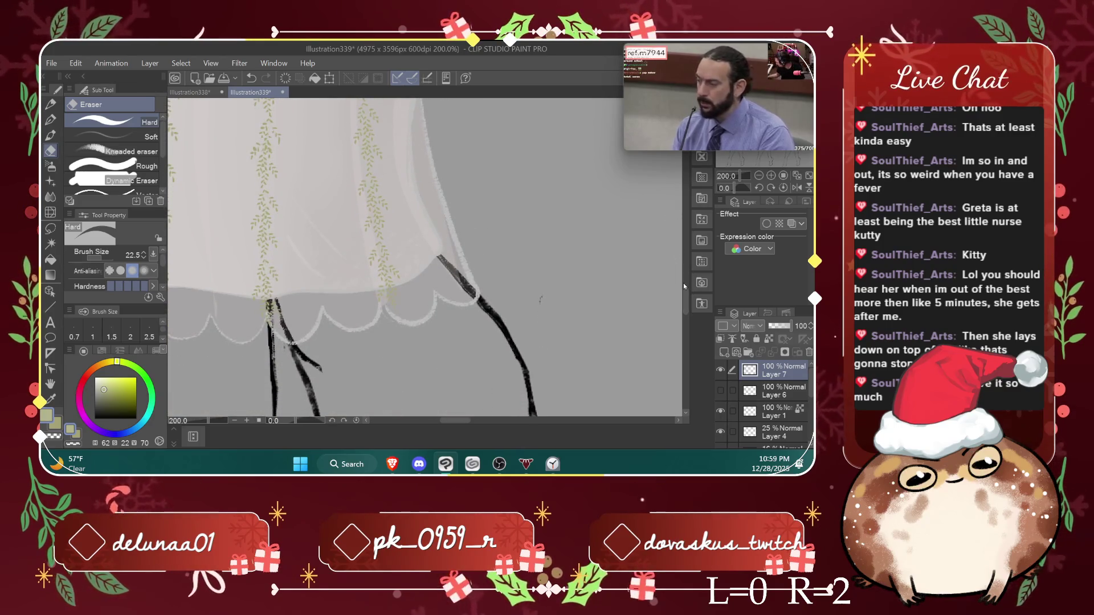
mouse_move(465, 421)
mouse_down()
mouse_move(448, 421)
mouse_move(497, 414)
mouse_move(483, 420)
mouse_up()
drag(685, 302, 695, 227)
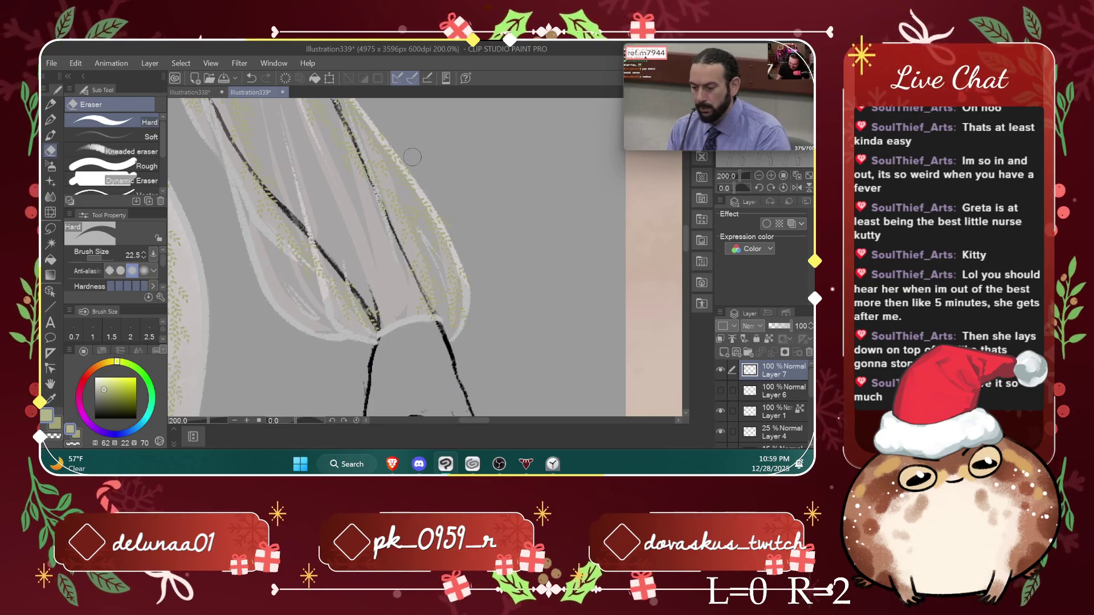
drag(684, 243, 687, 216)
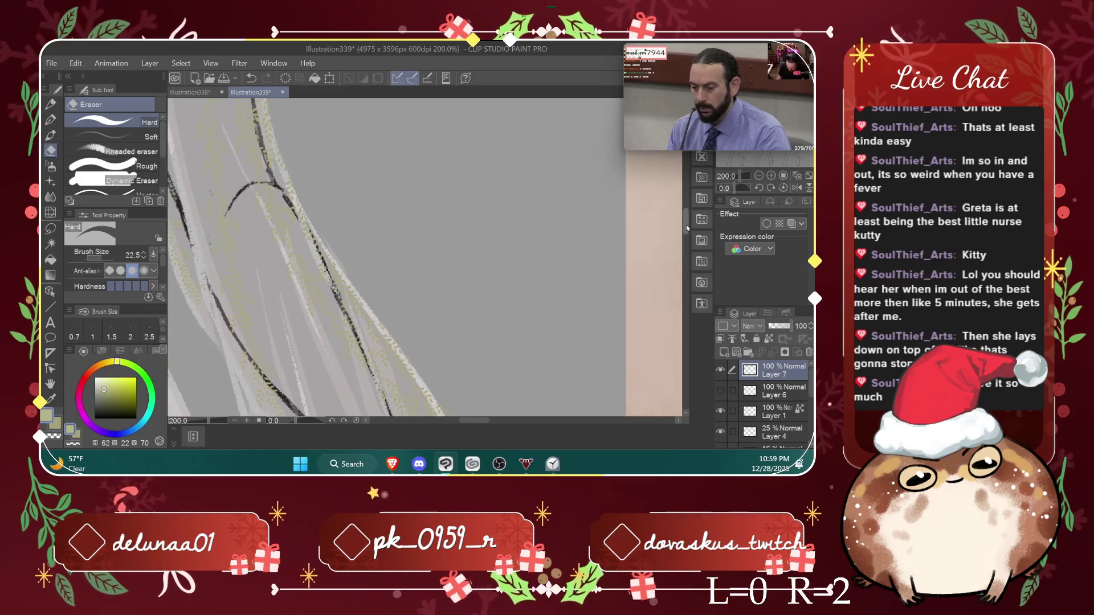
scroll(678, 214, up, 5)
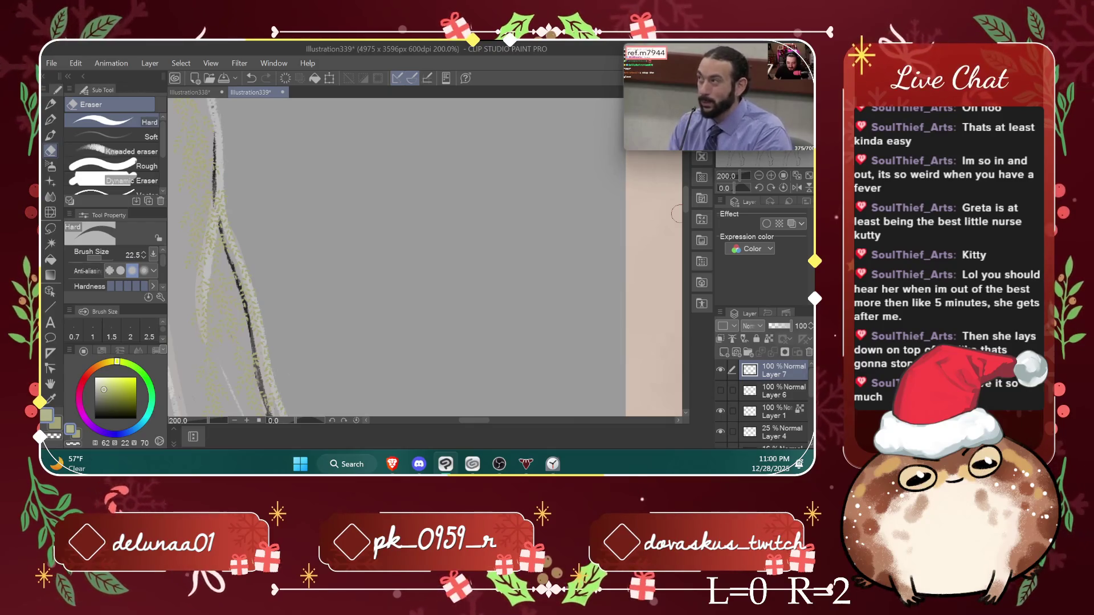
click(50, 181)
Step: Pick the 装飾小花01 flower brush and test olive and white scatters at size 66.5, undoing each
click(137, 174)
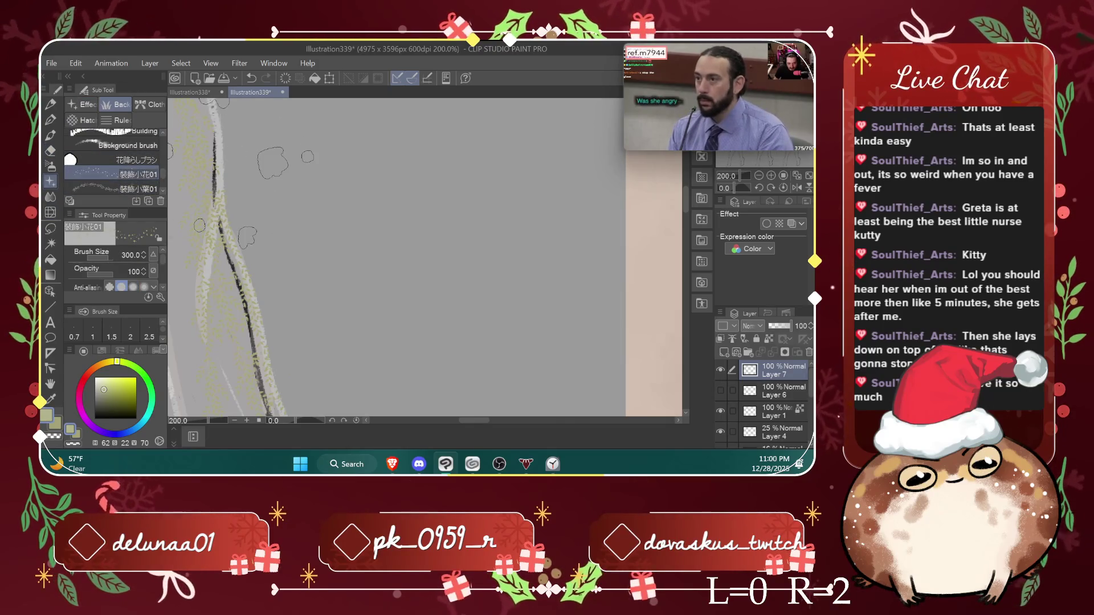
click(57, 425)
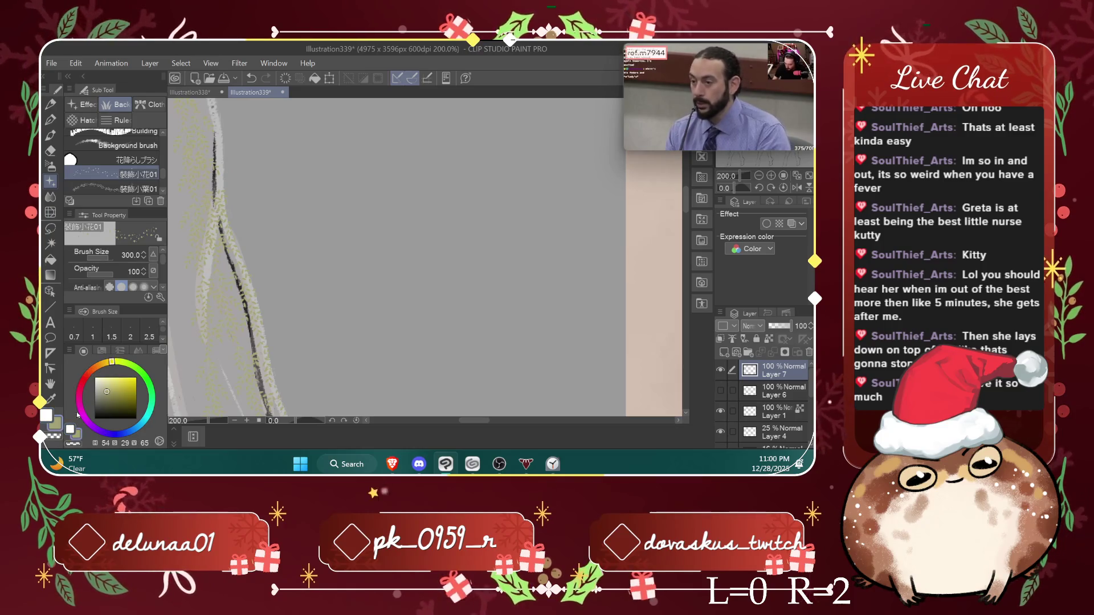
drag(200, 381, 422, 268)
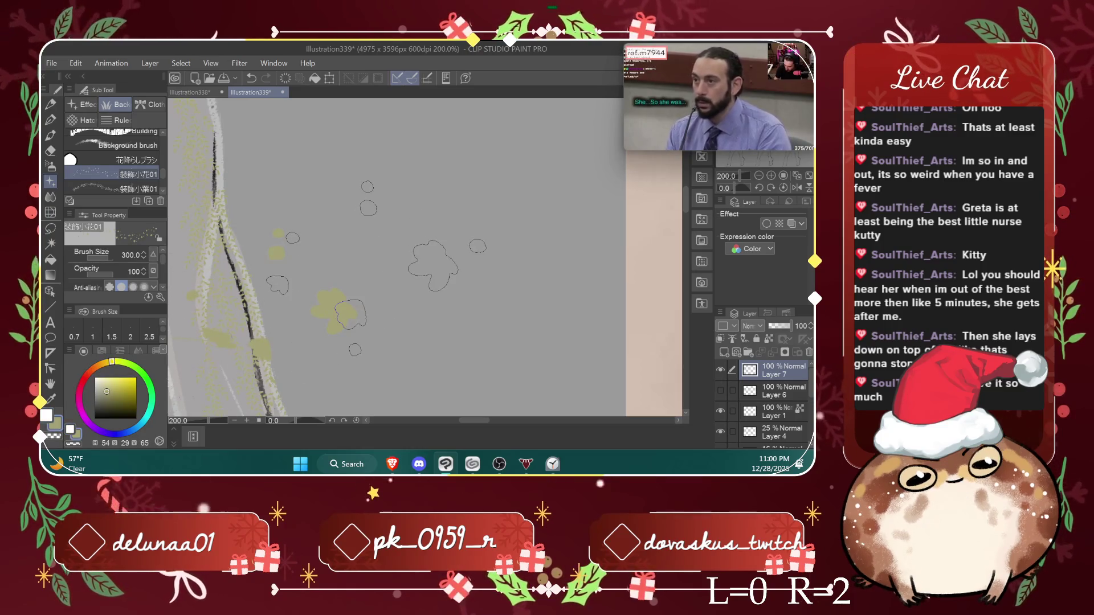
key(ctrl+z)
click(46, 416)
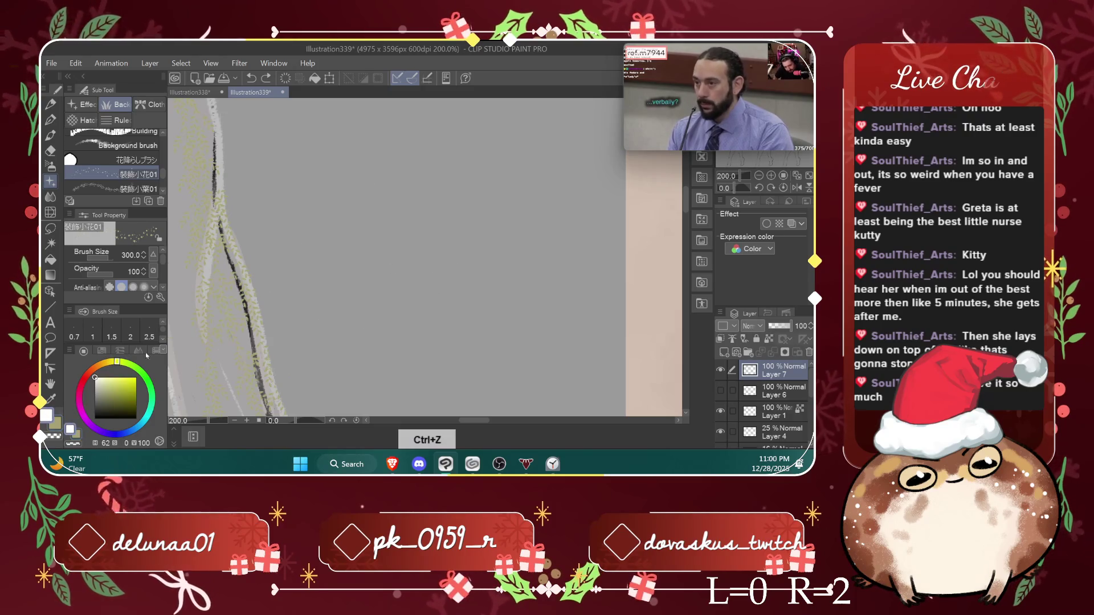
mouse_move(274, 268)
mouse_down()
mouse_move(410, 330)
mouse_move(399, 296)
mouse_up()
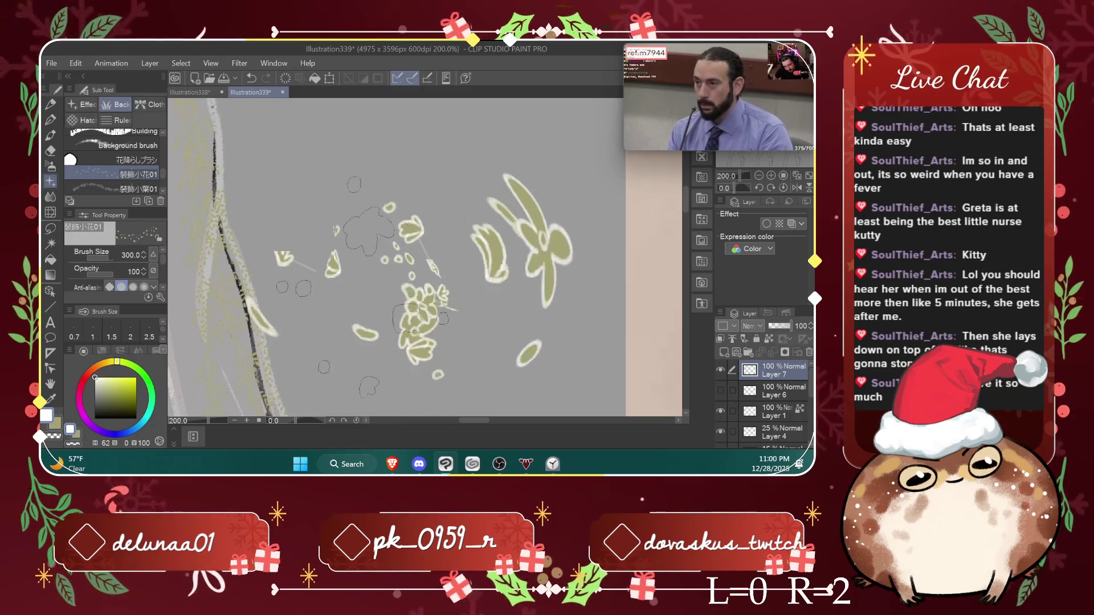
key(ctrl+z)
key(ctrl+z)
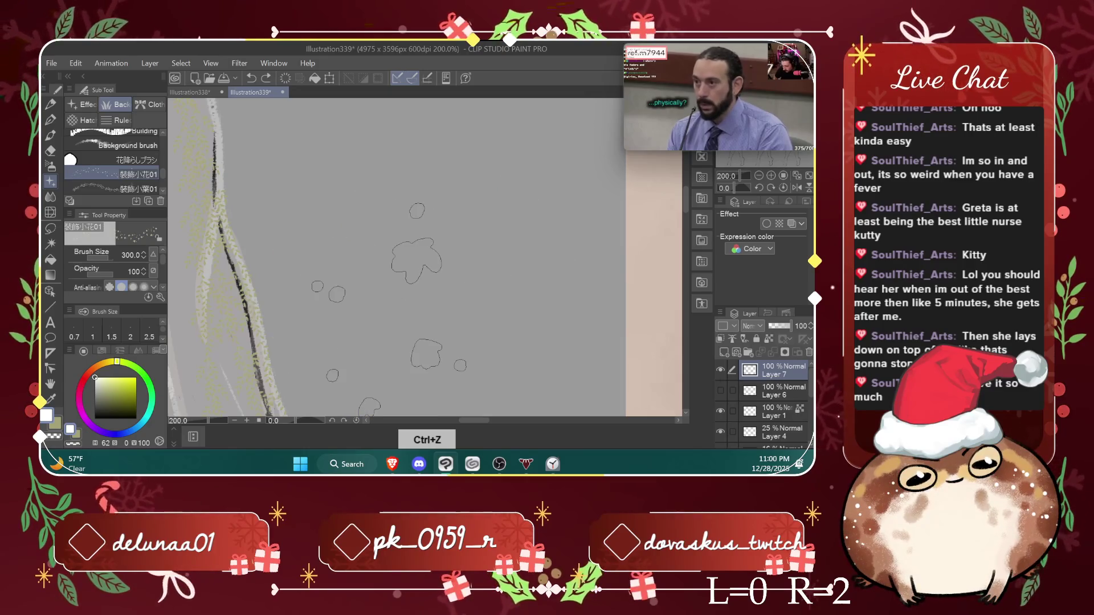
scroll(399, 299, down, 1)
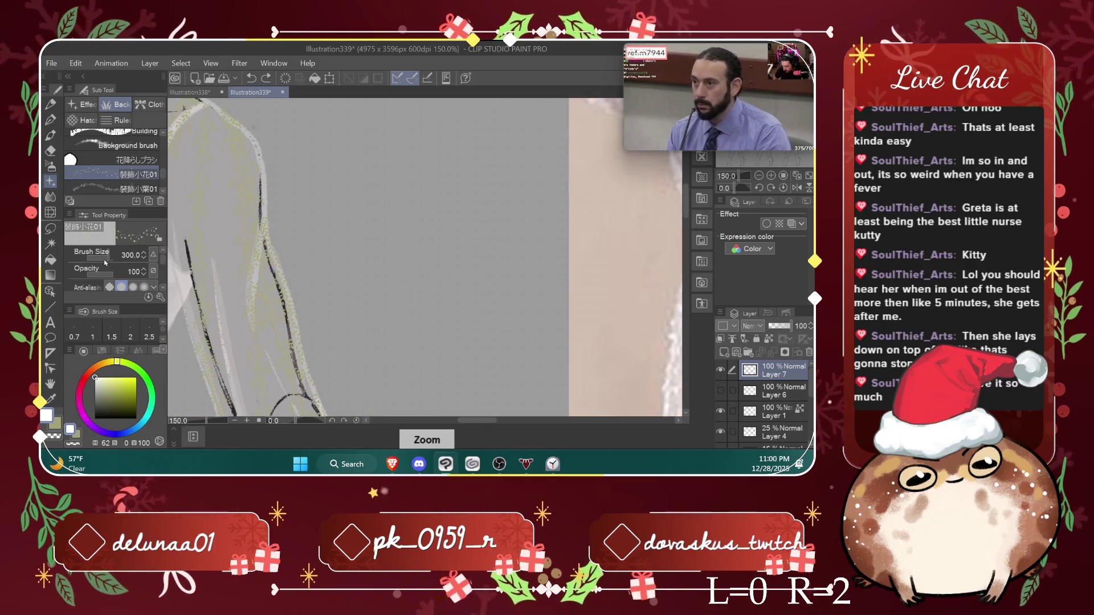
drag(351, 225, 359, 347)
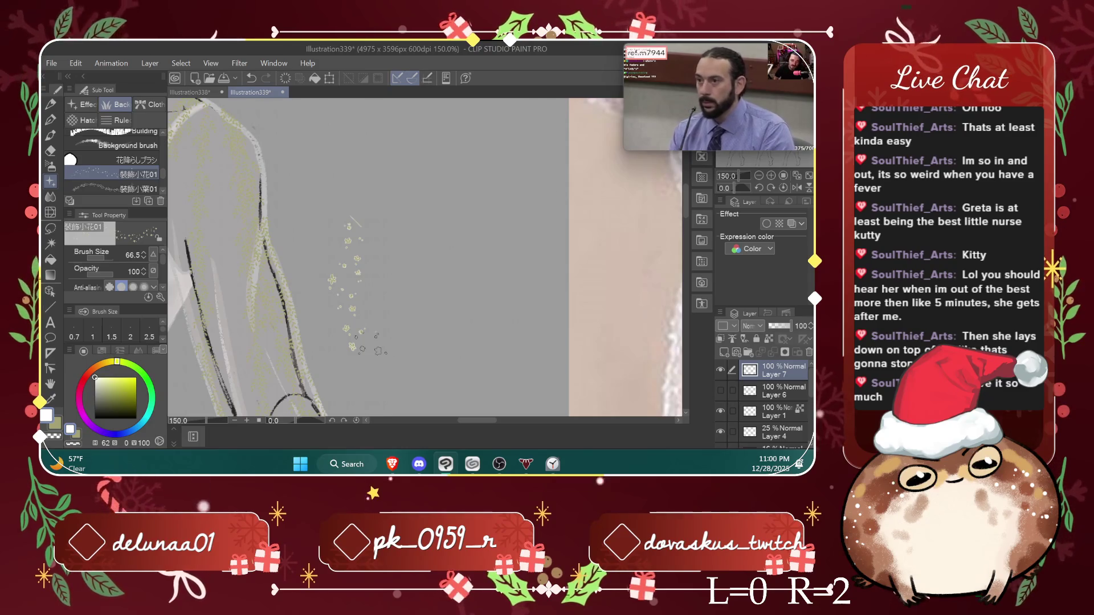
key(ctrl+z)
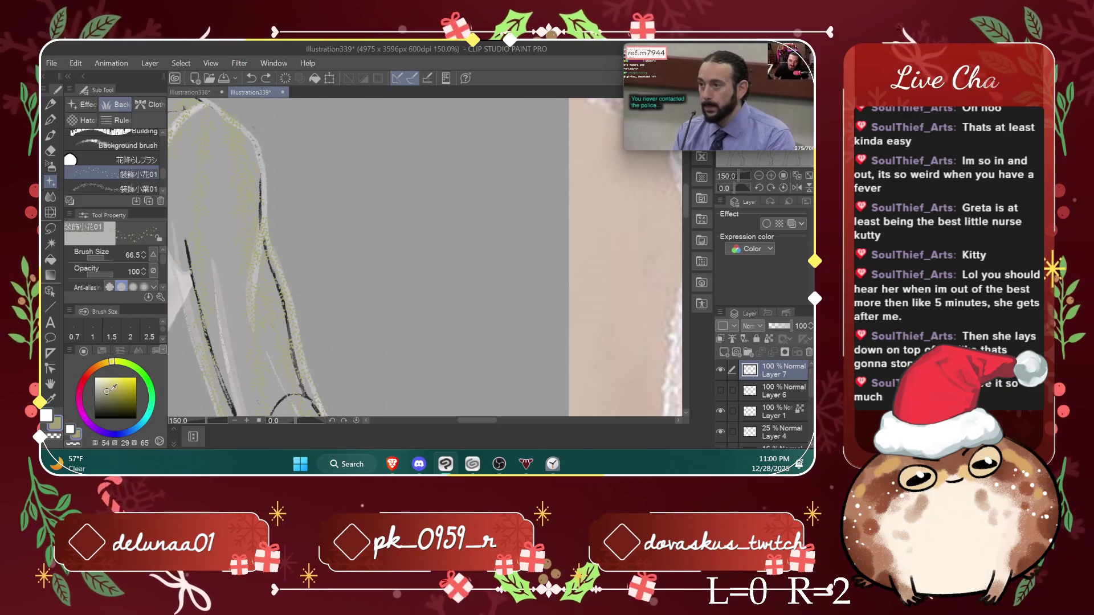
Step: Try darker, grey-olive, white and grey flower scatters, undoing each trial, then zoom out
click(95, 382)
drag(341, 242, 394, 294)
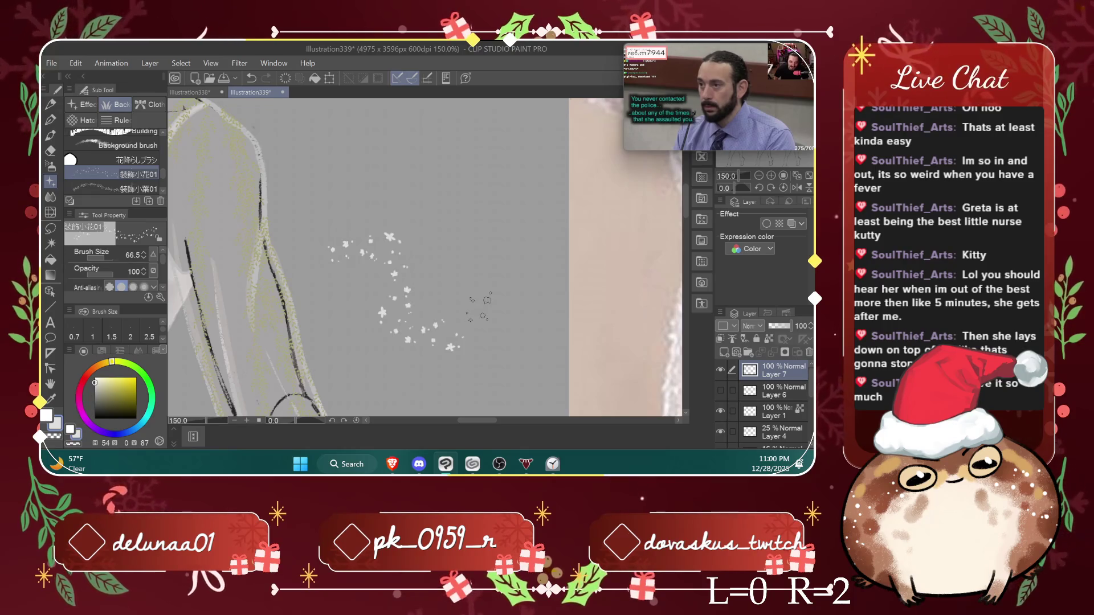
key(ctrl+z)
click(102, 390)
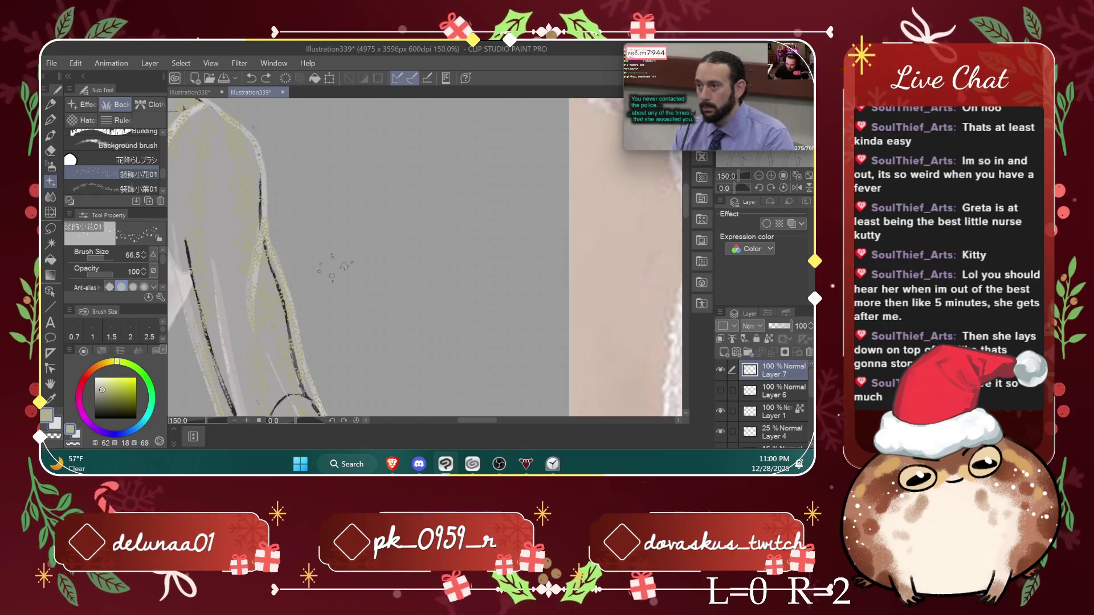
drag(348, 260, 469, 301)
drag(342, 342, 409, 327)
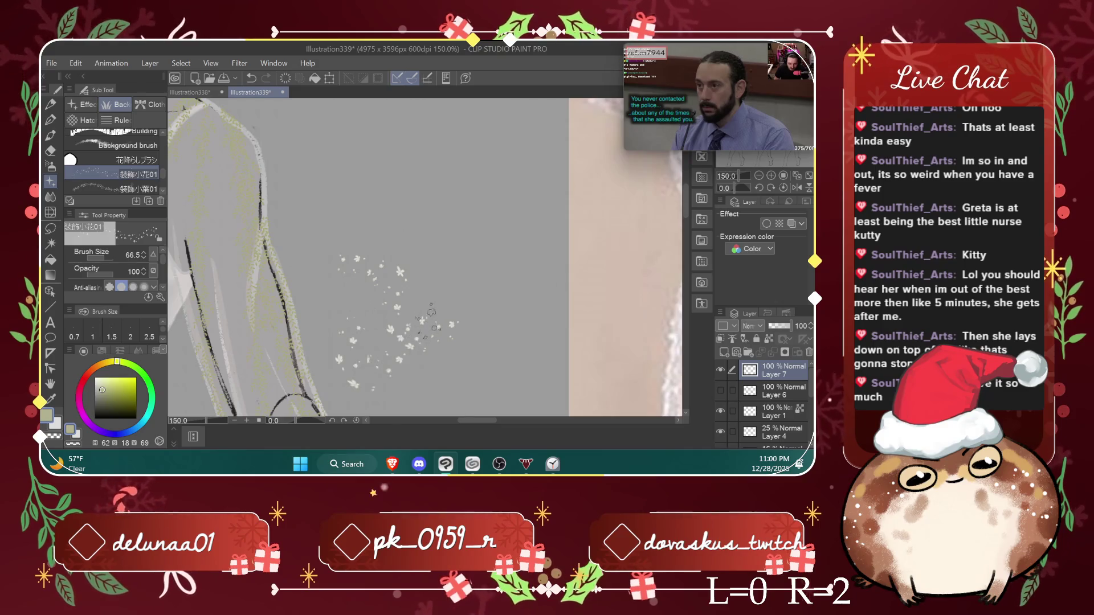
key(ctrl+z)
key(ctrl+z)
click(94, 377)
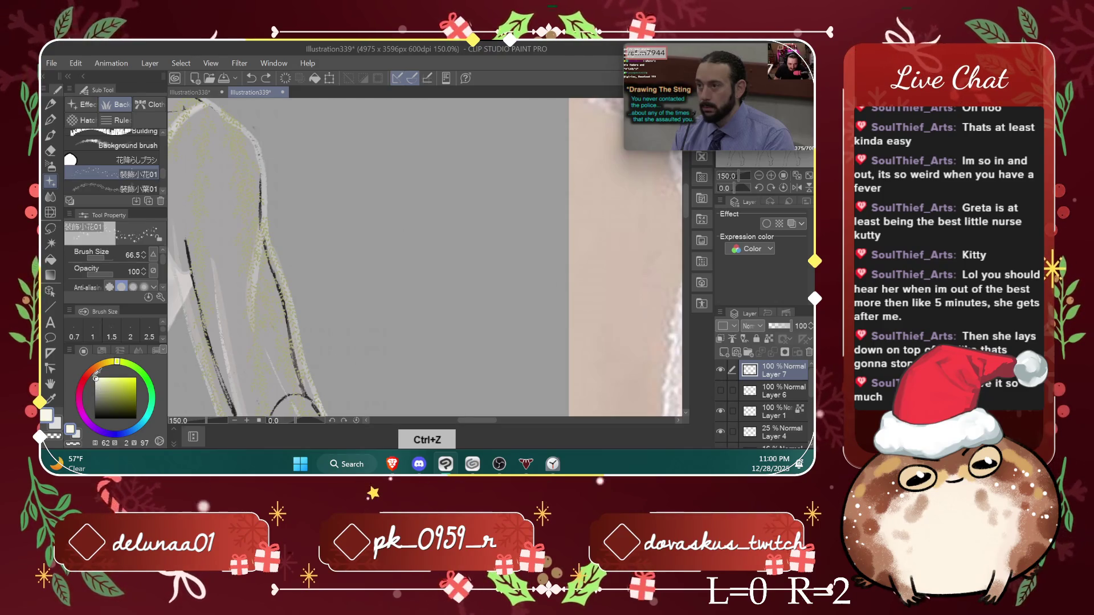
drag(353, 243, 421, 319)
key(ctrl+z)
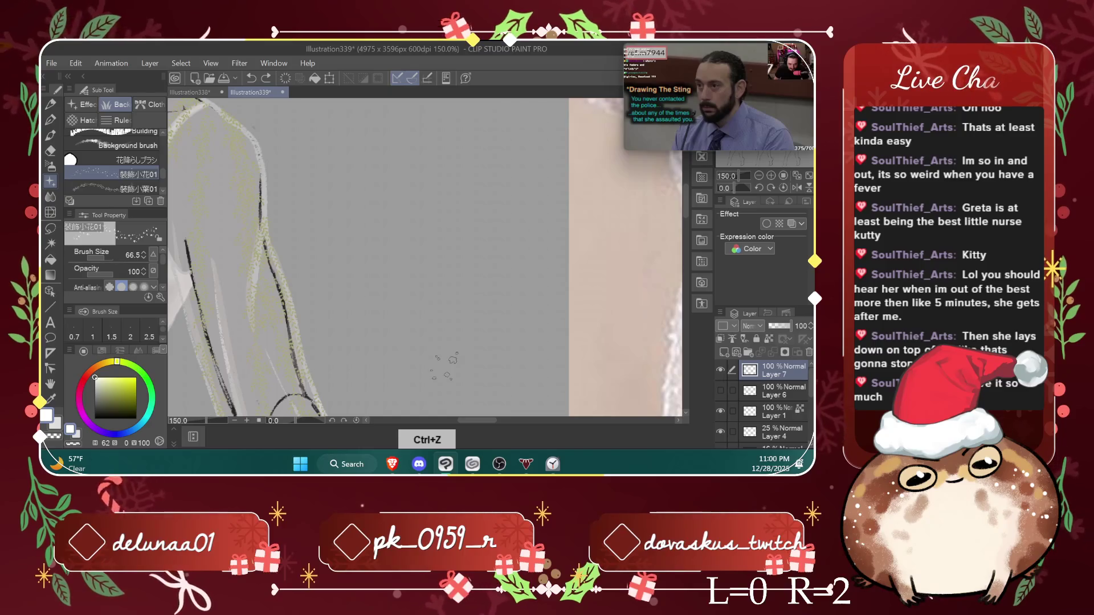
click(95, 397)
drag(364, 233, 433, 362)
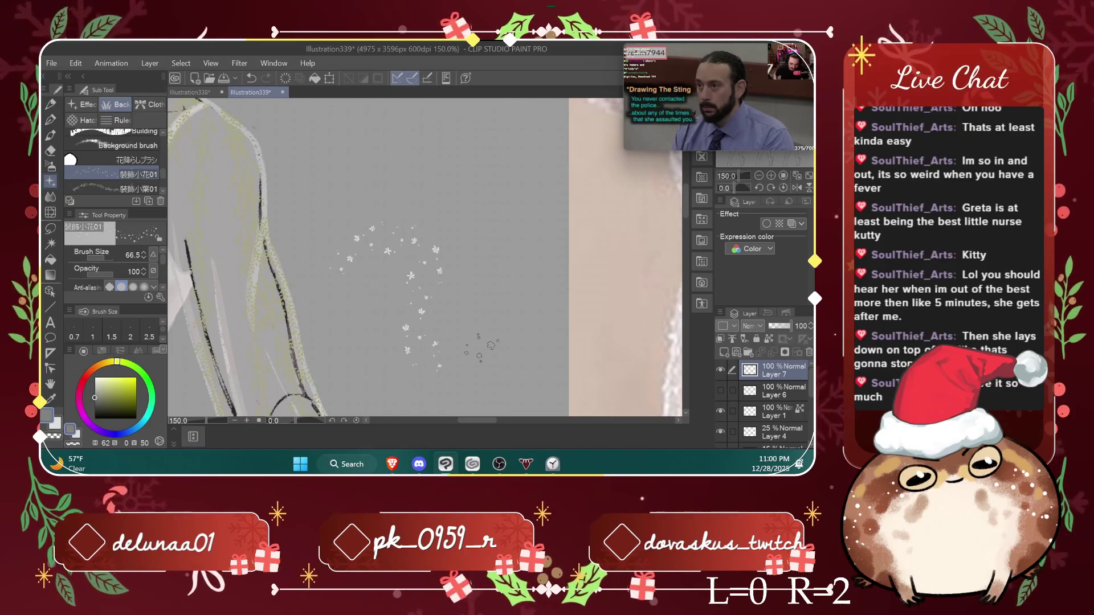
key(ctrl+z)
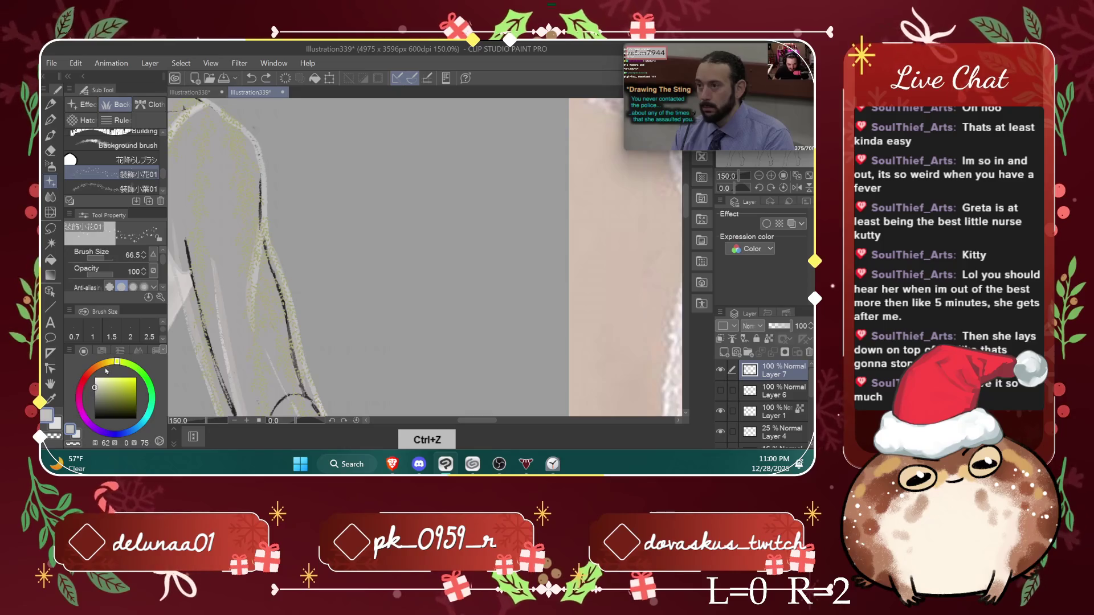
drag(364, 171, 398, 274)
key(ctrl+z)
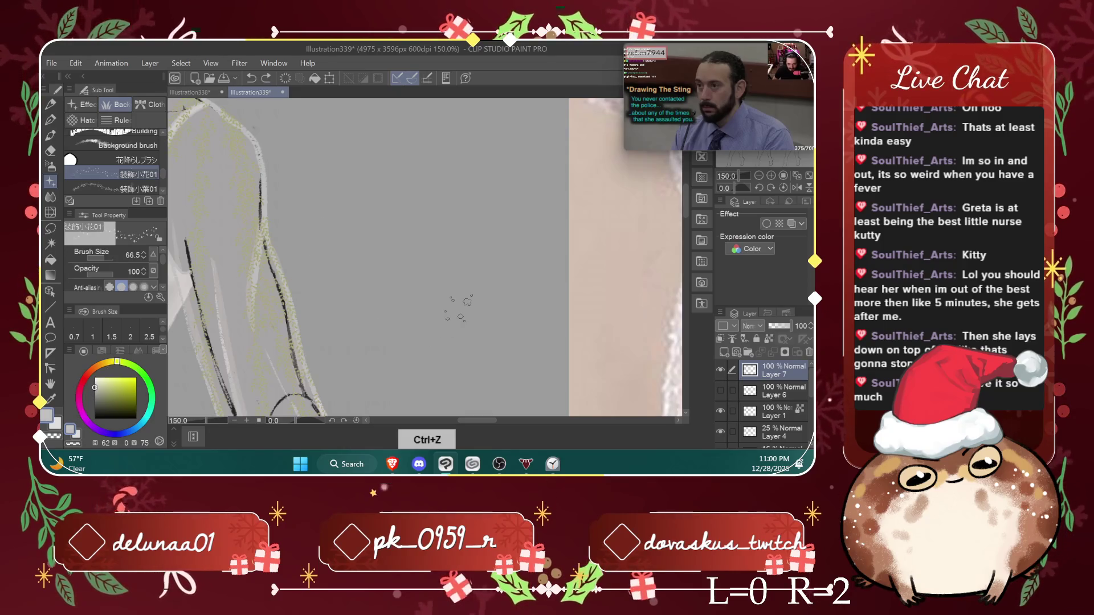
key(ctrl+minus)
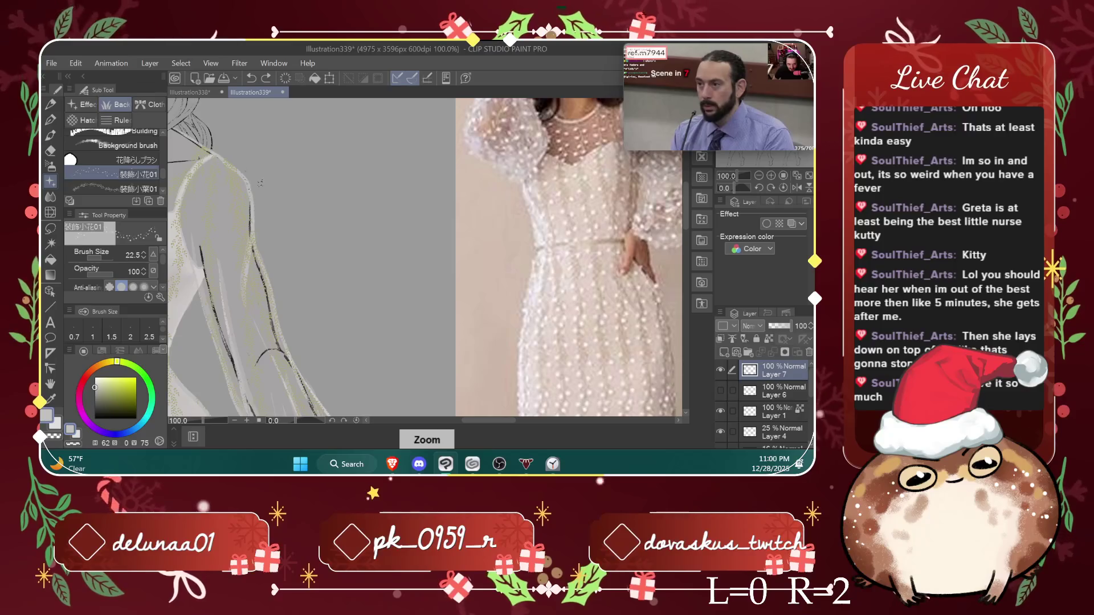
Step: Set the flower brush to 90.6, zoom out over face and dress, and undo the last stroke
click(105, 260)
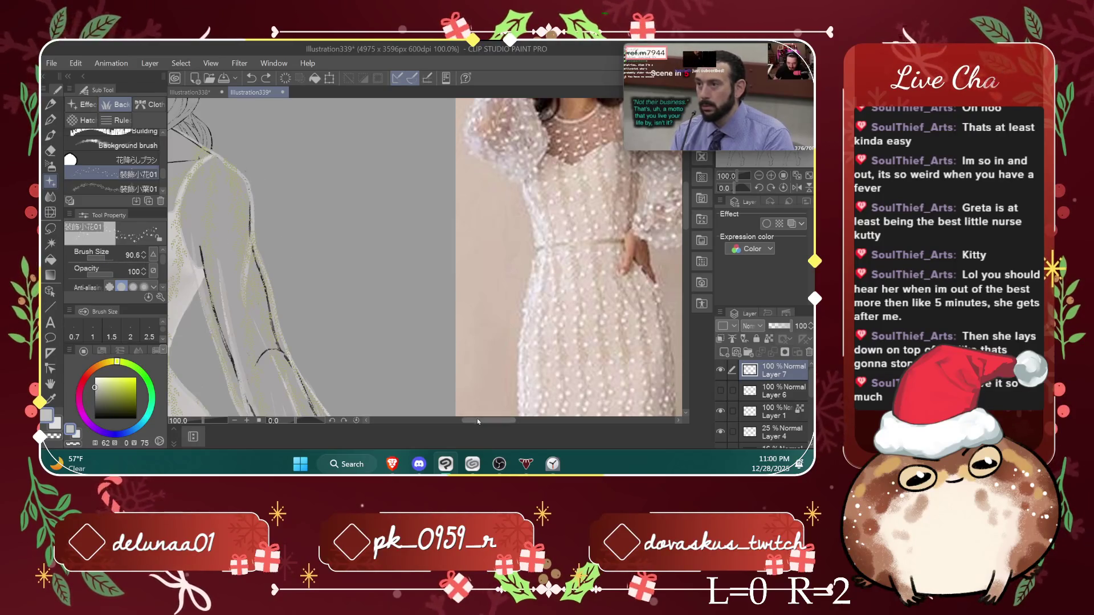
drag(477, 421, 447, 422)
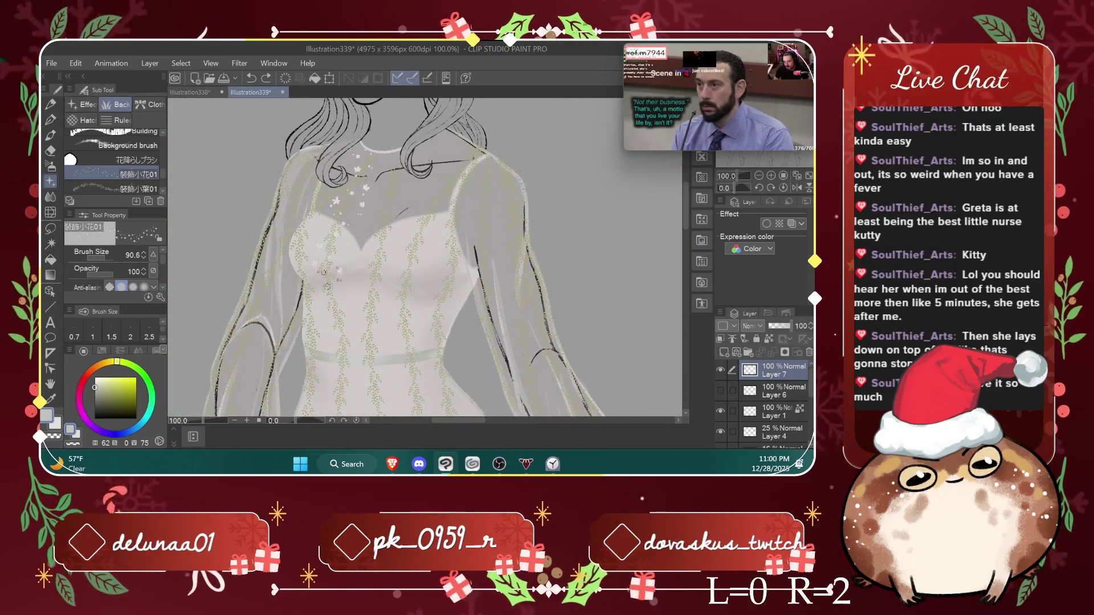
key(ctrl+minus)
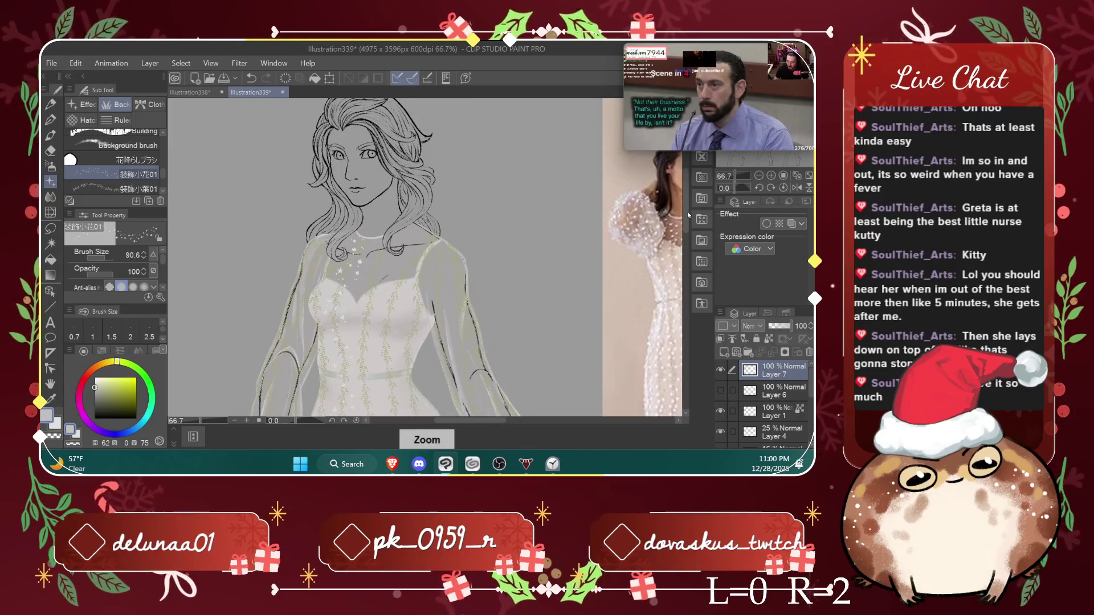
scroll(688, 216, down, 3)
scroll(672, 211, down, 3)
scroll(656, 206, down, 1)
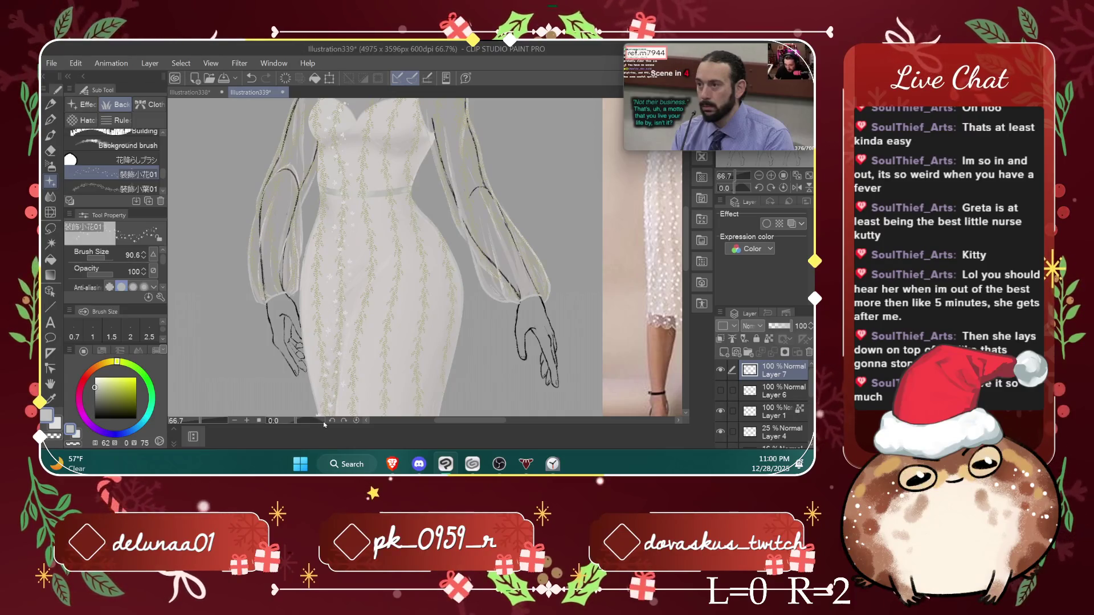
key(ctrl+z)
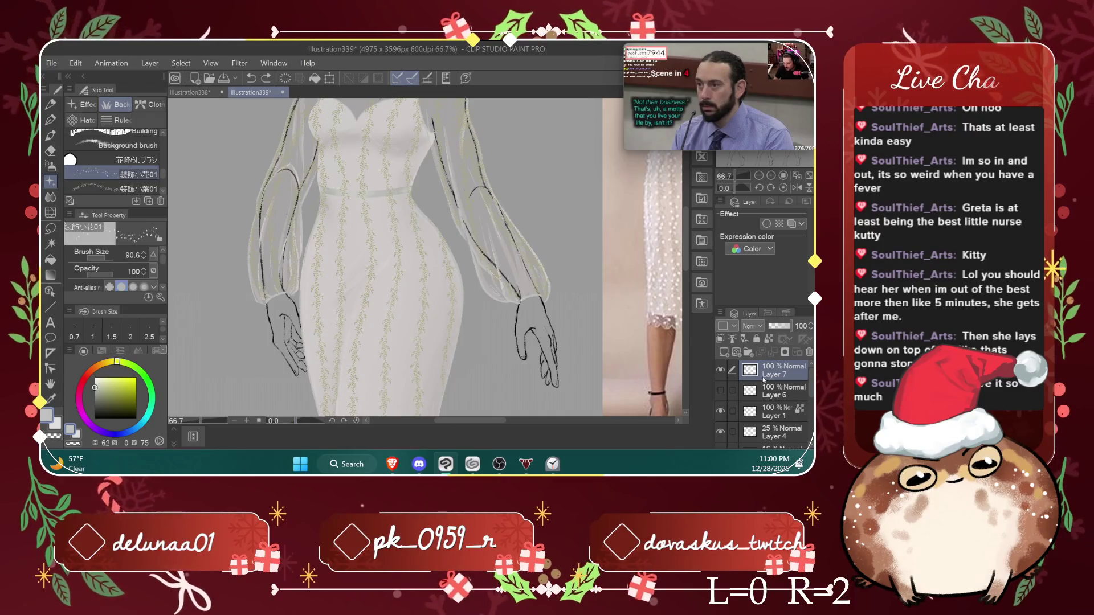
Step: Toggle and select Layer 6, delete it, then restore it with undo
click(721, 390)
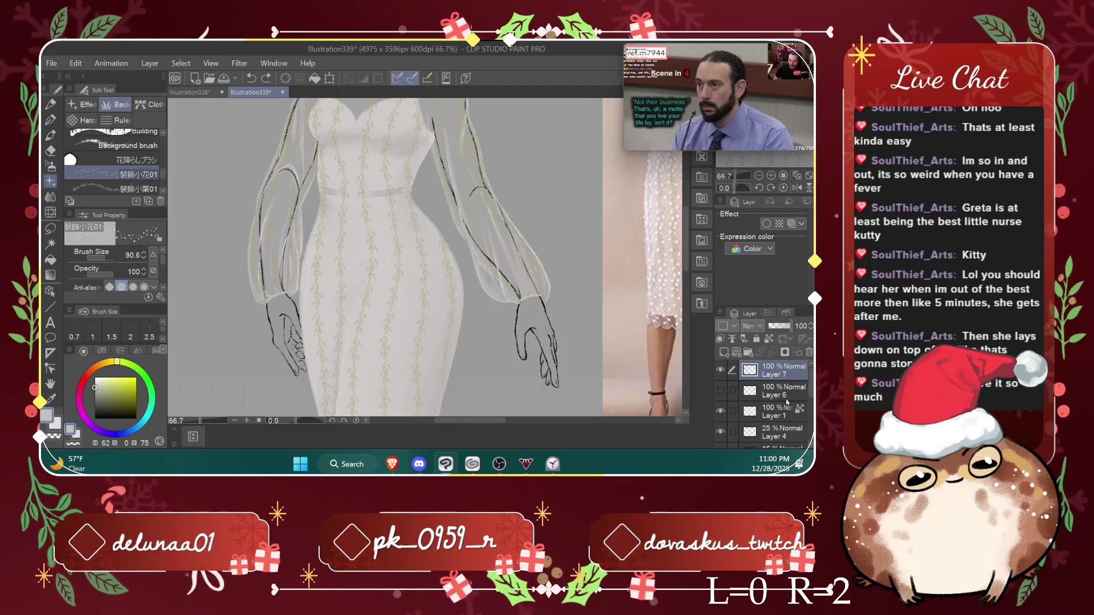
click(769, 390)
click(809, 355)
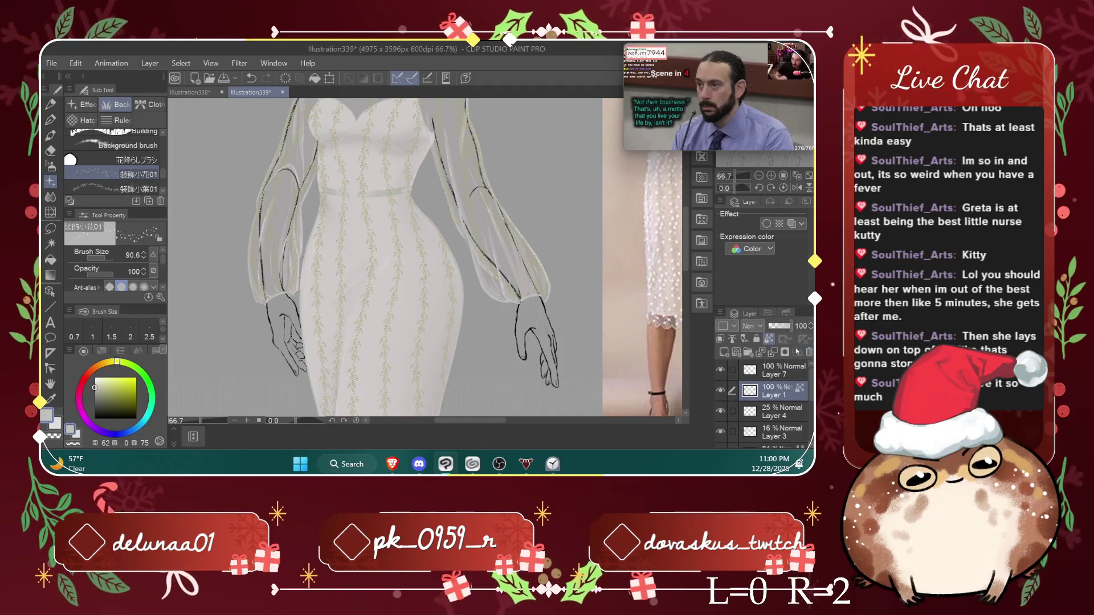
key(ctrl+z)
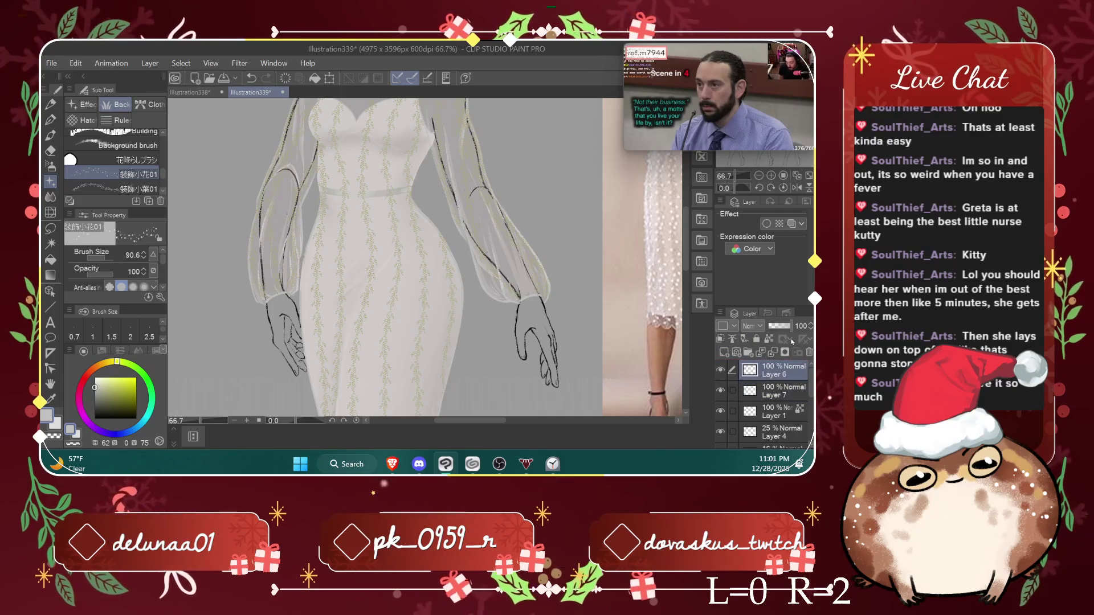
Step: Undo the stray sparkle near the shoulder and zoom the left sleeve and bodice to 100%
scroll(627, 225, down, 1)
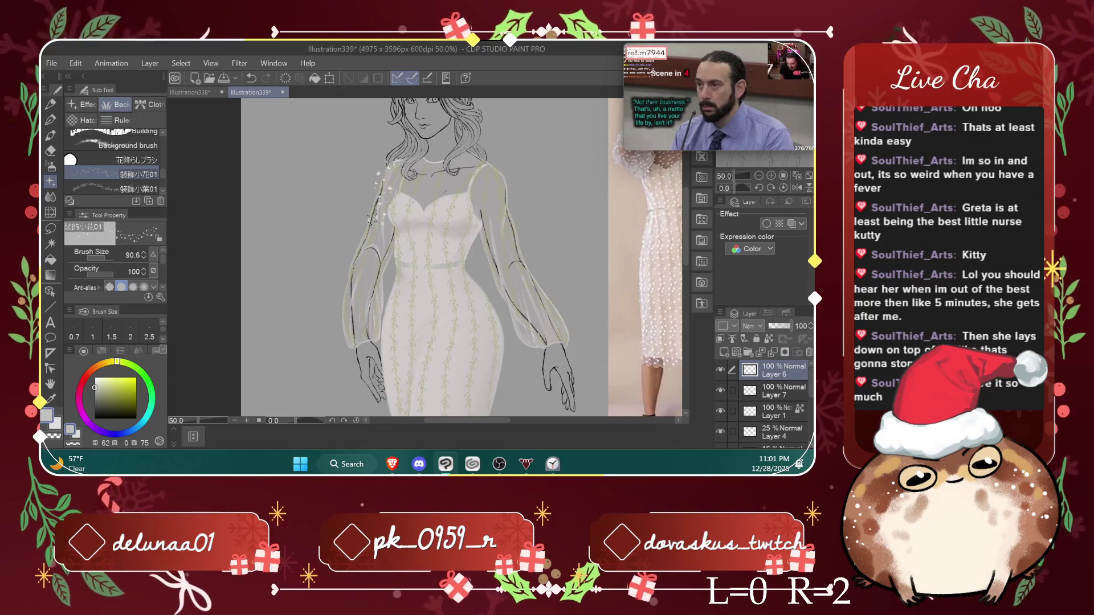
key(ctrl+z)
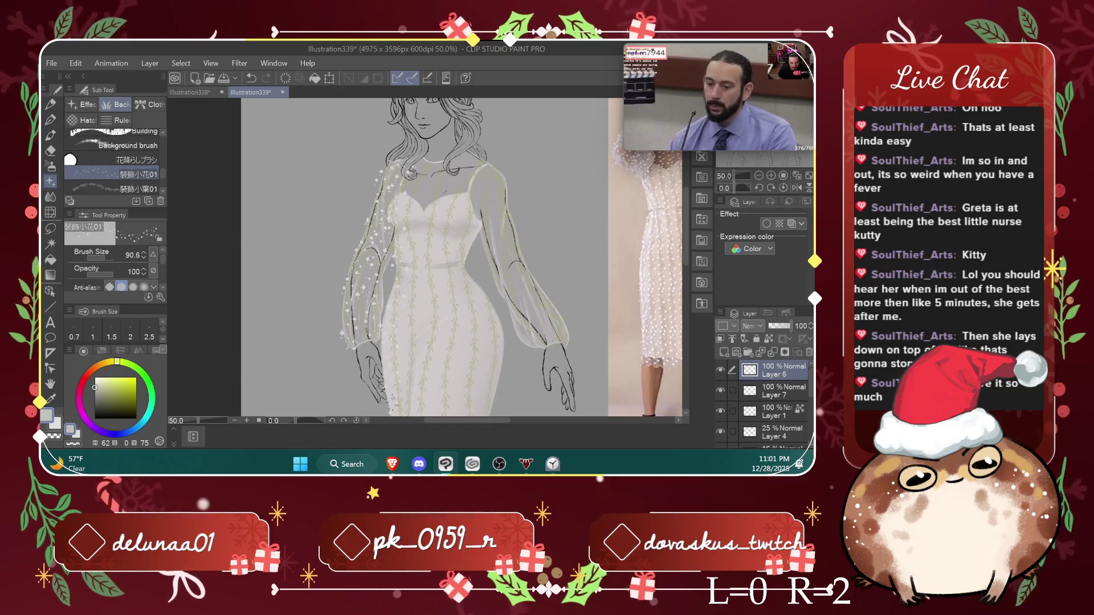
drag(686, 218, 684, 241)
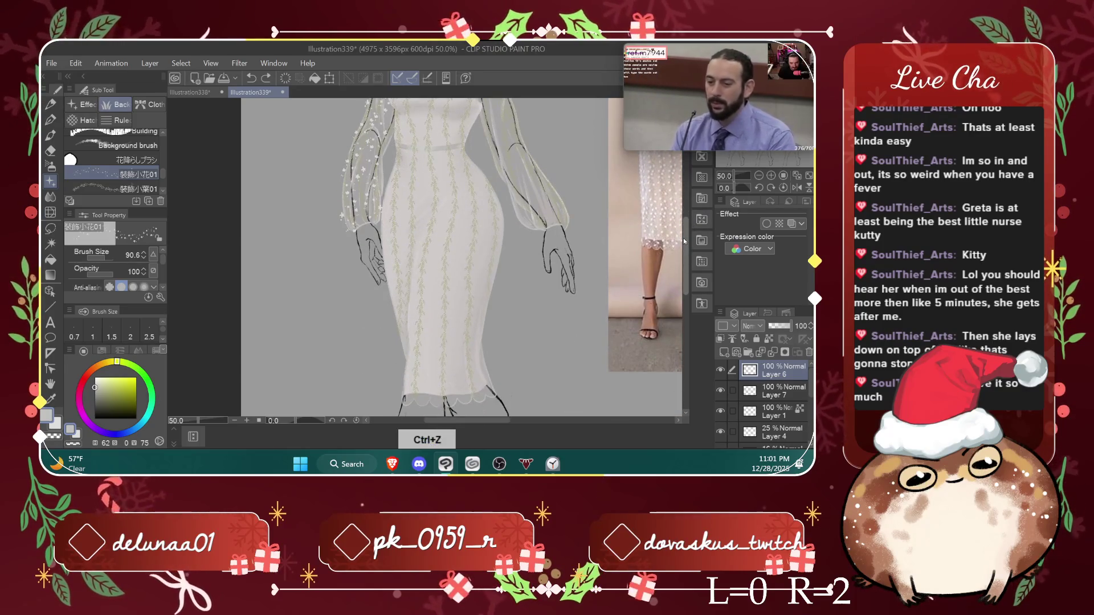
scroll(685, 241, up, 3)
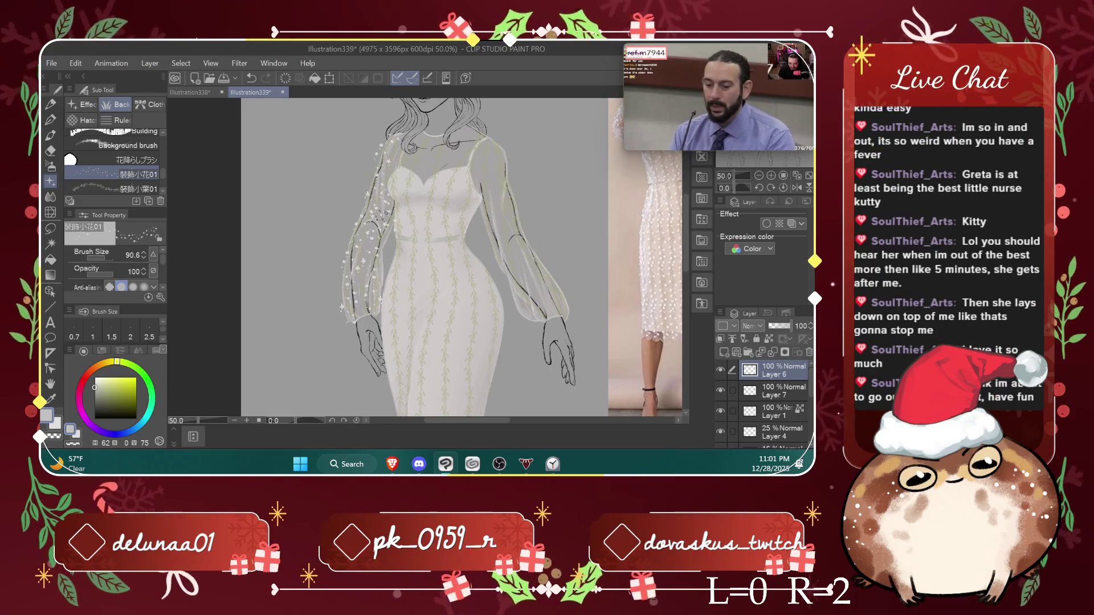
scroll(687, 263, up, 1)
scroll(686, 262, up, 1)
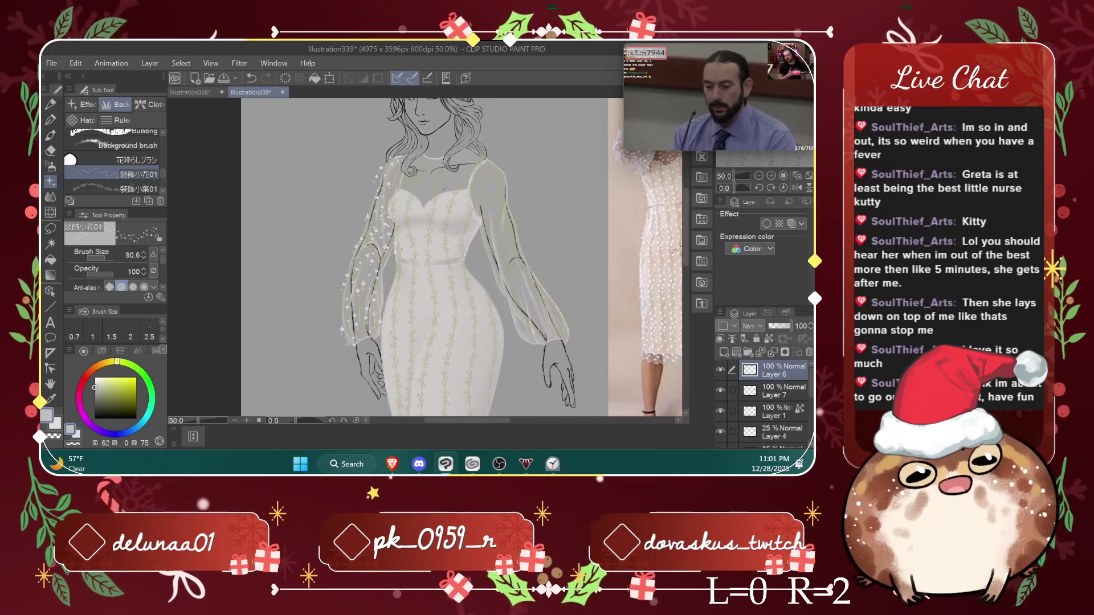
scroll(686, 211, up, 1)
scroll(687, 199, up, 1)
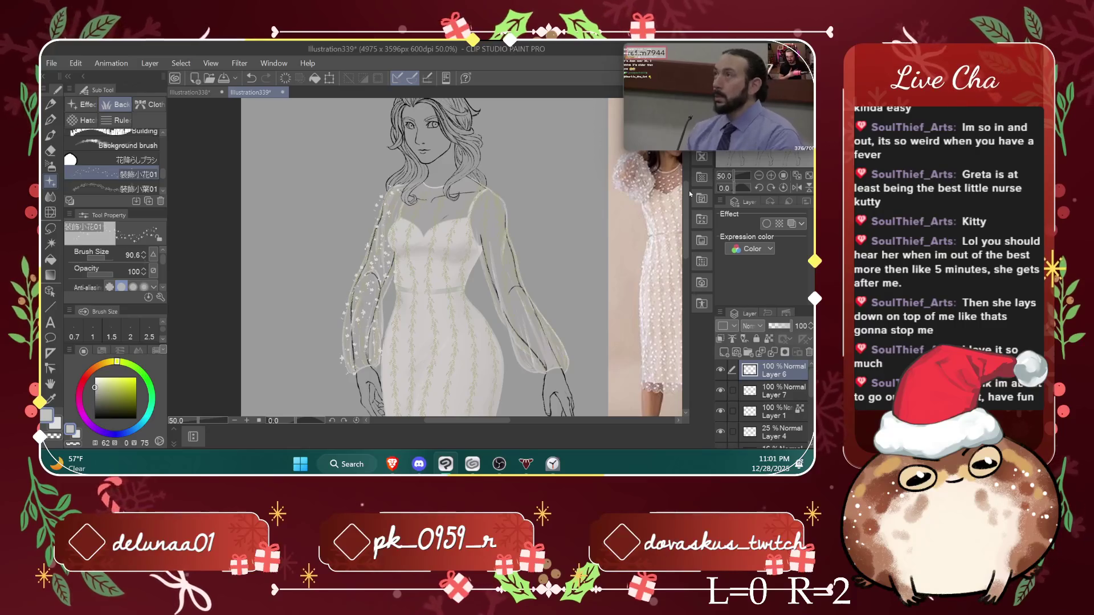
key(ctrl+plus)
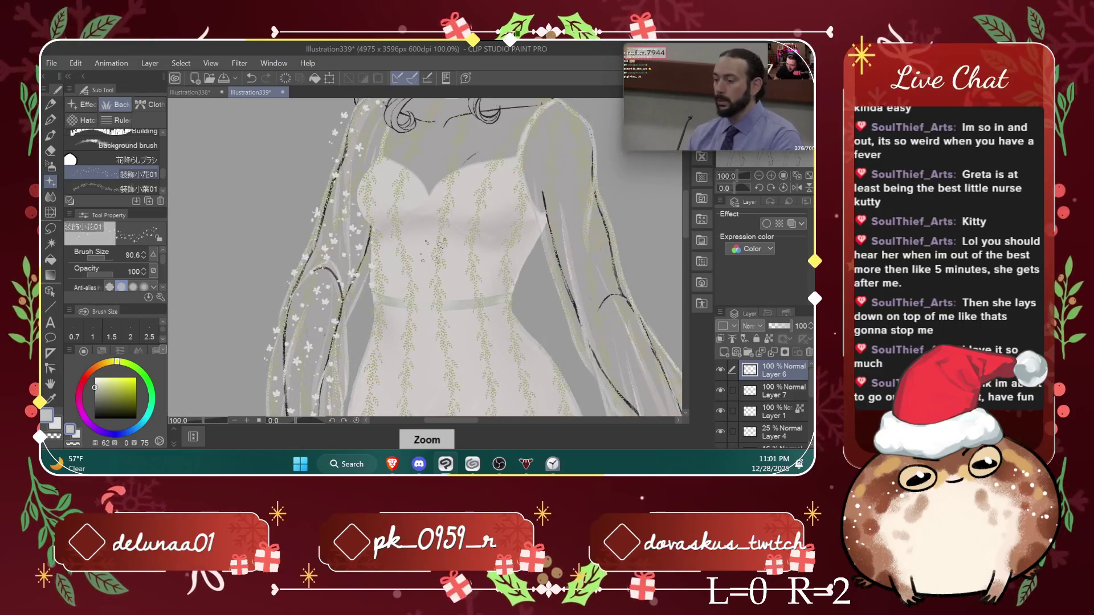
key(e)
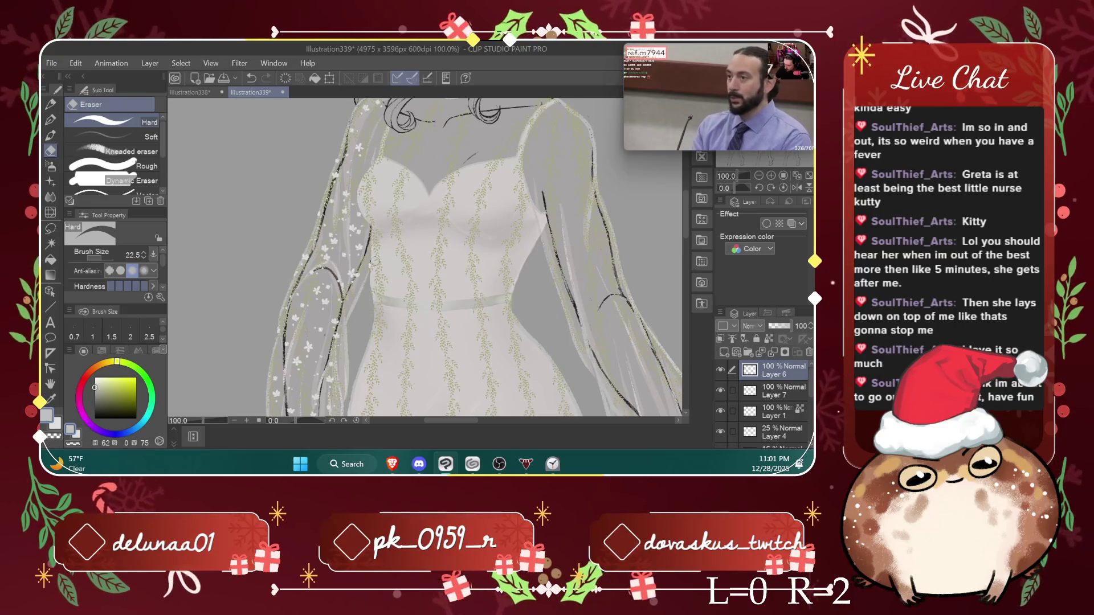
Step: Pan down the dress and undo the last two decoration actions
scroll(342, 273, down, 3)
scroll(273, 277, down, 3)
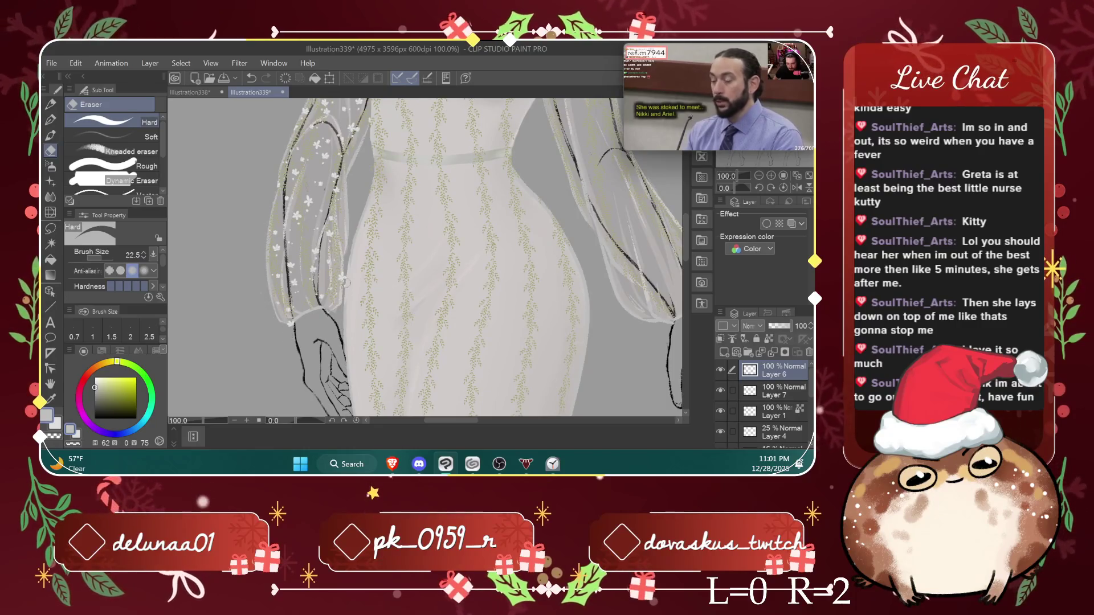
scroll(354, 230, down, 1)
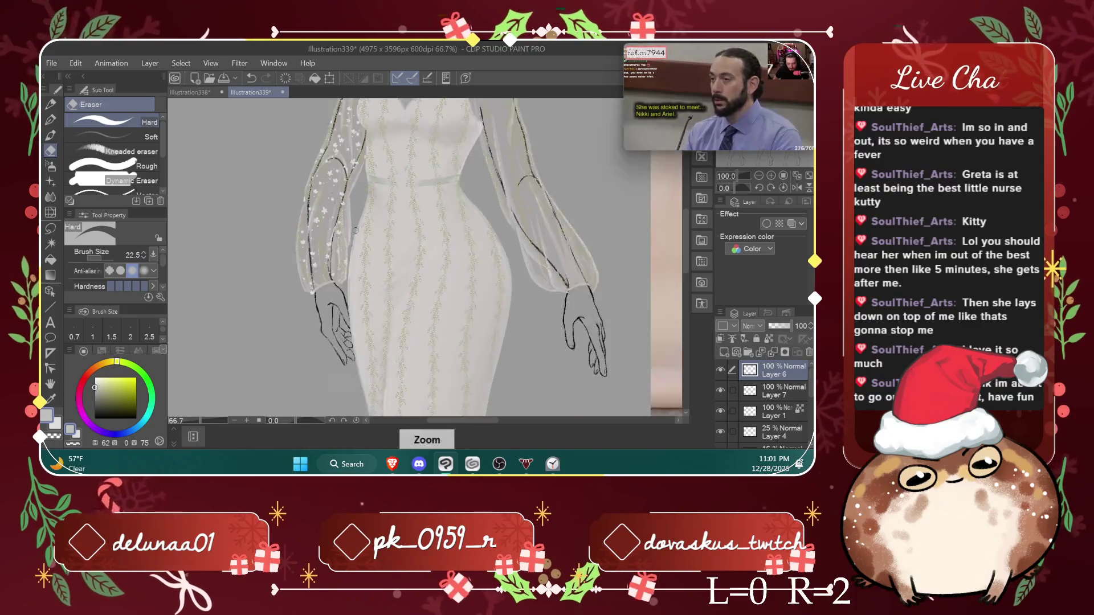
scroll(355, 231, down, 1)
drag(685, 273, 685, 249)
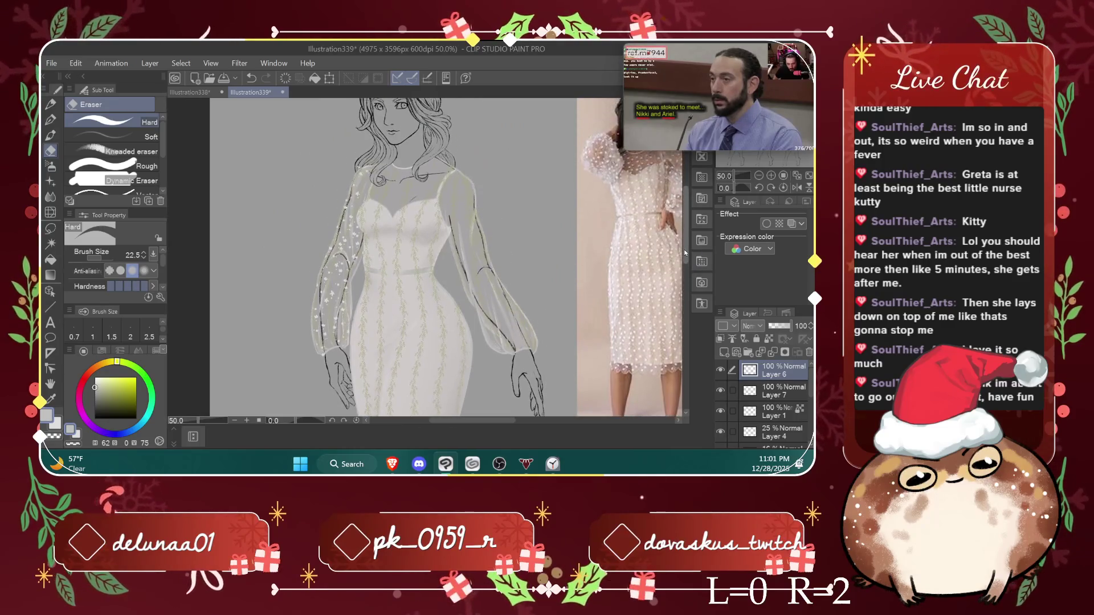
key(b)
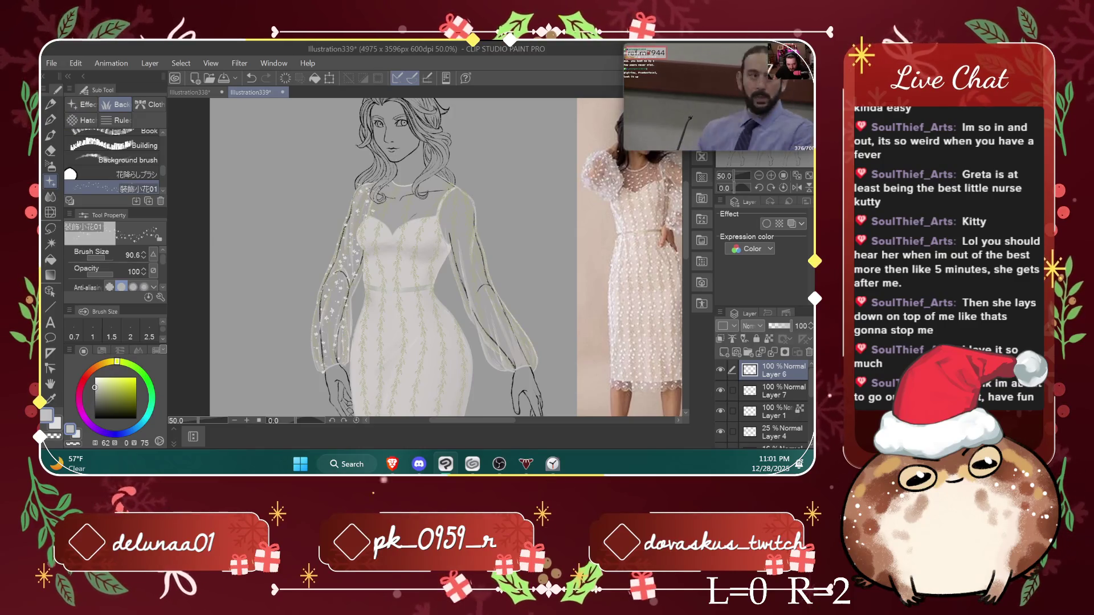
key(ctrl+z)
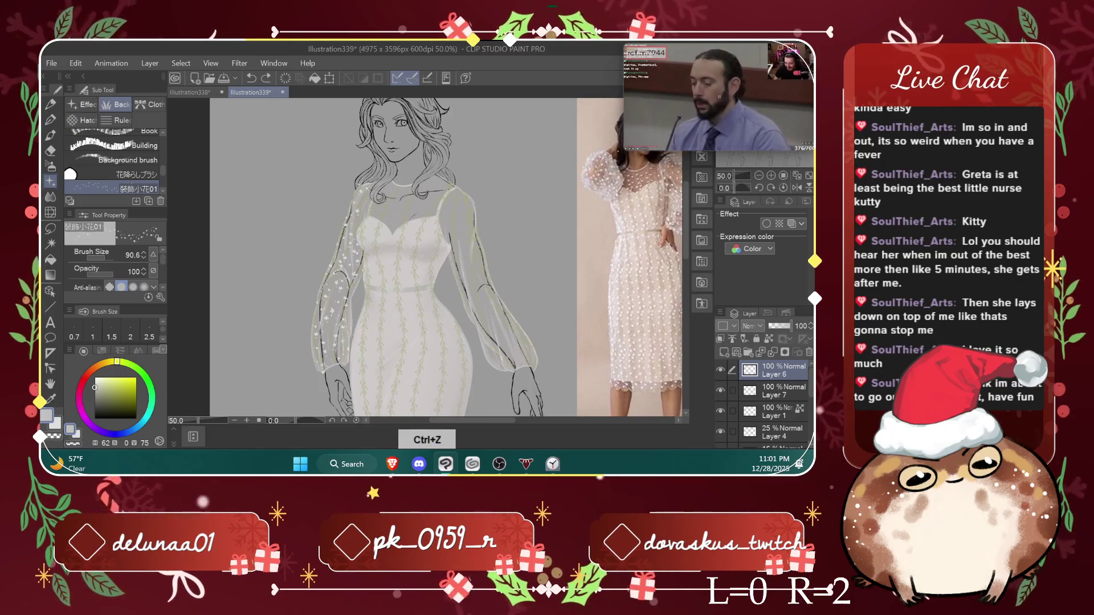
key(ctrl+z)
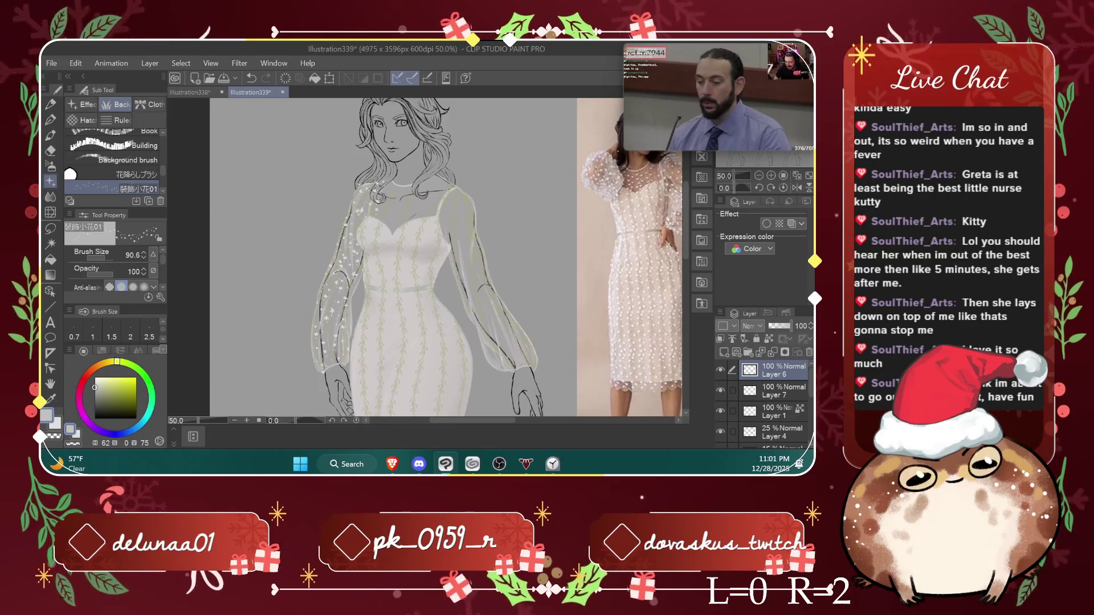
scroll(376, 188, up, 5)
key(e)
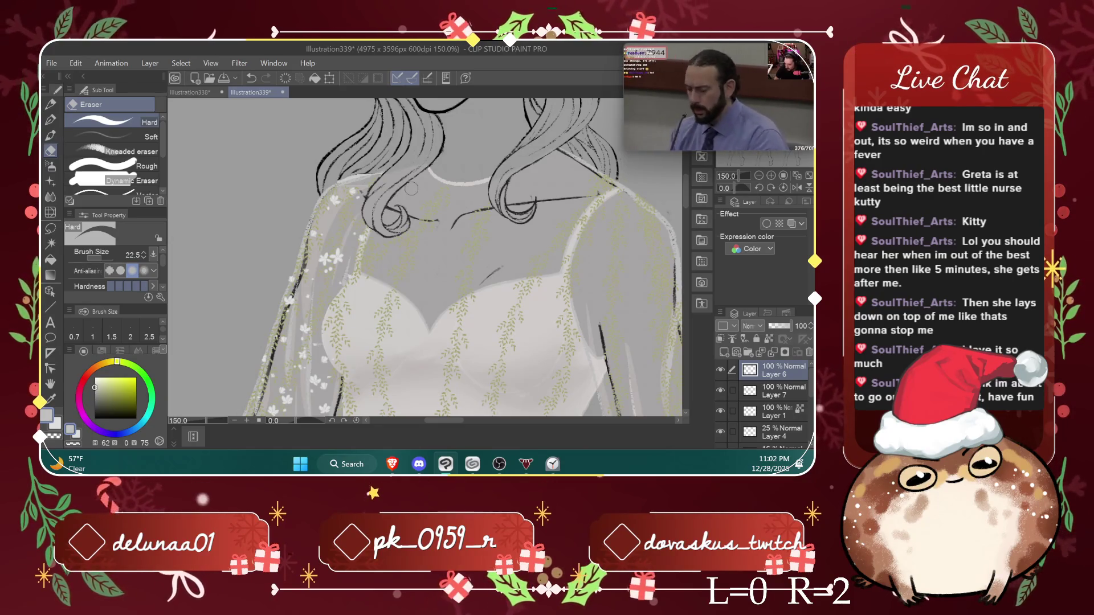
Step: Add a new blank Layer 8 above Layer 6
click(724, 352)
scroll(642, 193, down, 1)
scroll(642, 193, down, 1)
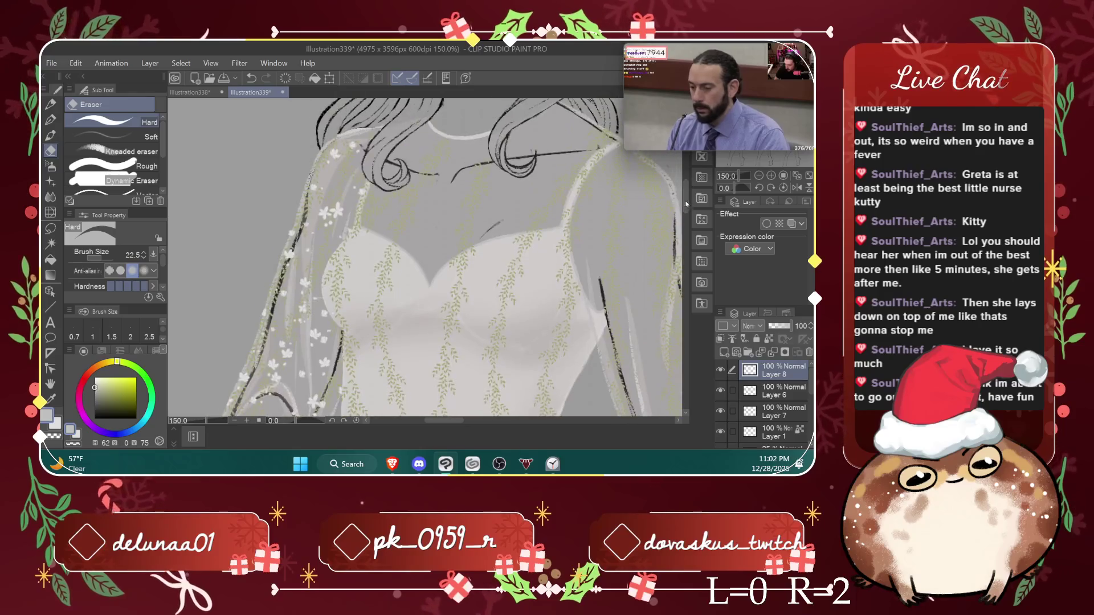
scroll(642, 194, down, 1)
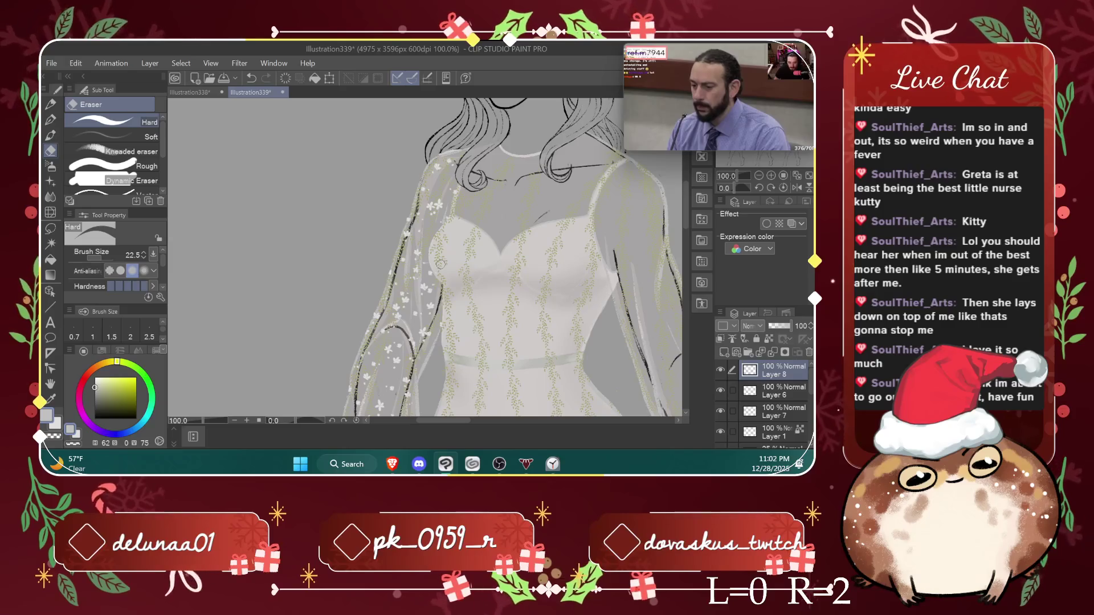
click(50, 181)
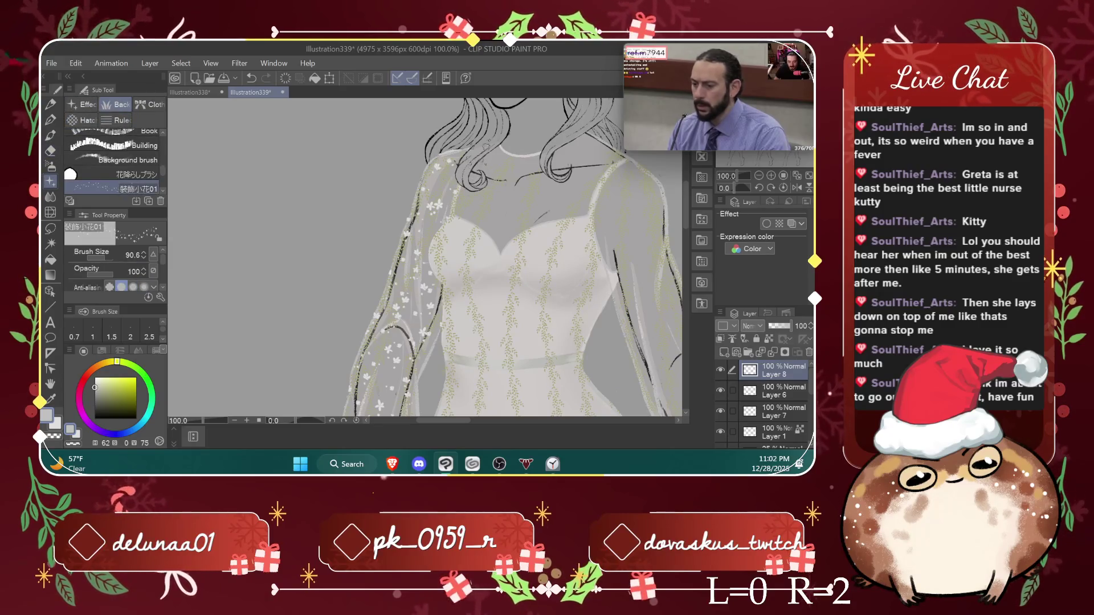
Step: Paint small white flowers along the left shoulder and down the sleeve
drag(479, 163, 451, 215)
drag(445, 258, 458, 312)
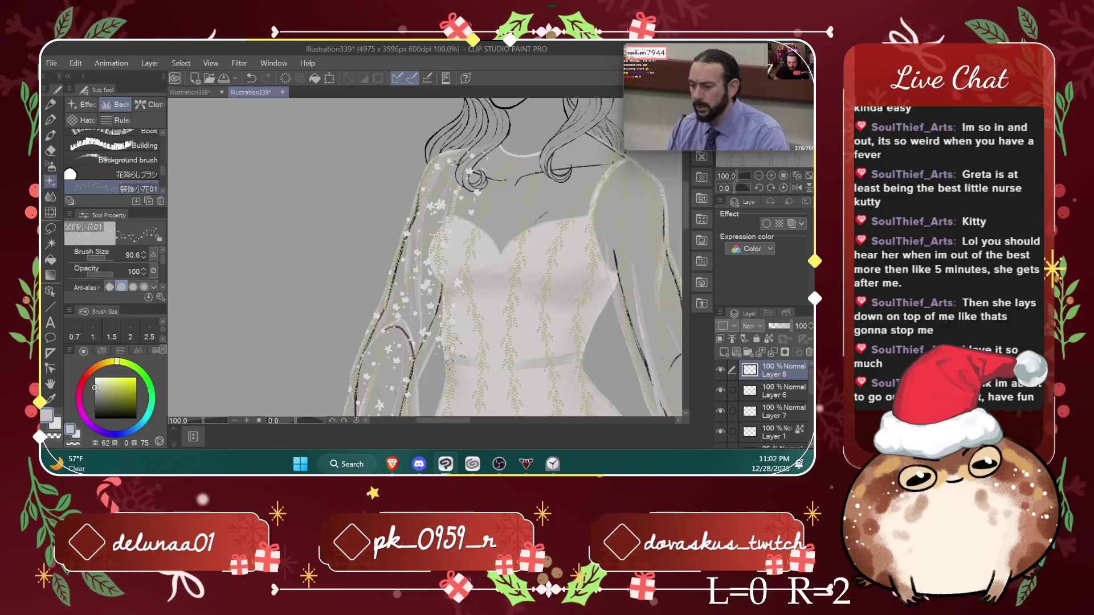
scroll(444, 256, down, 5)
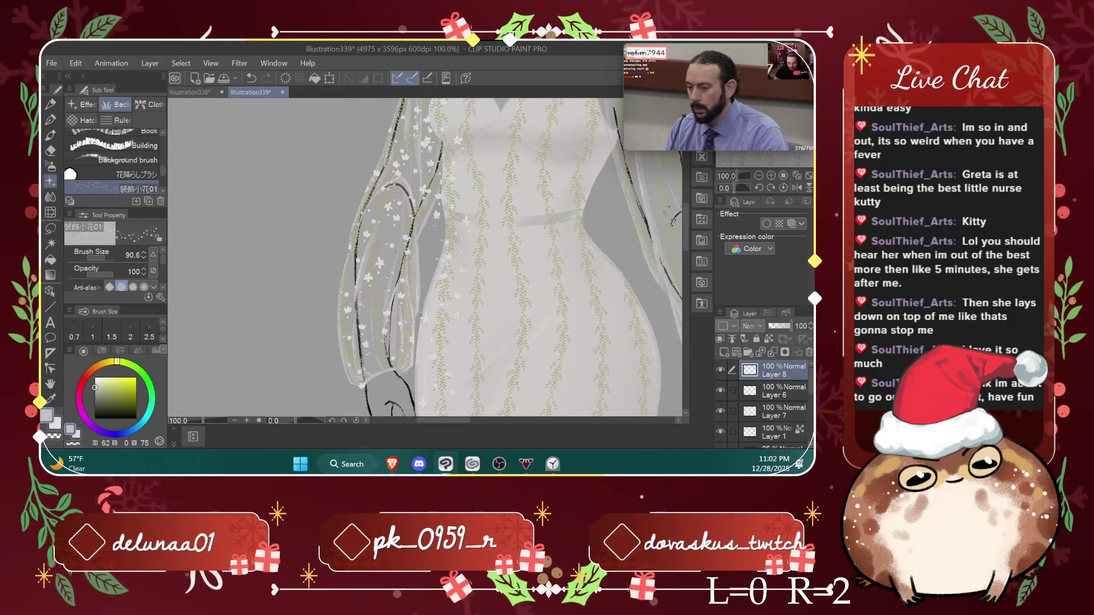
scroll(436, 327, down, 6)
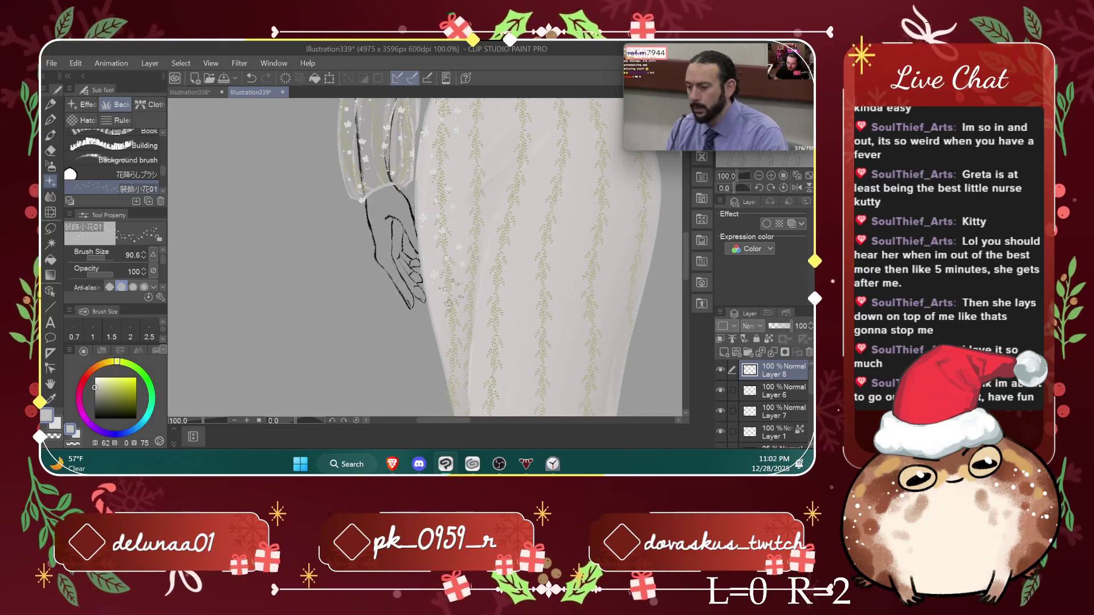
scroll(592, 242, down, 6)
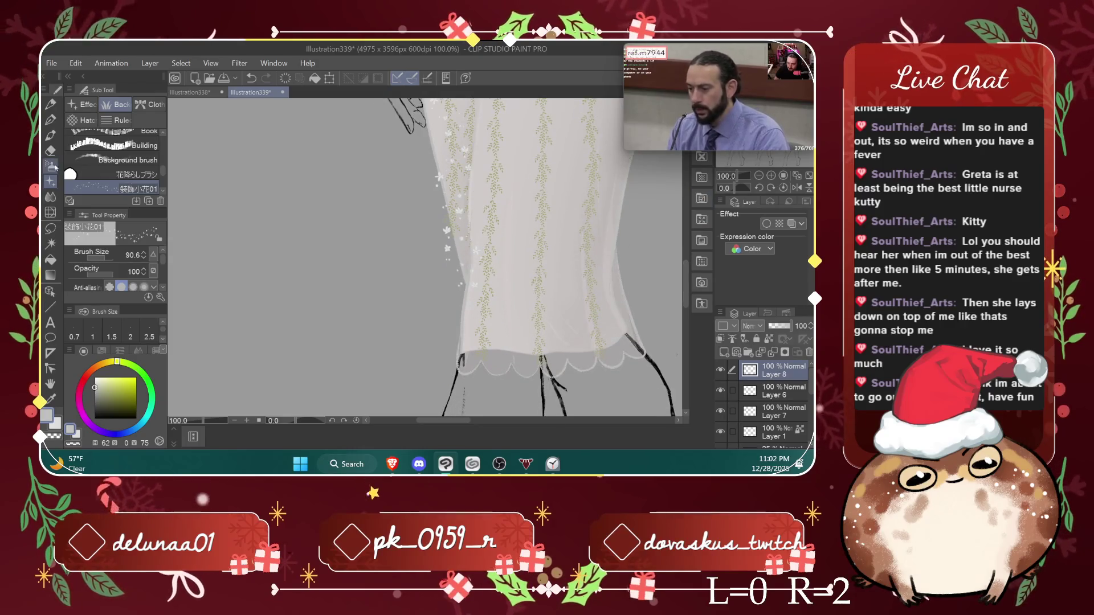
Step: Erase the stray sparkles just outside the dress's left edge and check the skirt
click(53, 152)
drag(453, 252, 445, 218)
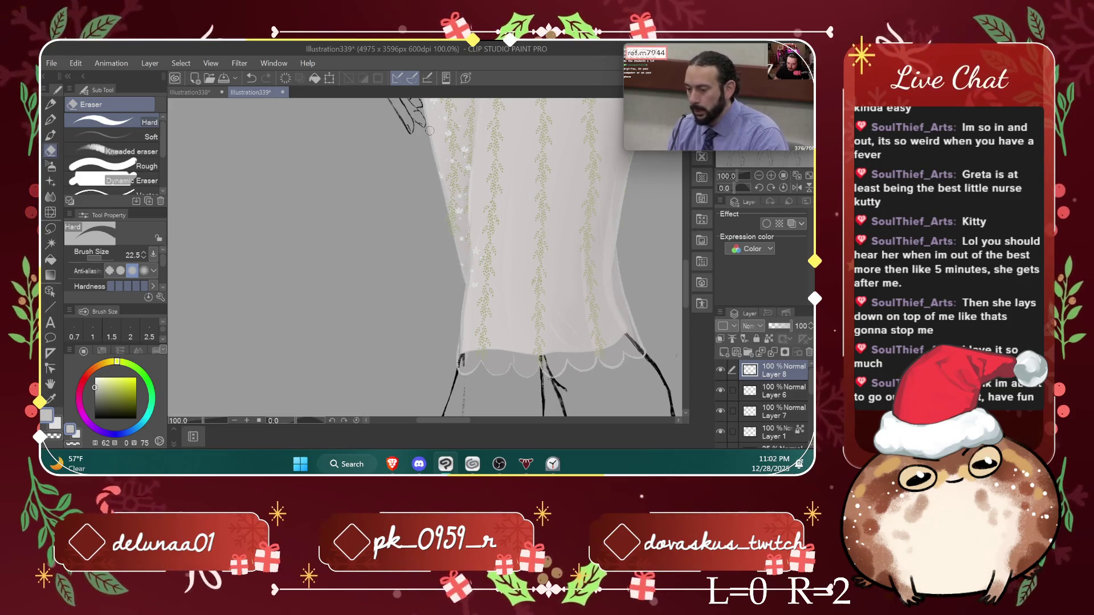
scroll(695, 222, up, 6)
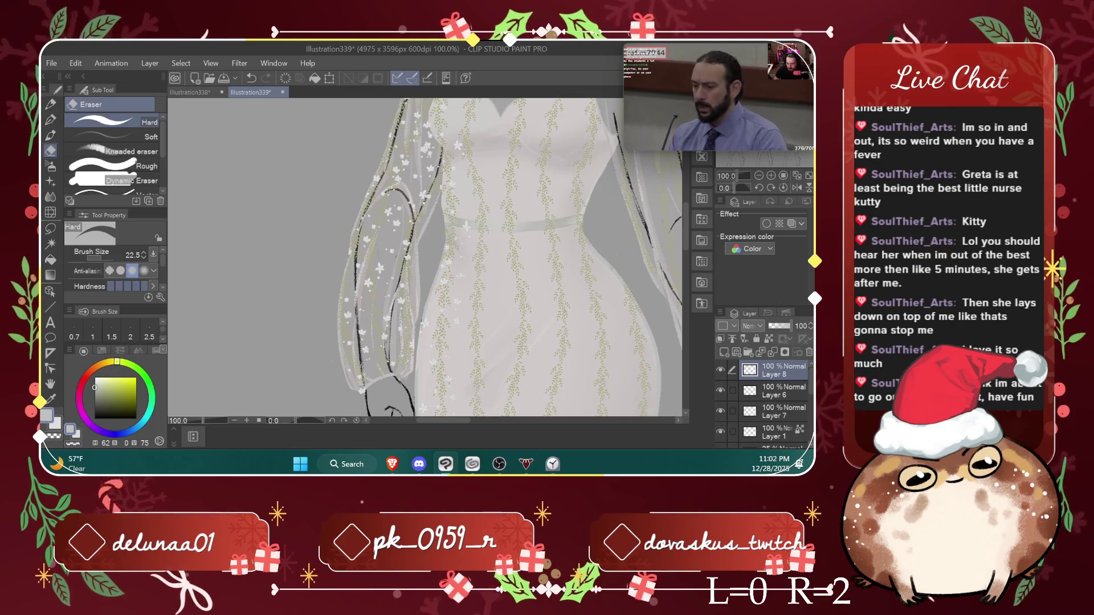
scroll(646, 184, up, 3)
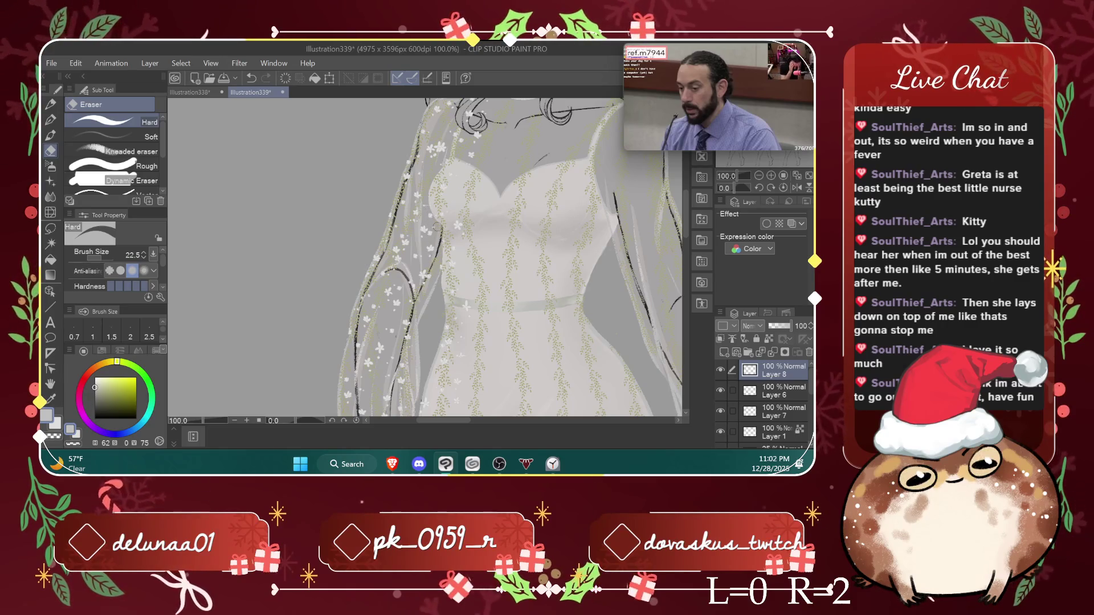
scroll(562, 156, down, 1)
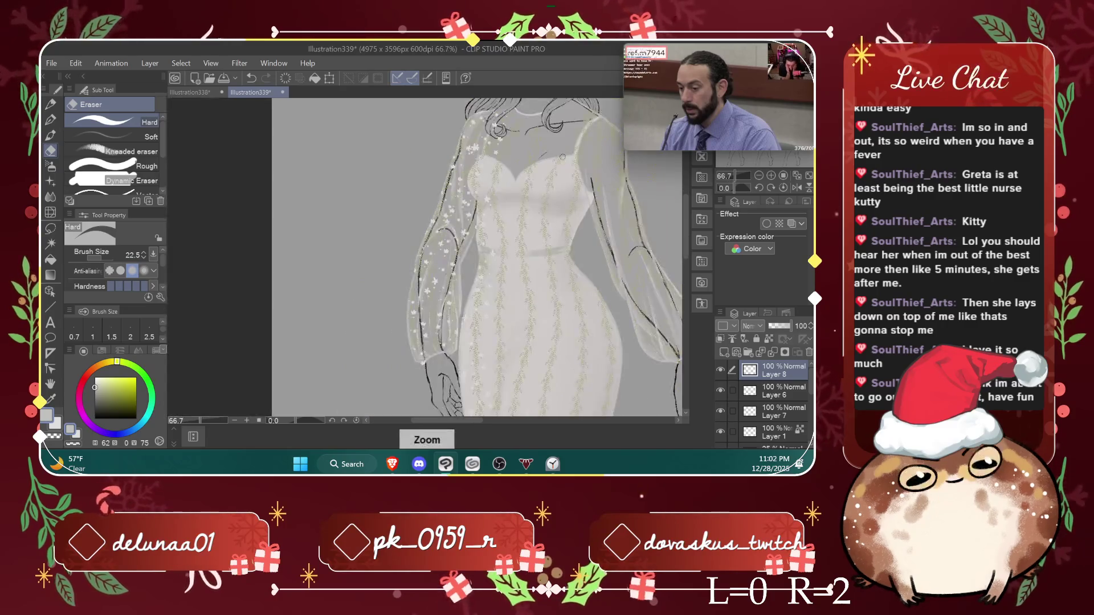
scroll(513, 401, right, 5)
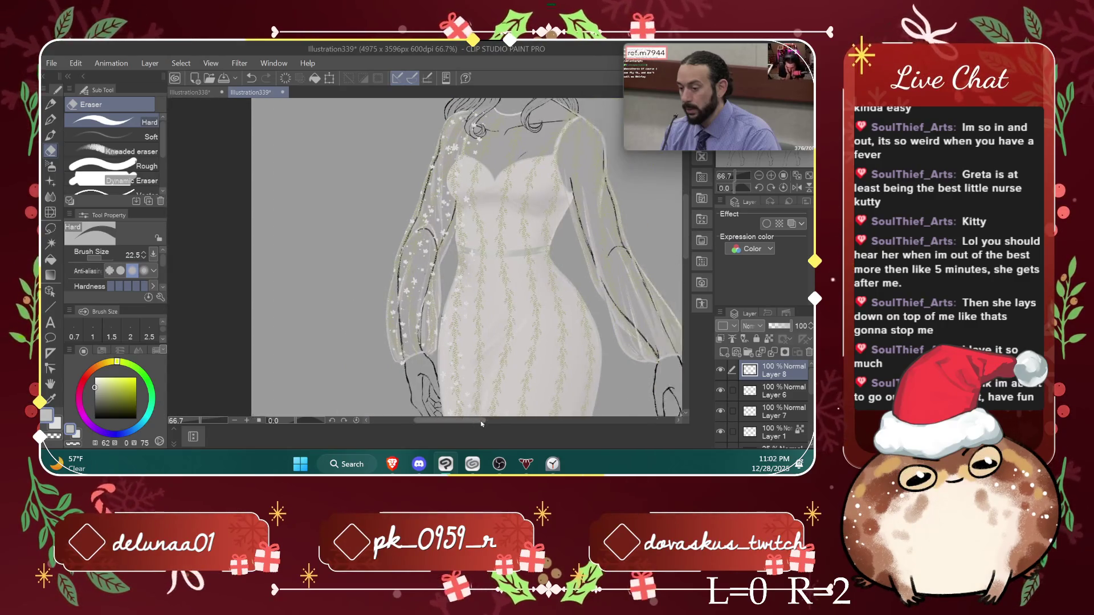
scroll(674, 227, down, 5)
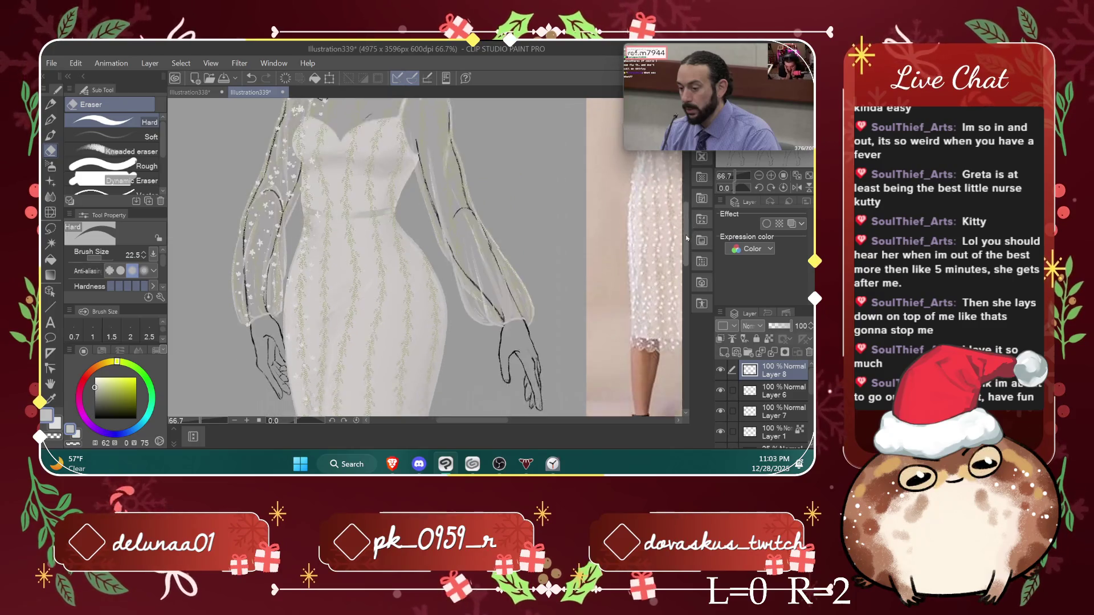
scroll(327, 251, up, 4)
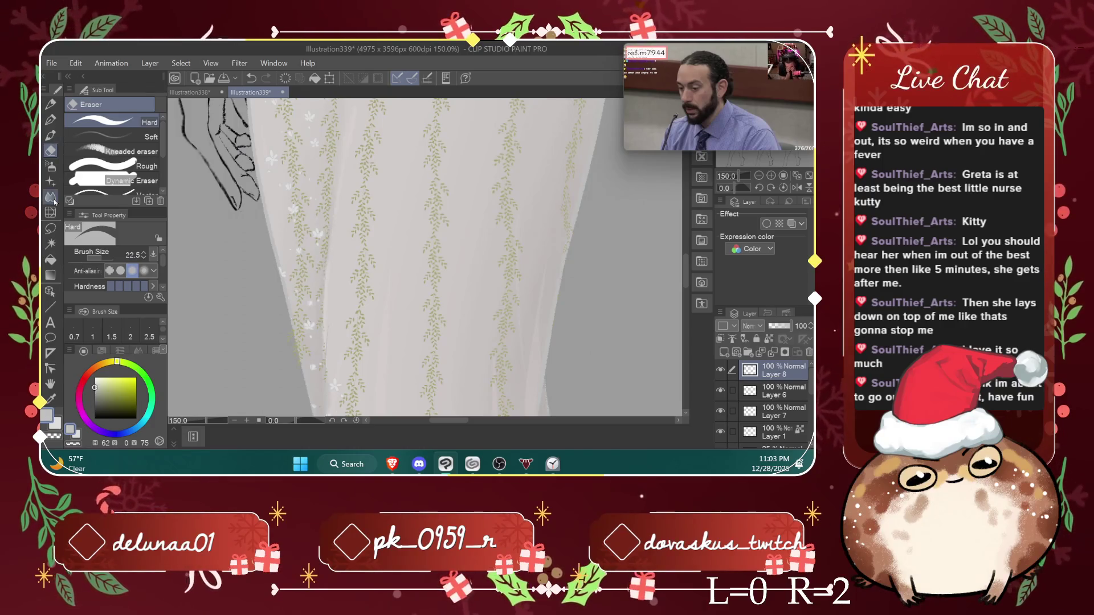
Step: Zoom out over the skirt, undo the last stroke, and delete then restore Layer 8
click(50, 181)
key(ctrl+minus)
key(ctrl+minus)
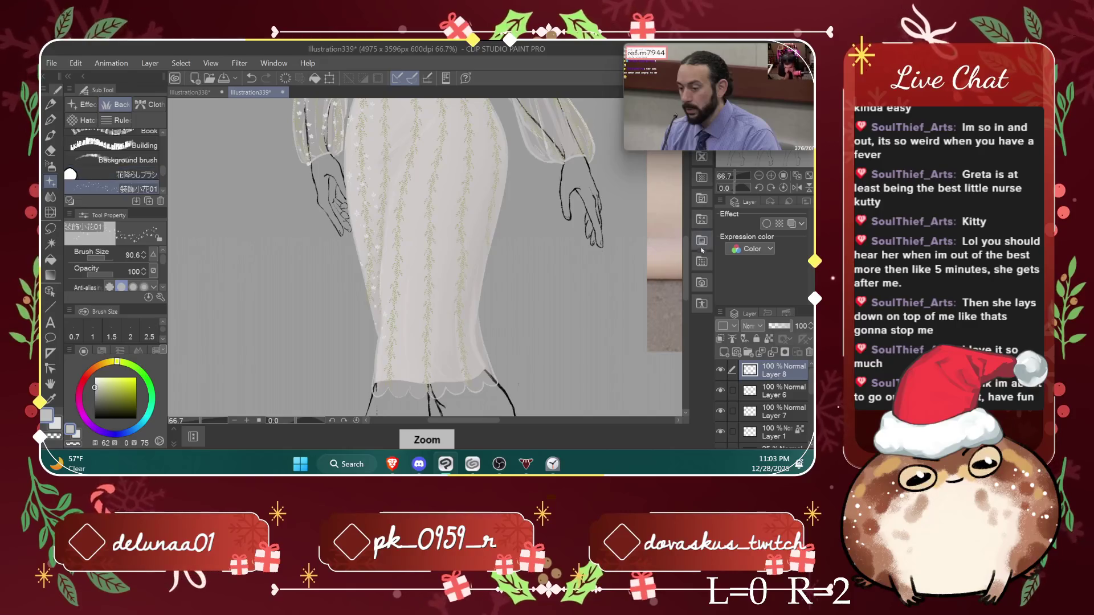
drag(686, 254, 686, 267)
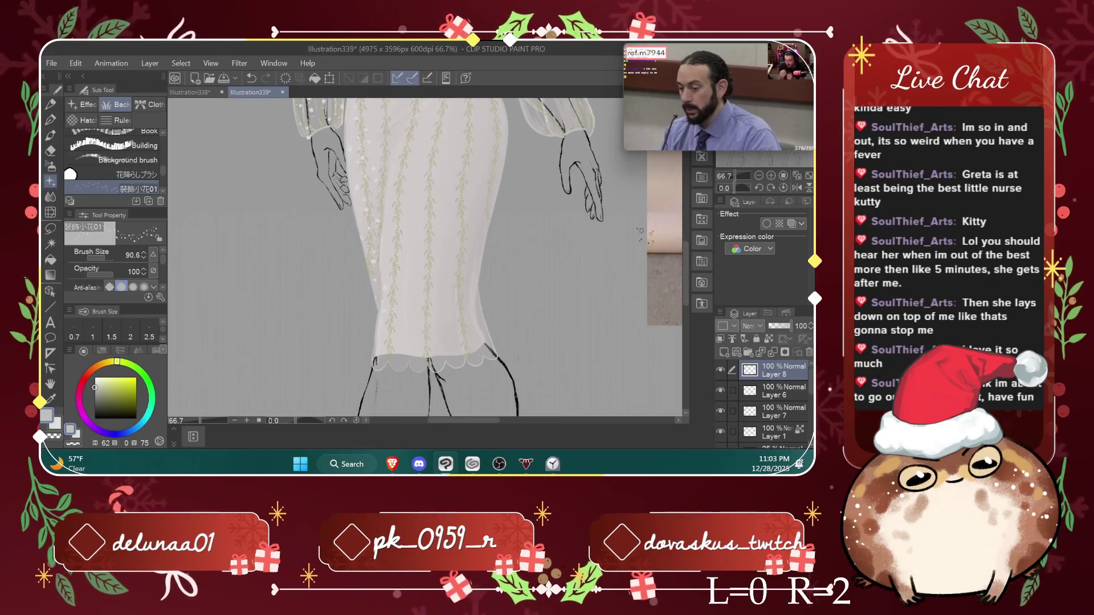
click(50, 150)
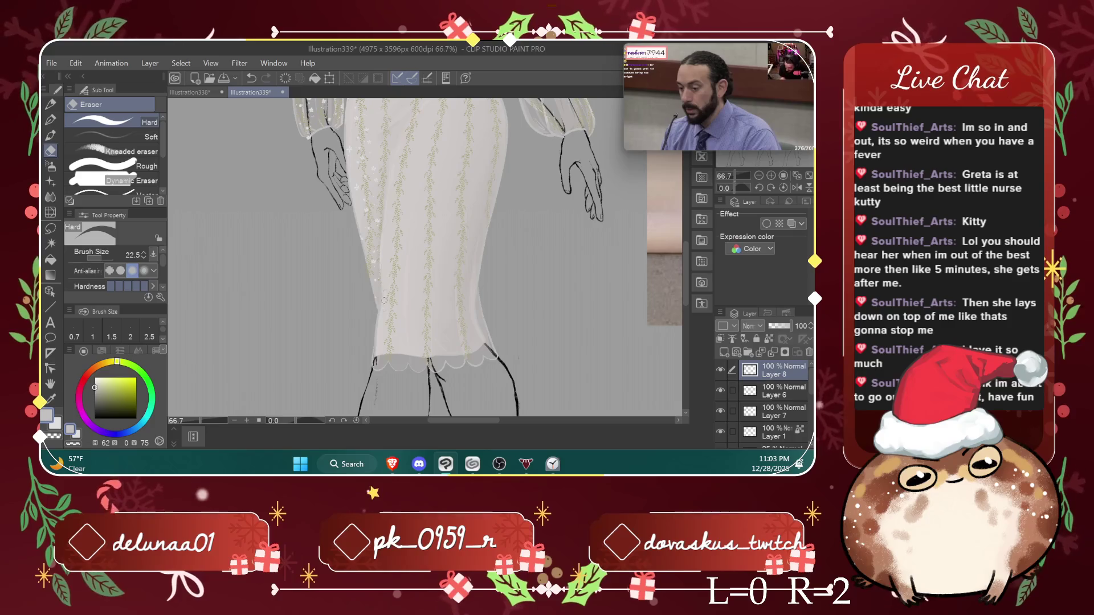
click(51, 181)
scroll(650, 200, up, 5)
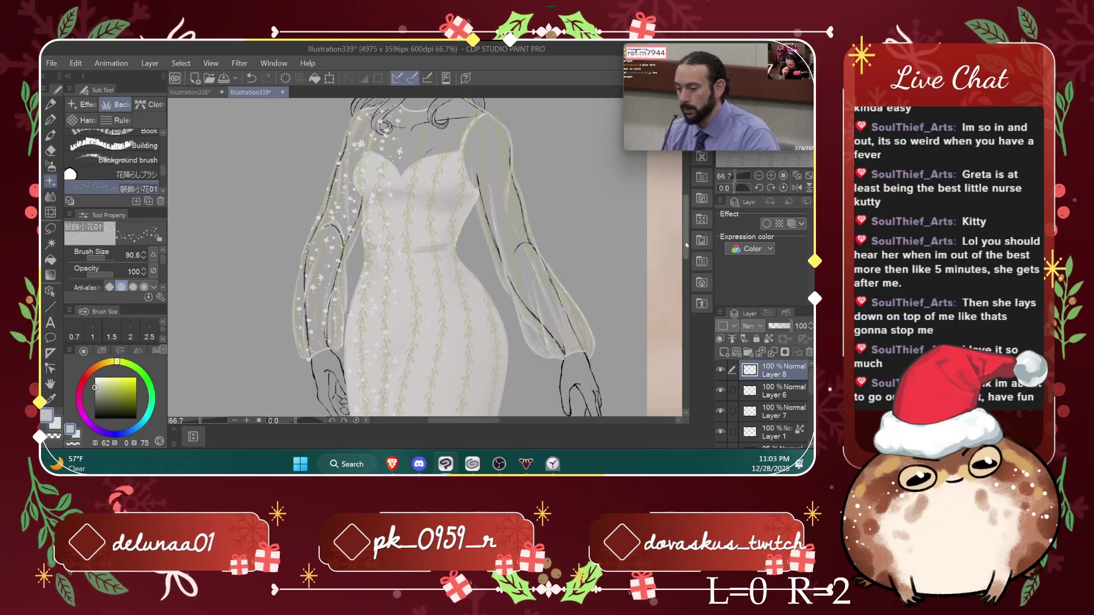
scroll(658, 256, down, 5)
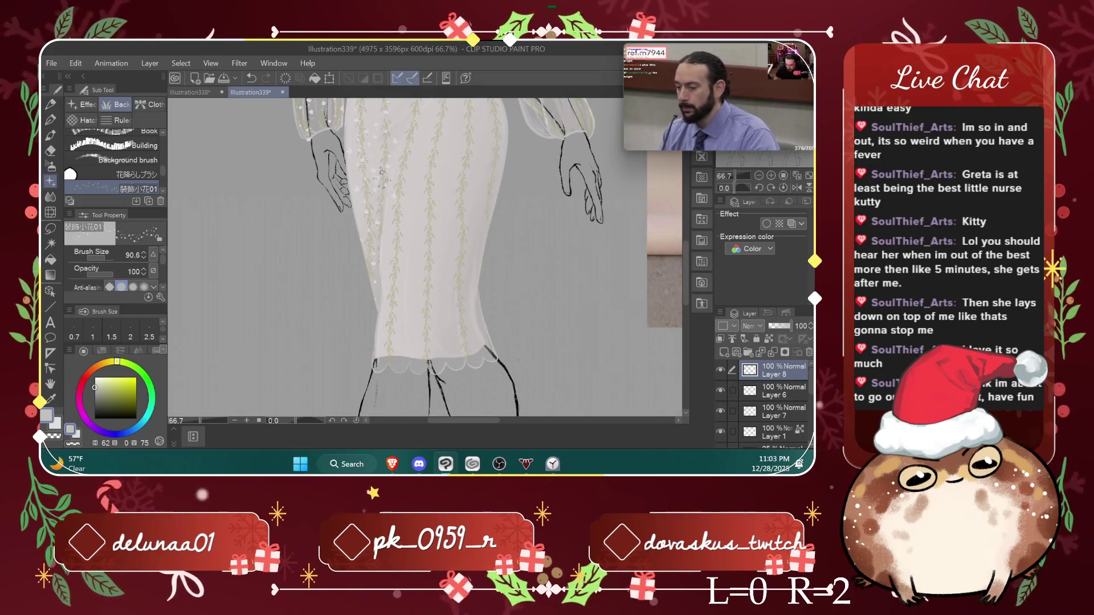
key(ctrl+z)
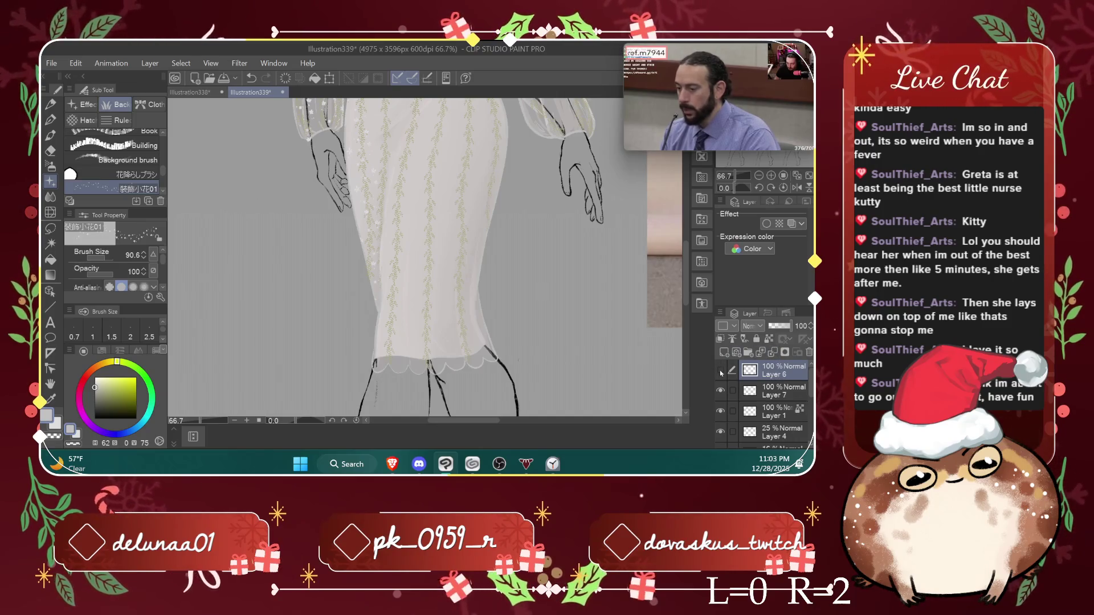
click(774, 354)
key(ctrl+z)
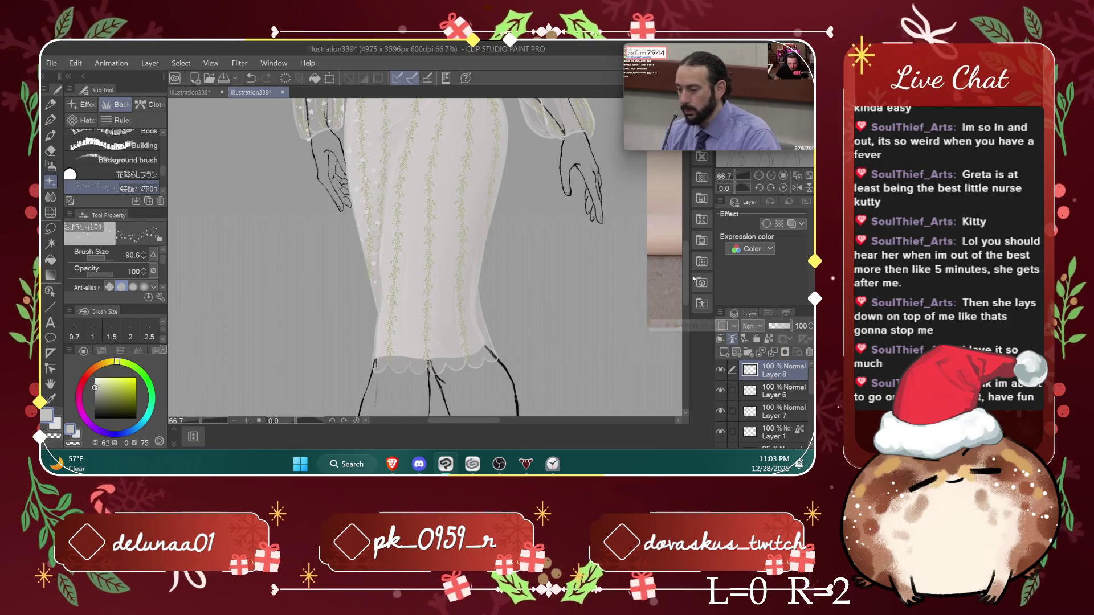
scroll(672, 257, up, 3)
scroll(686, 225, up, 1)
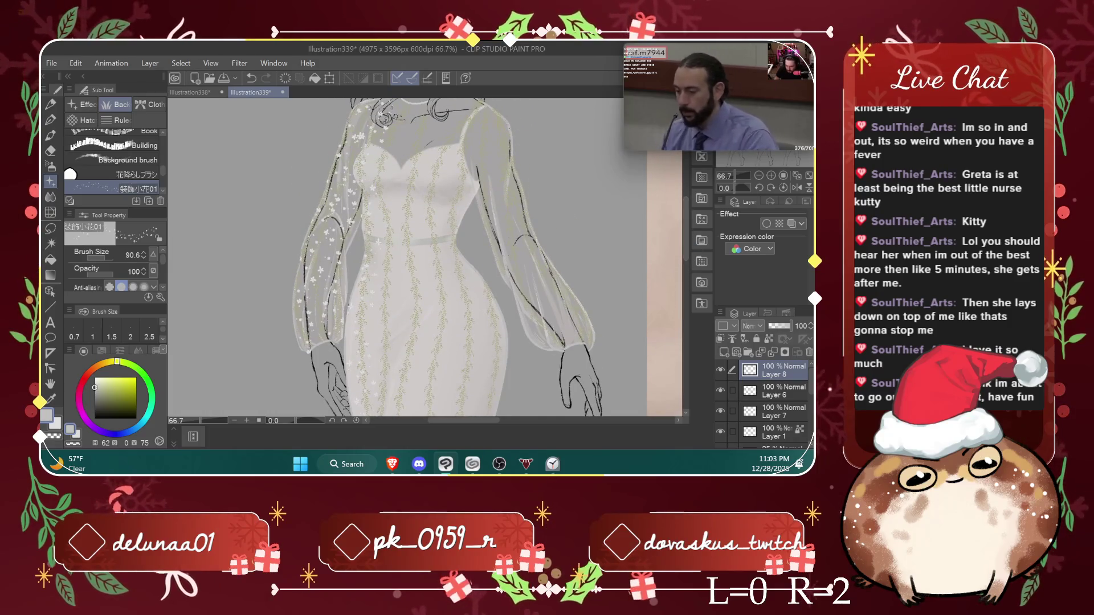
key(ctrl+z)
key(ctrl+z)
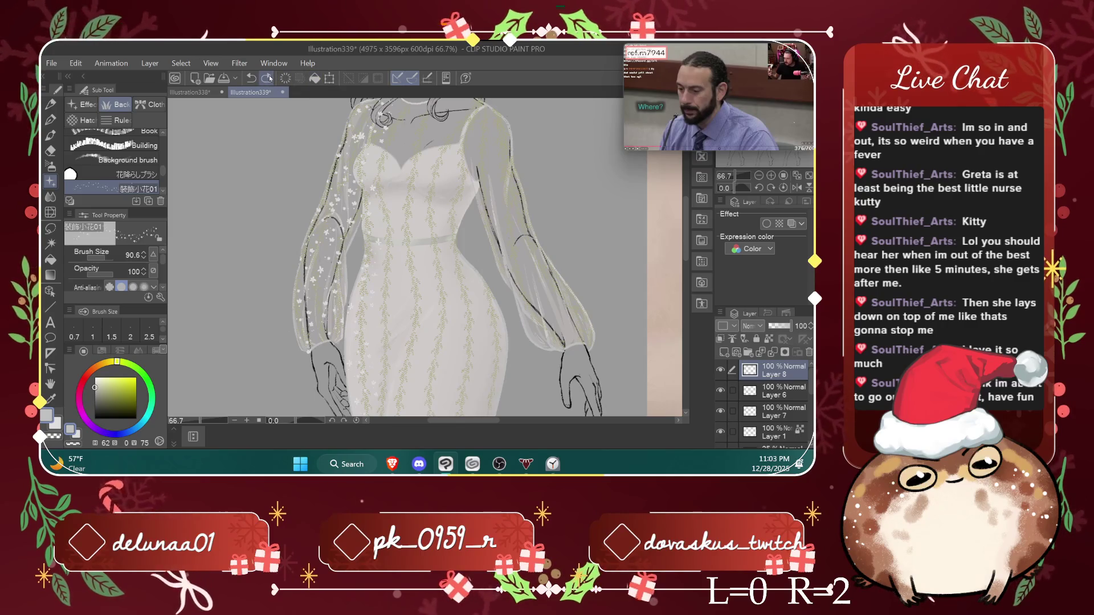
key(ctrl+z)
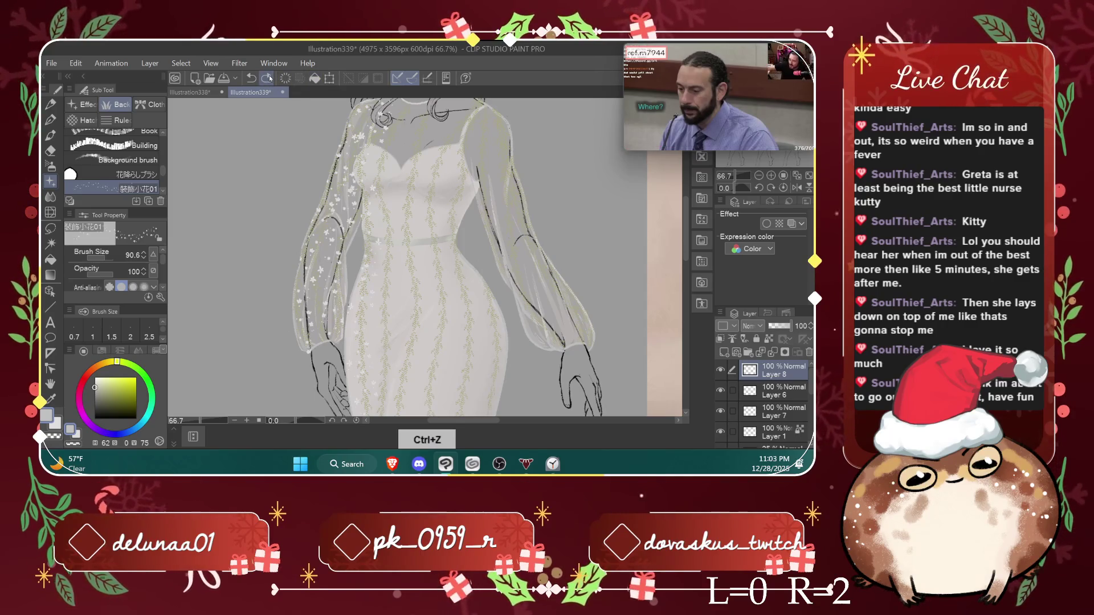
click(269, 78)
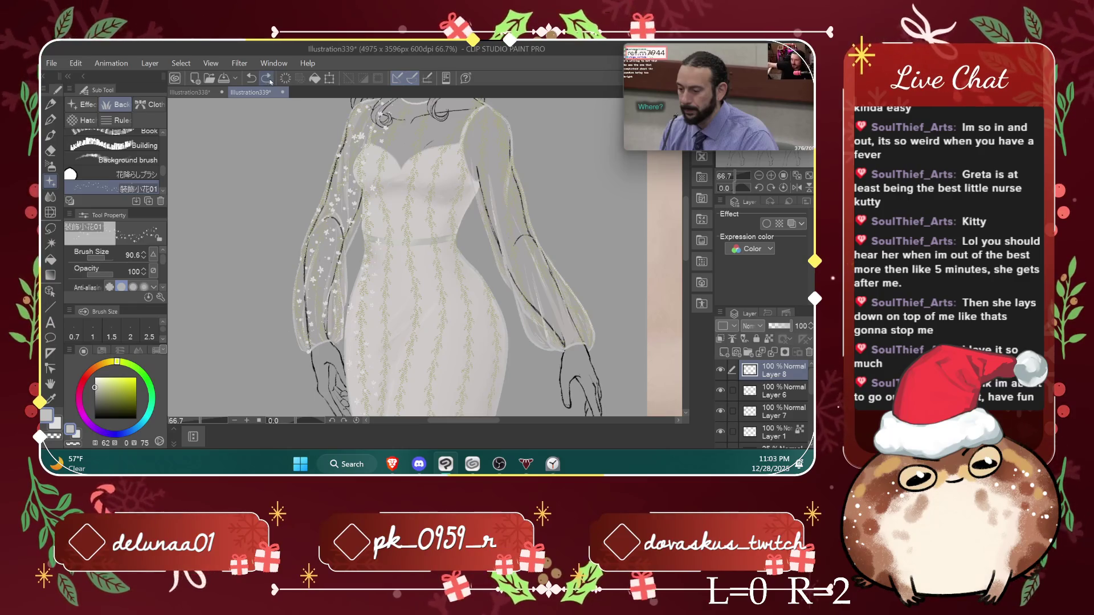
click(269, 78)
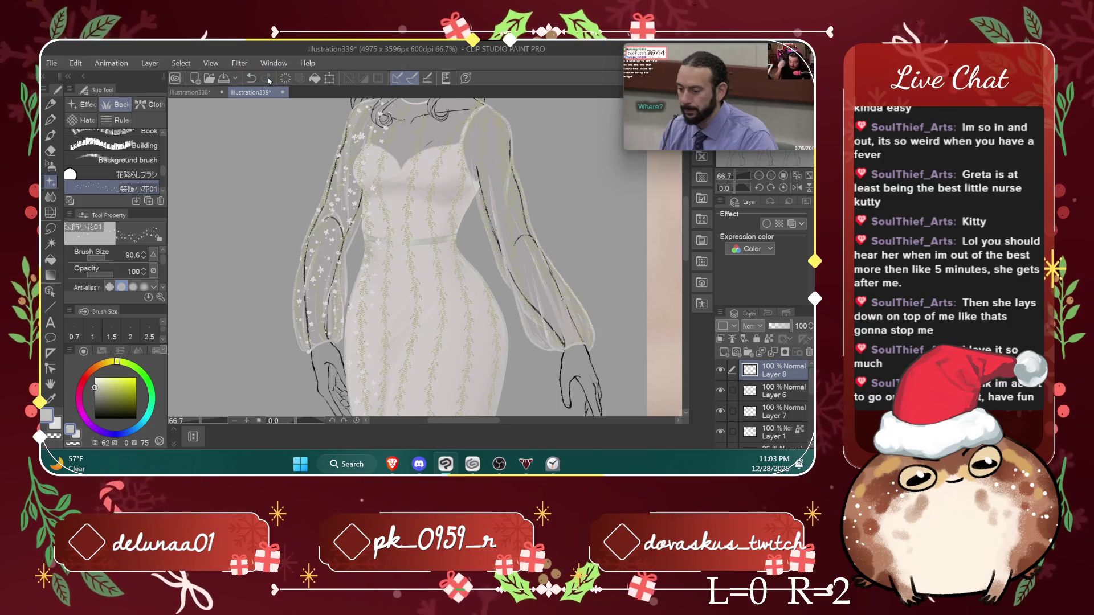
mouse_move(684, 239)
mouse_down()
mouse_move(682, 282)
mouse_move(683, 263)
mouse_up()
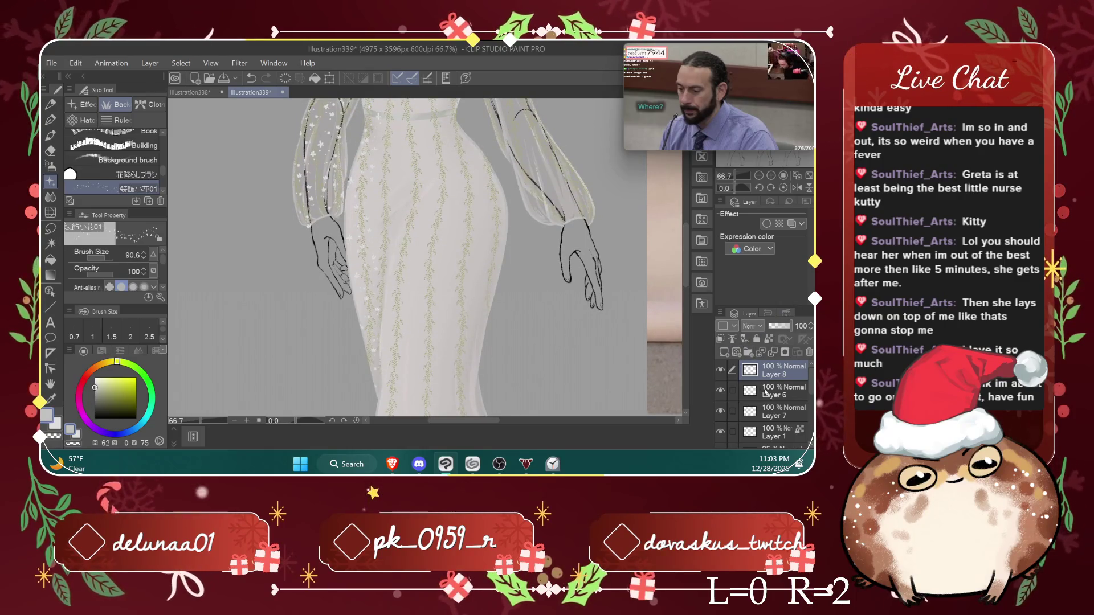
click(766, 392)
drag(684, 277, 686, 238)
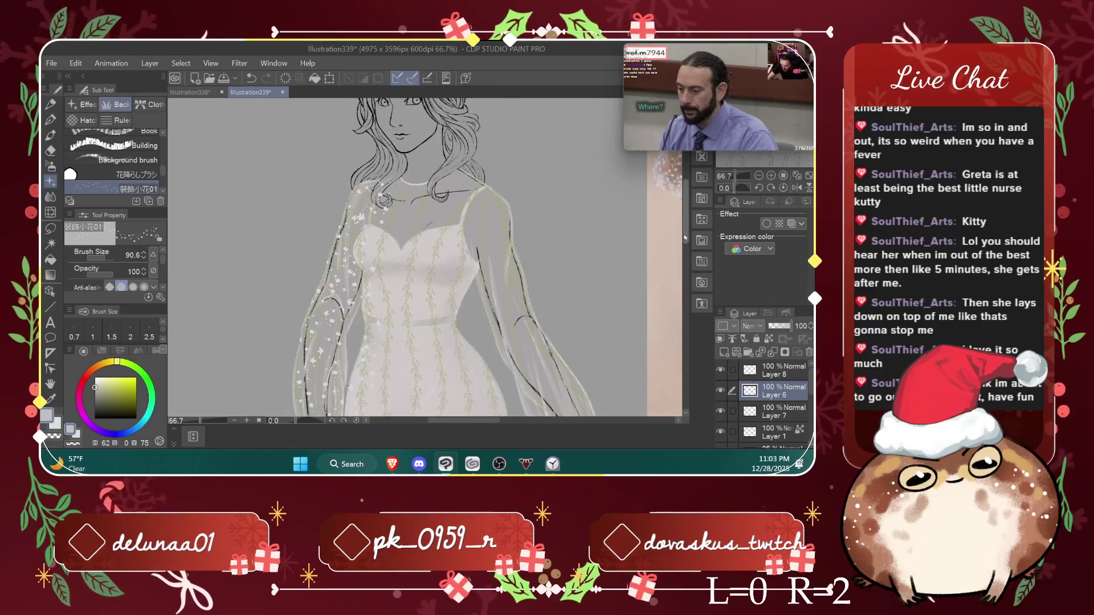
key(e)
key(ctrl+plus)
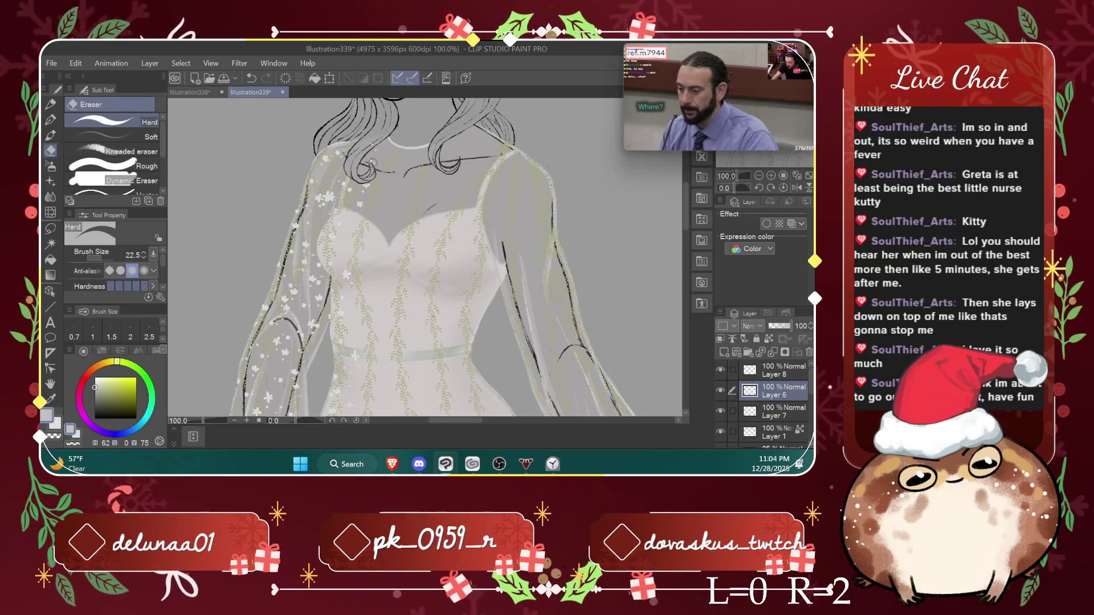
key(ctrl+plus)
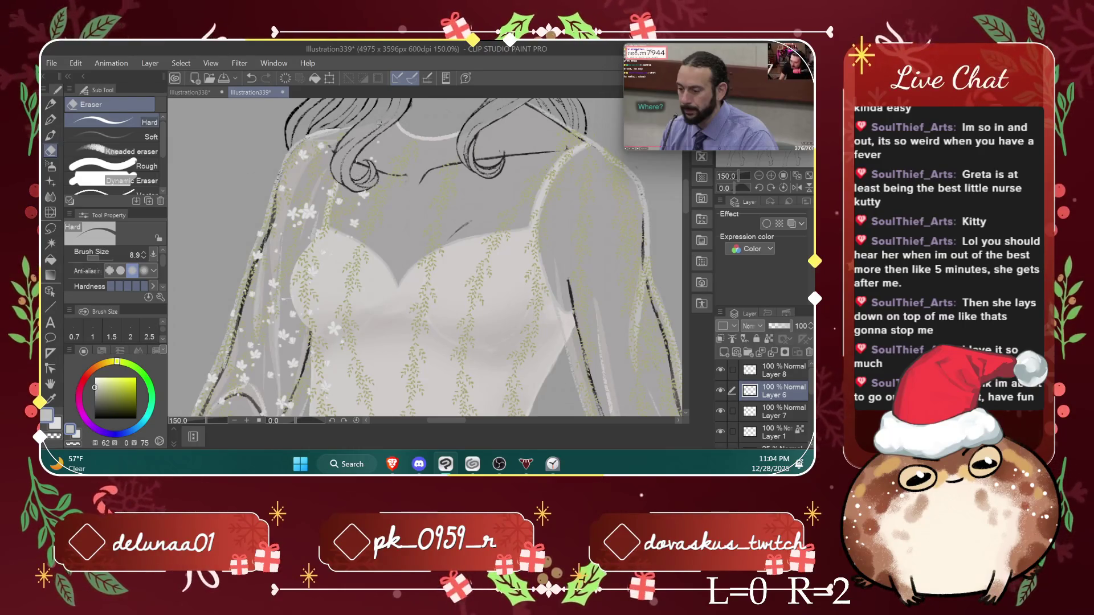
key(ctrl+plus)
key(ctrl+plus)
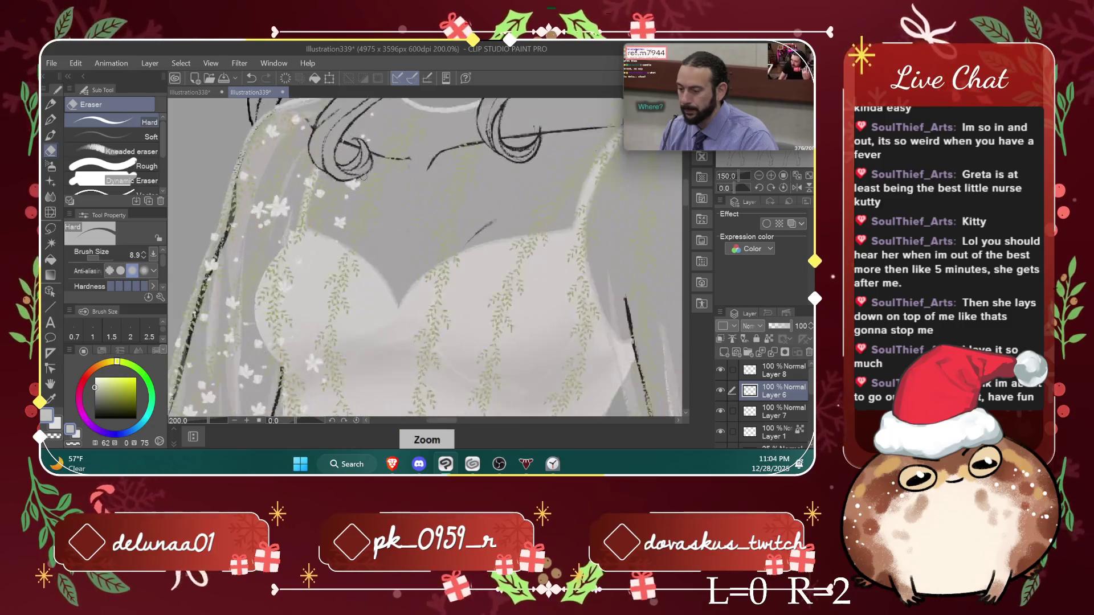
key(ctrl+plus)
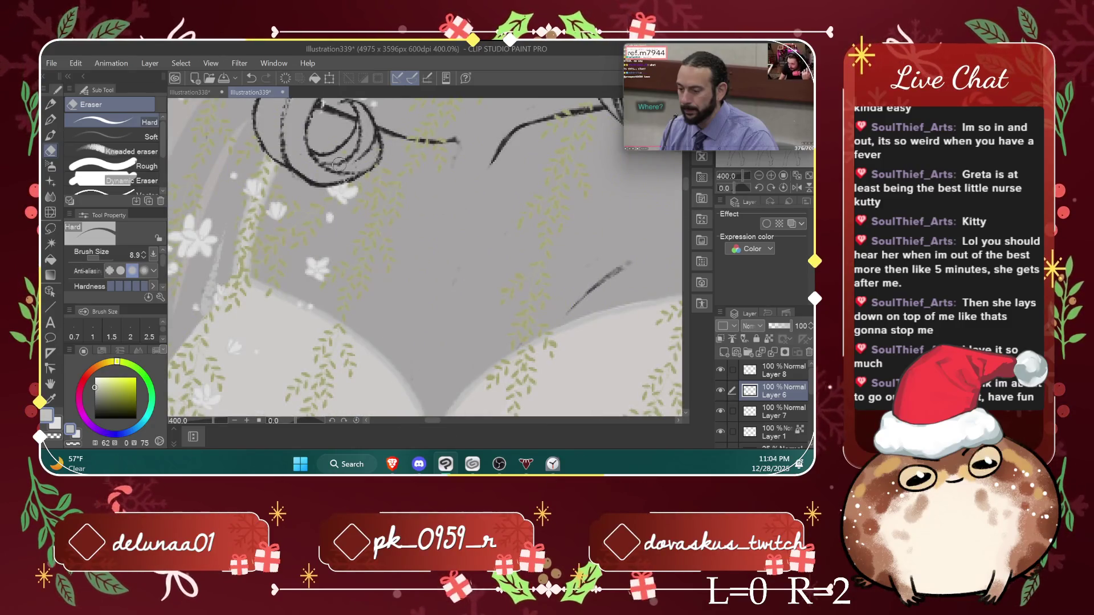
key(ctrl+minus)
key(ctrl+minus)
key(ctrl+minus)
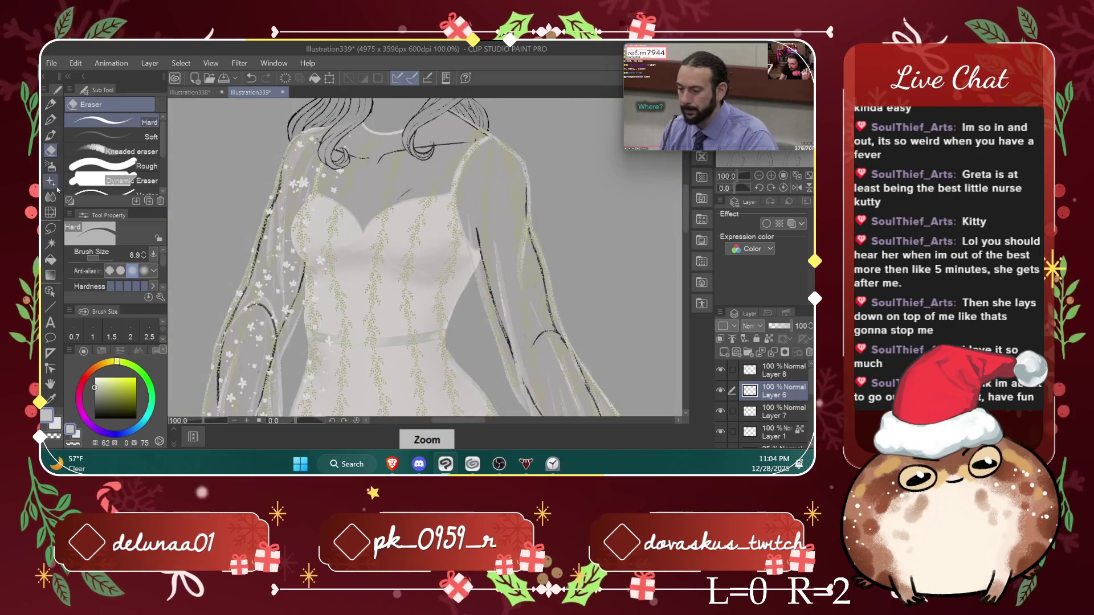
click(54, 182)
click(770, 371)
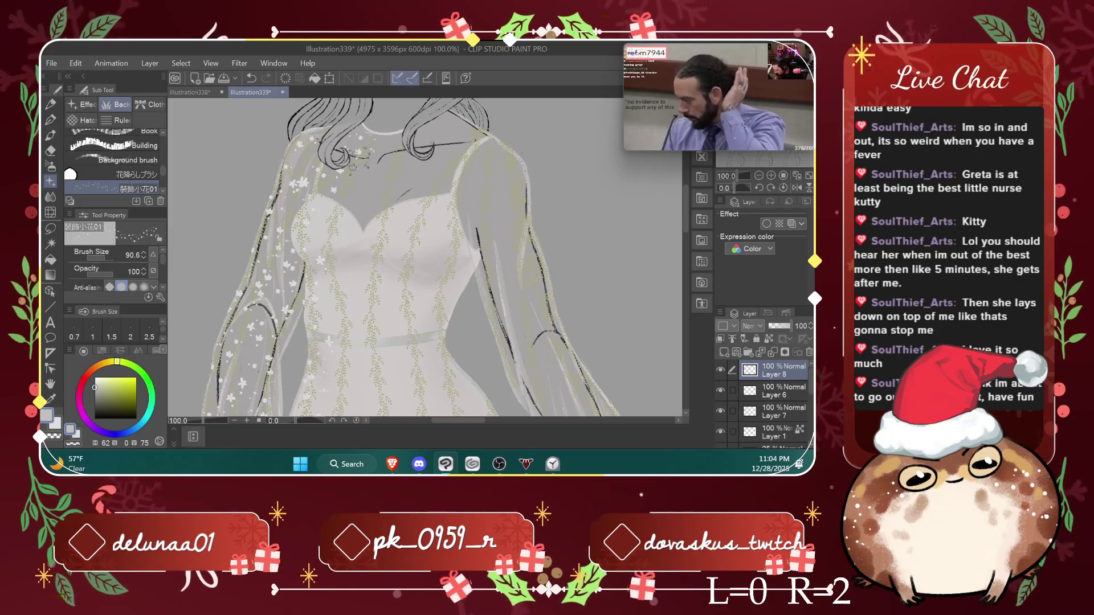
Step: Dab small white flowers on the bodice and near the neckline
click(342, 187)
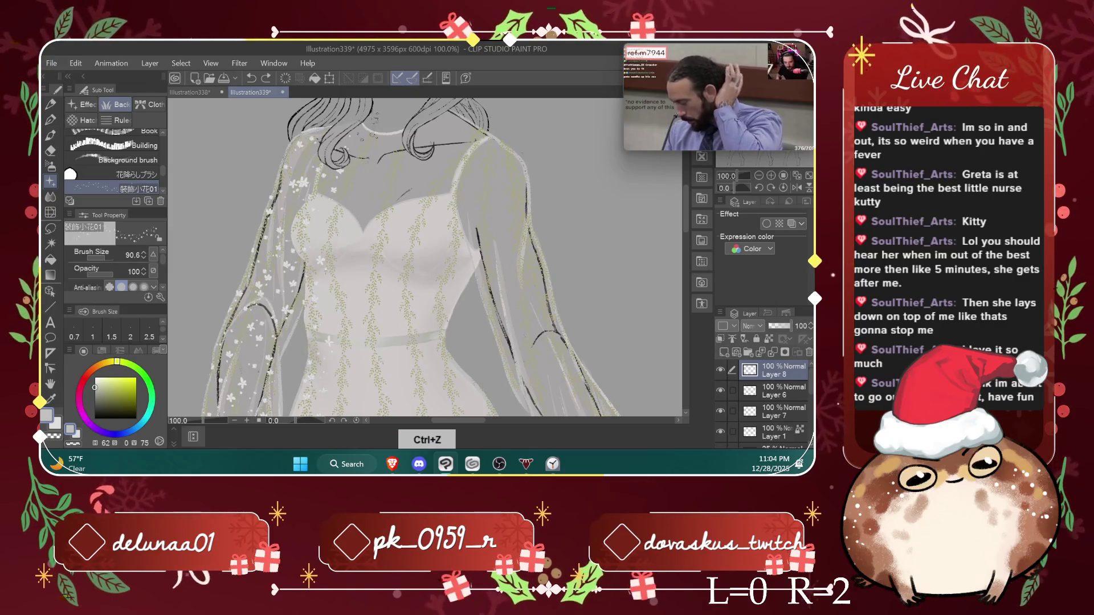
click(362, 168)
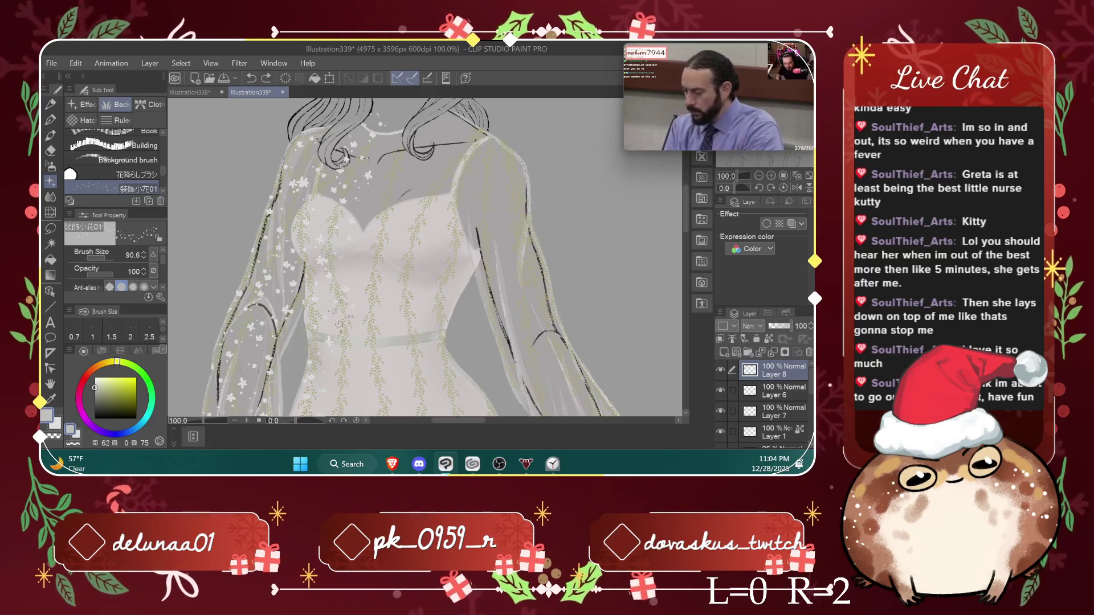
scroll(513, 188, down, 5)
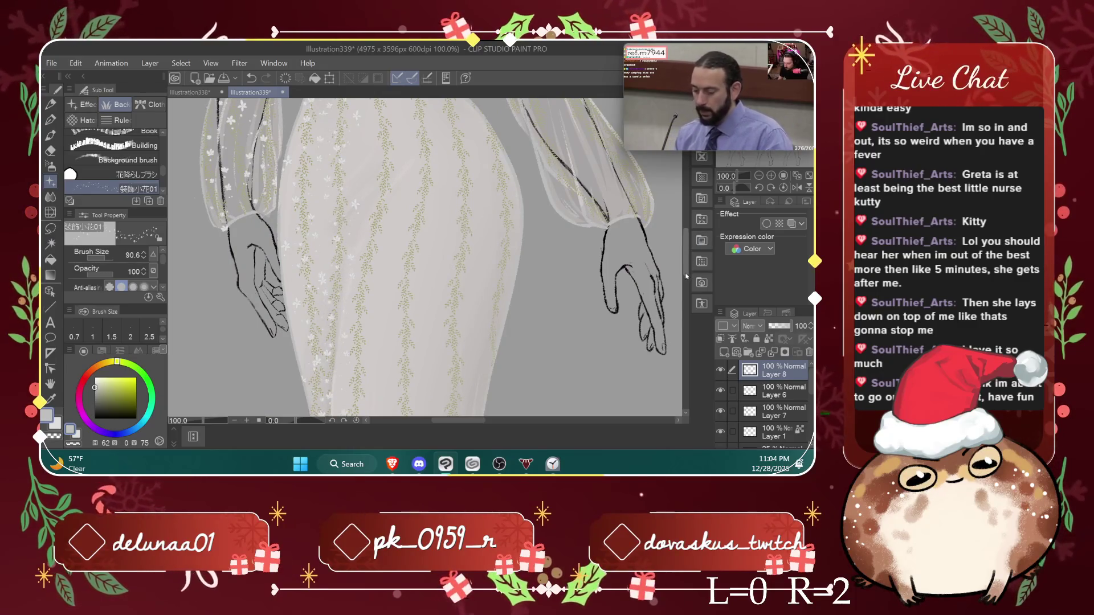
drag(686, 259, 686, 283)
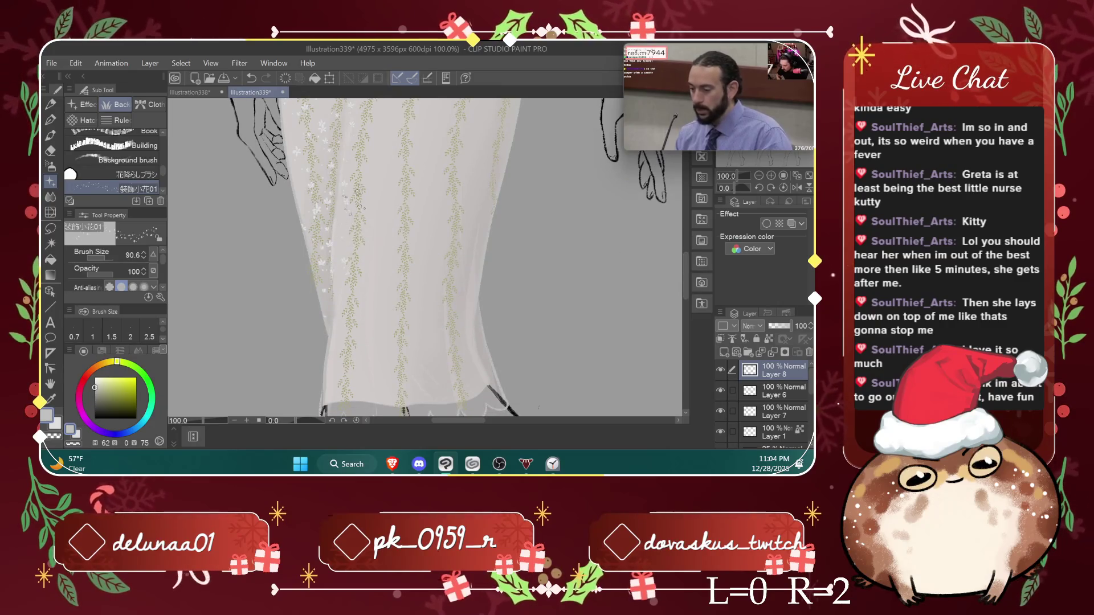
Step: Switch to a much larger hard eraser and zoom in close on the neckline
click(50, 151)
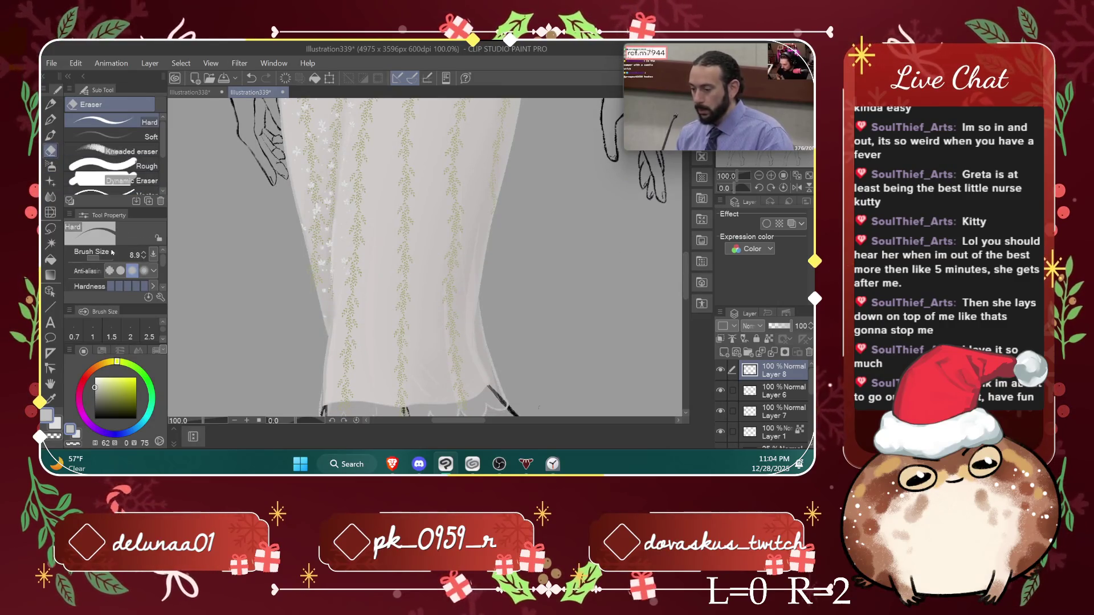
drag(102, 260, 112, 259)
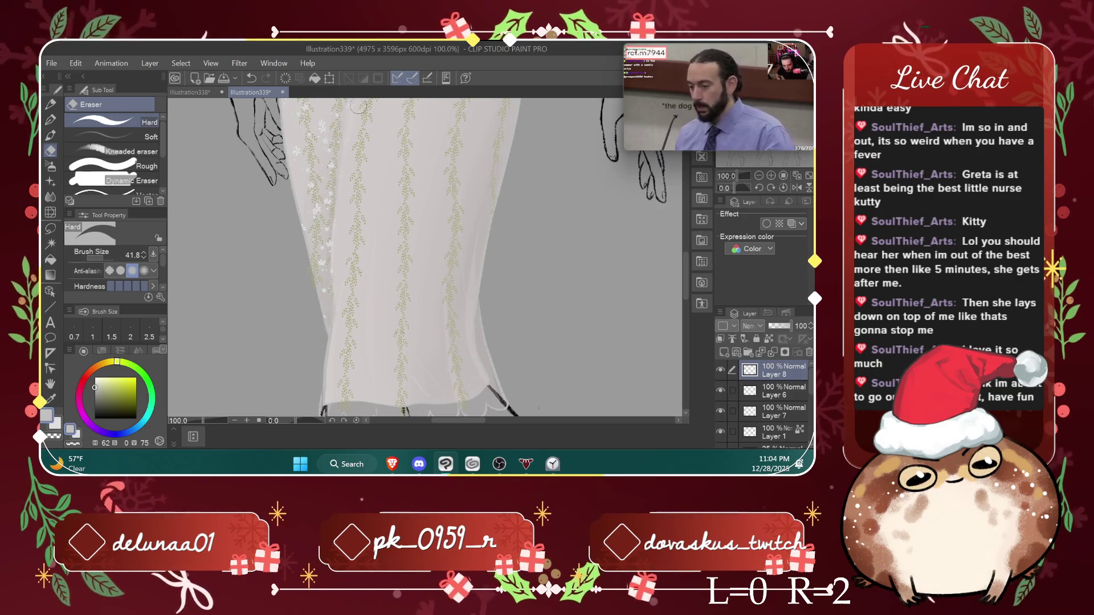
drag(690, 259, 716, 159)
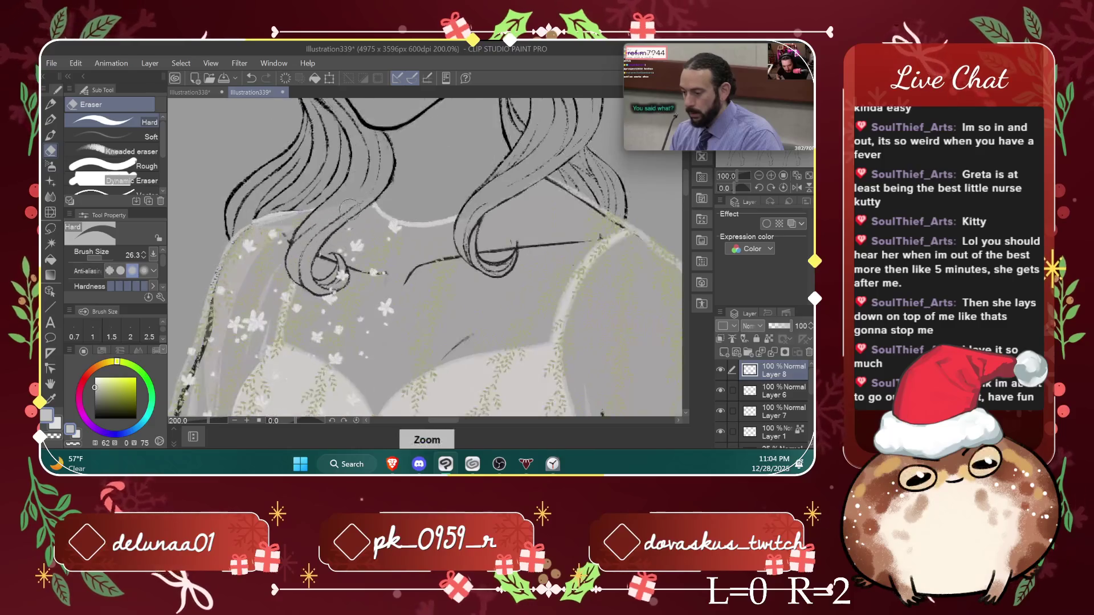
key(ctrl+plus)
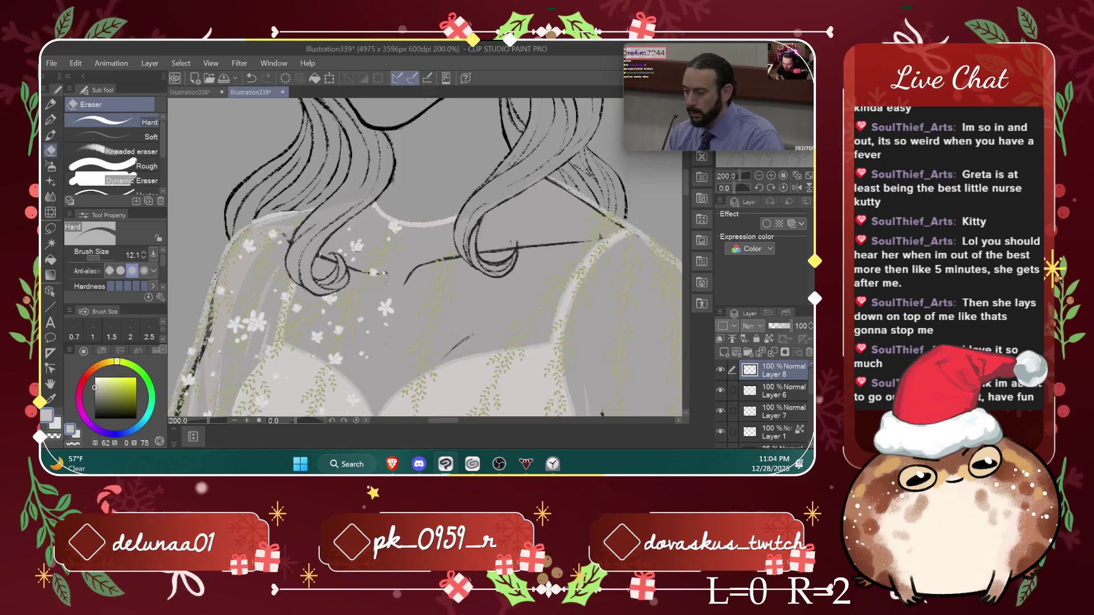
Step: Select the small flower decoration brush and zoom out to 66.7% to see the whole dress
scroll(358, 246, down, 1)
scroll(358, 246, down, 1)
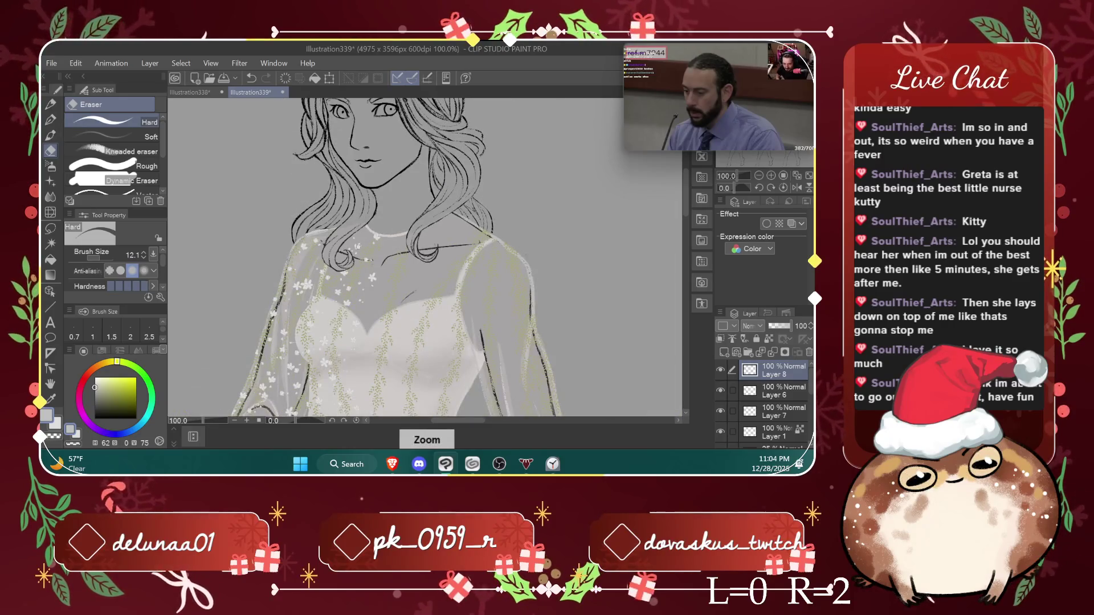
scroll(358, 246, up, 2)
scroll(331, 297, up, 2)
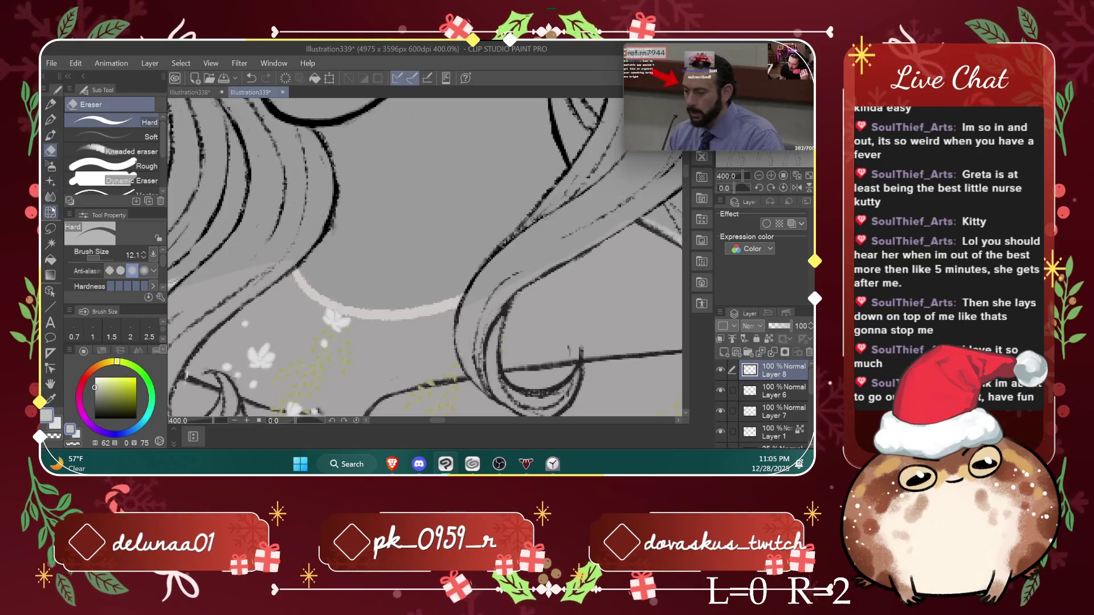
click(51, 179)
key(ctrl+minus)
key(ctrl+minus)
key(ctrl+minus)
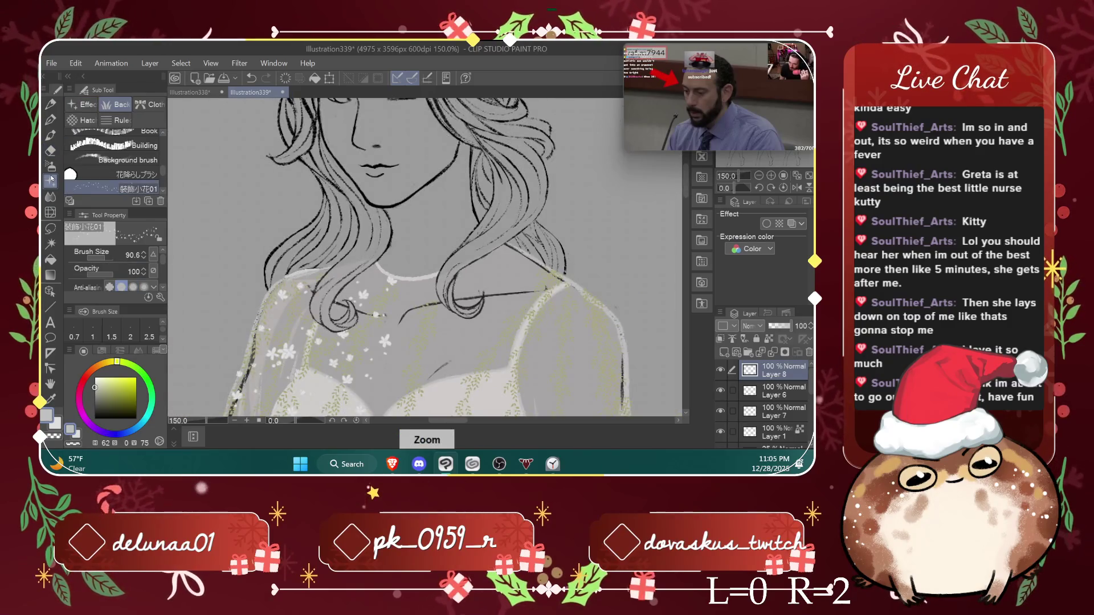
drag(459, 420, 468, 420)
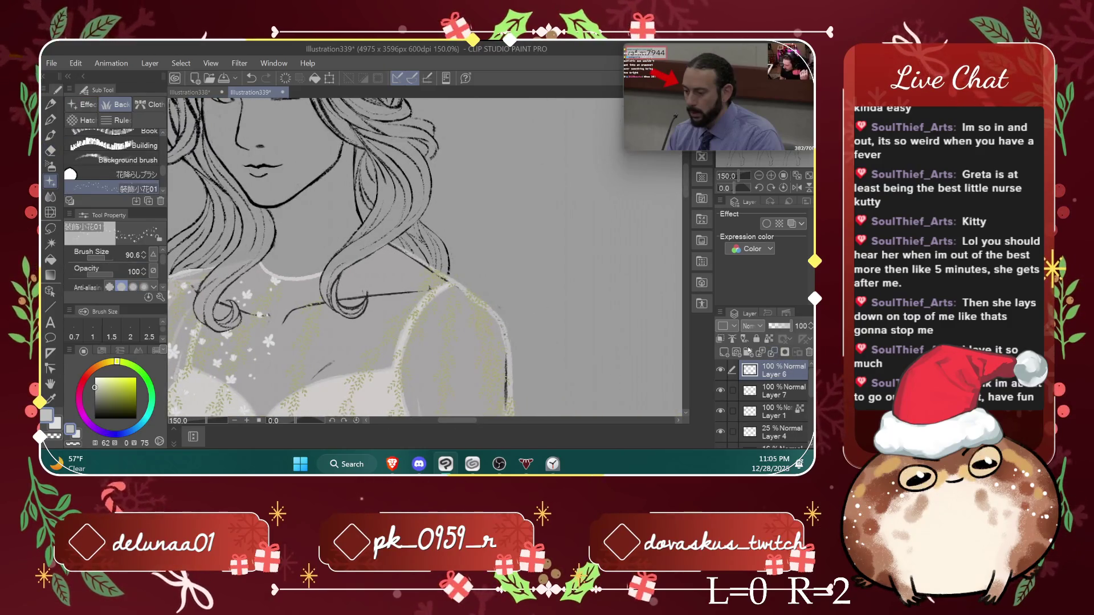
key(ctrl+minus)
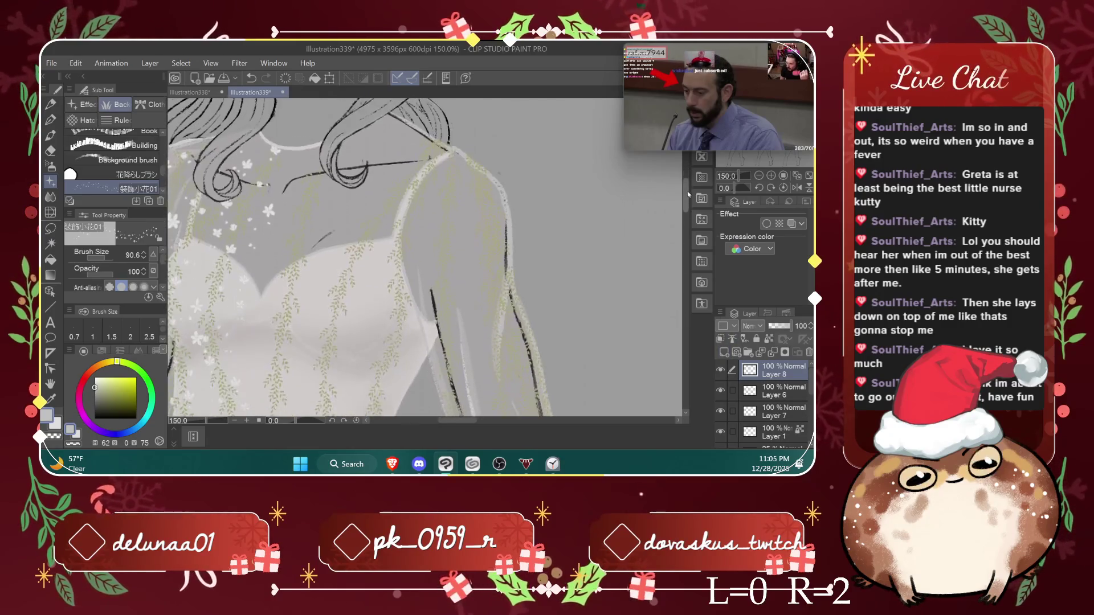
key(ctrl+minus)
drag(458, 420, 476, 420)
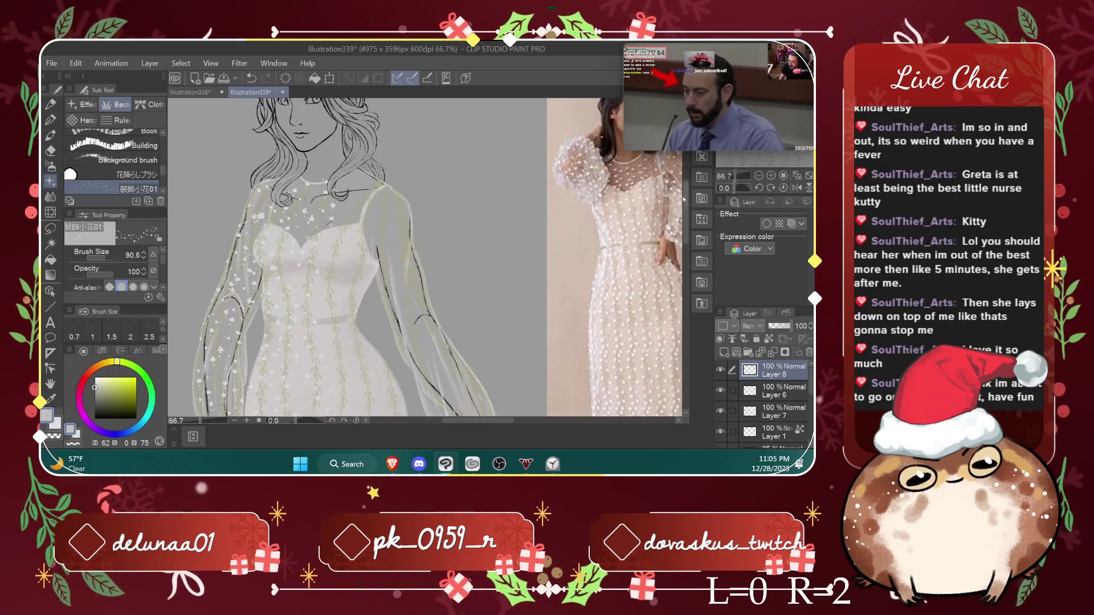
Step: Pan the dress's lower half into view beside the reference photo and reselect the eraser
drag(685, 200, 685, 242)
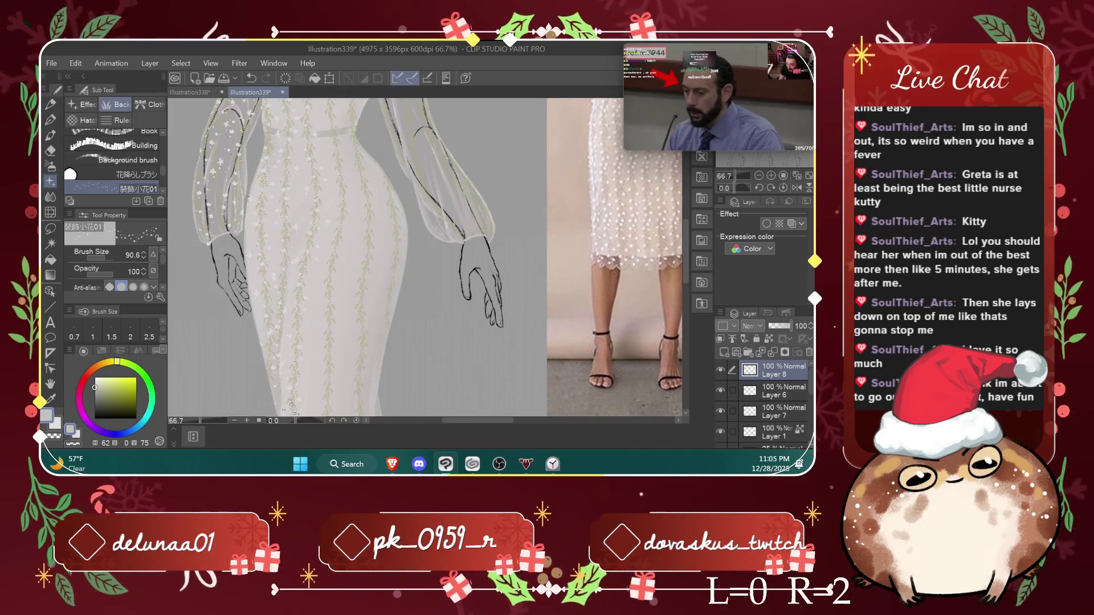
drag(686, 250, 685, 280)
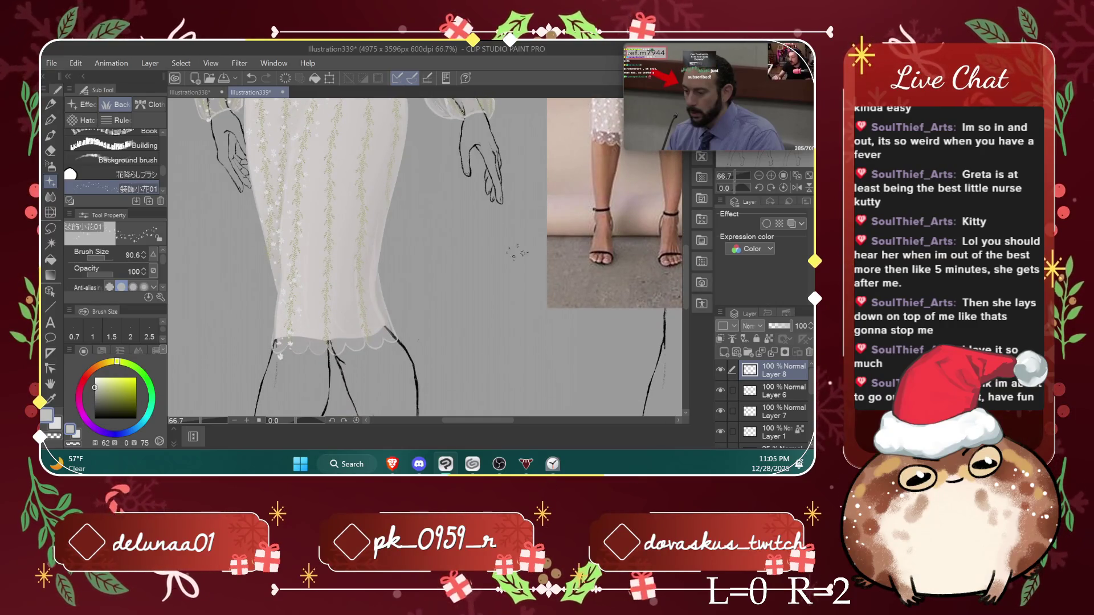
drag(686, 258, 686, 239)
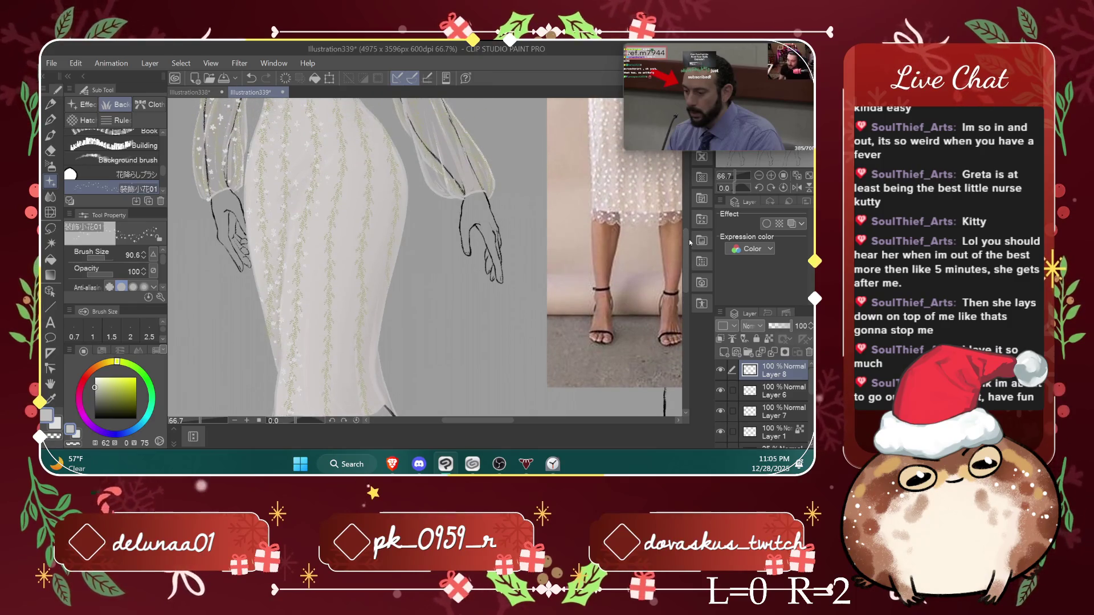
click(51, 151)
scroll(247, 228, up, 4)
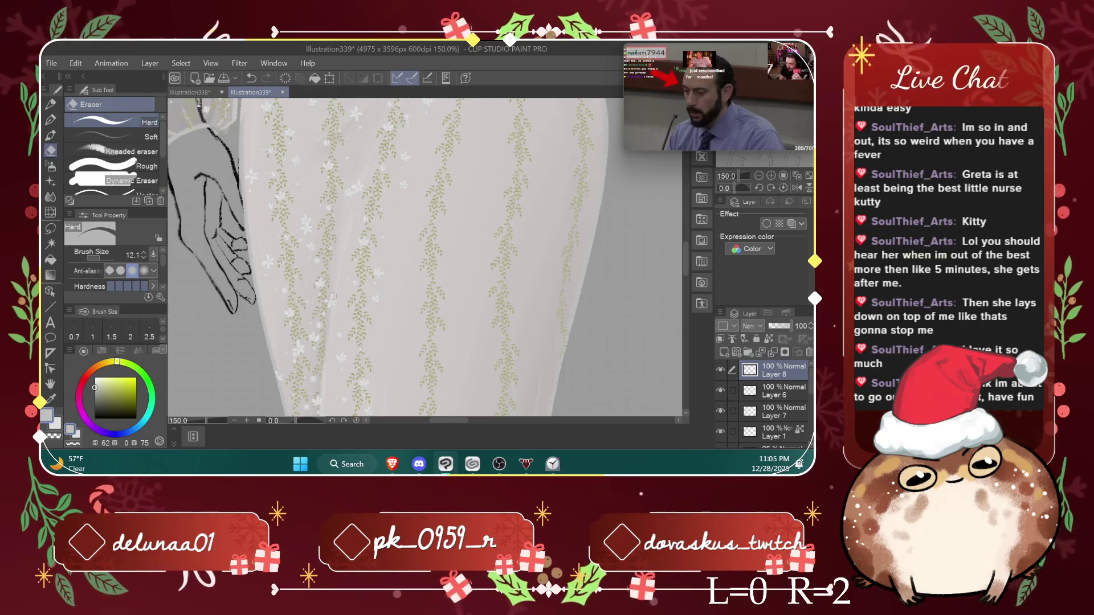
Step: Undo the misplaced flower stroke and stamp tiny flowers along the left part of the hem
scroll(322, 279, down, 2)
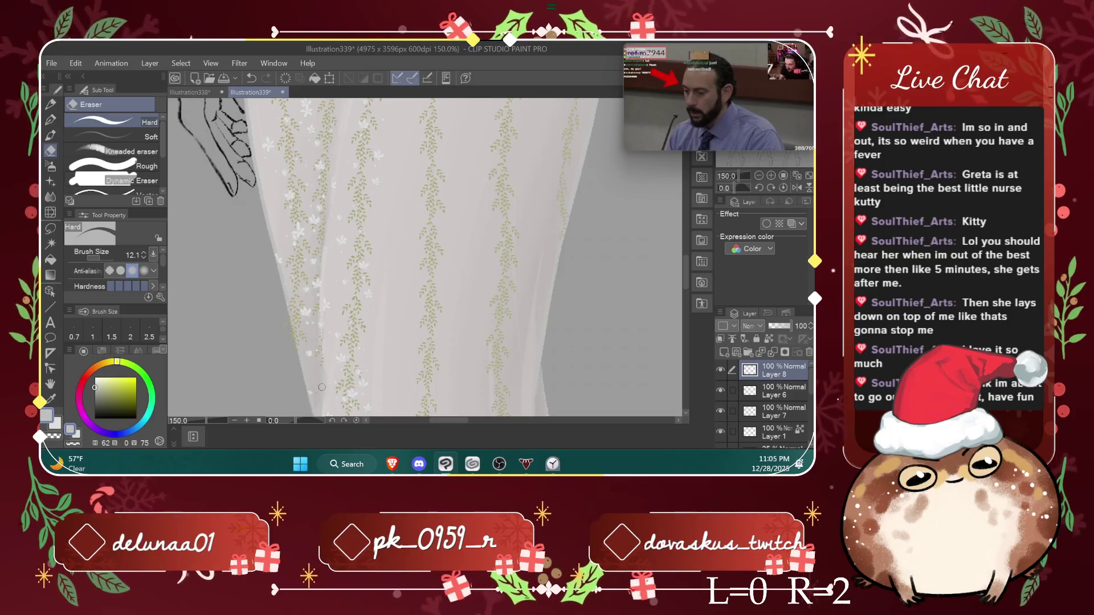
scroll(687, 274, down, 2)
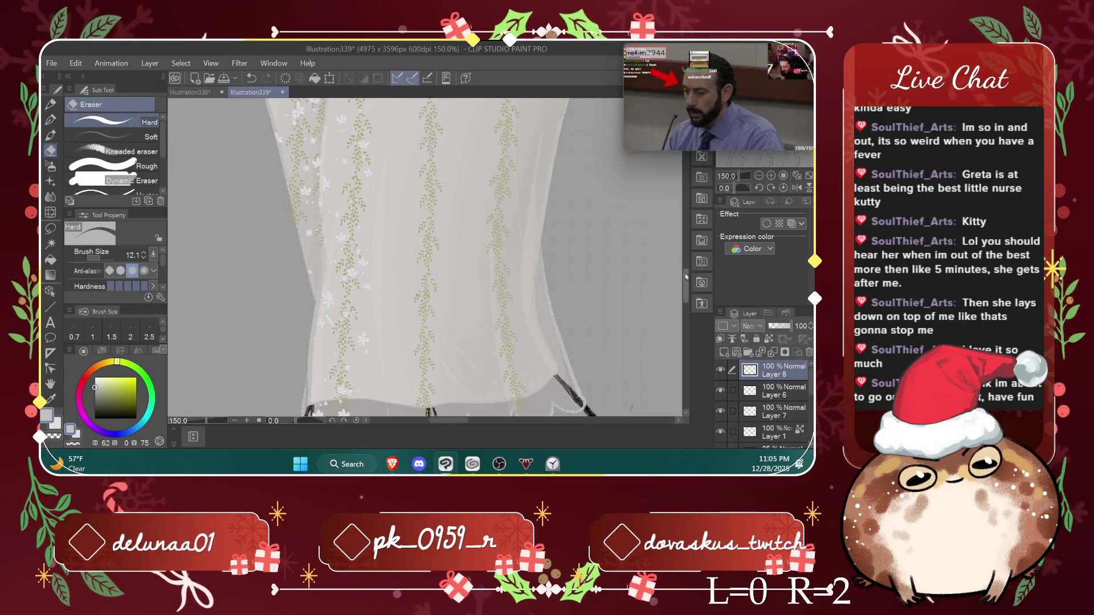
scroll(605, 259, down, 3)
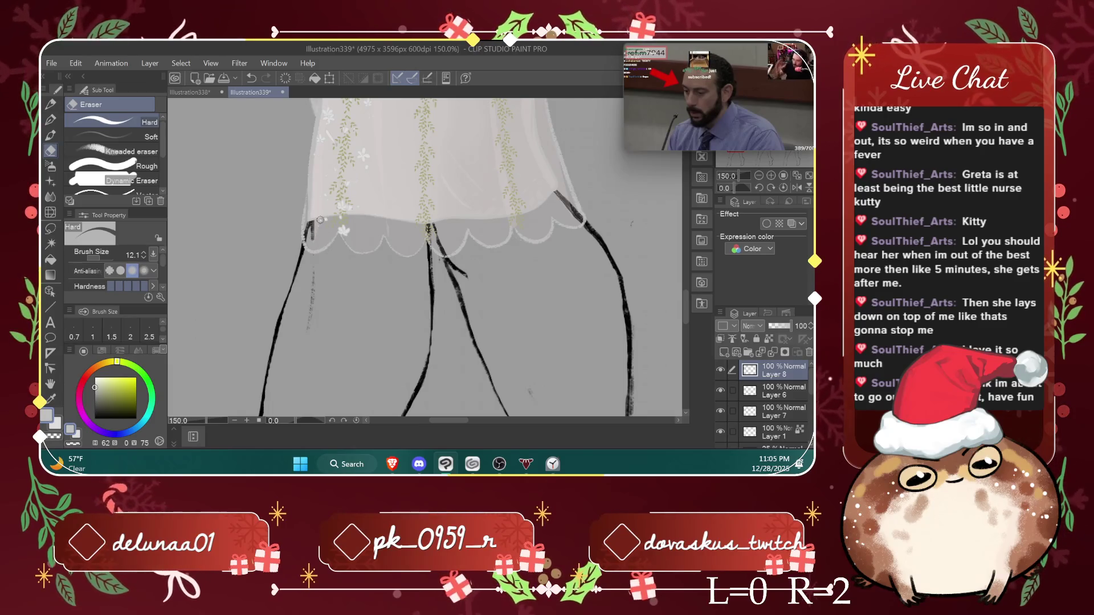
click(51, 180)
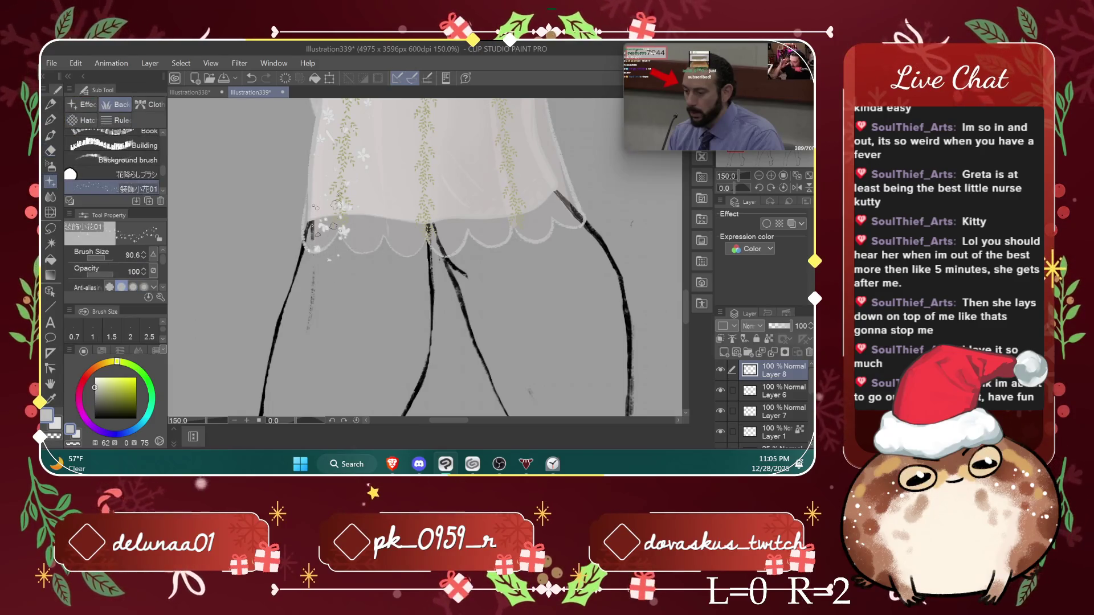
key(ctrl+z)
drag(322, 250, 333, 292)
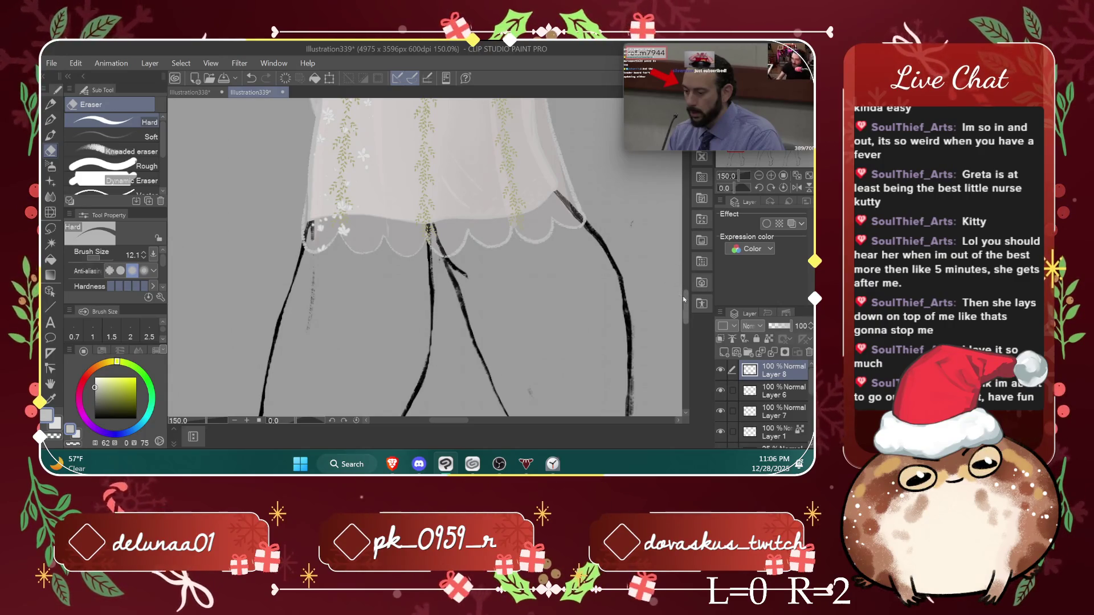
Step: Reselect the small flower brush and reposition the view along the skirt
scroll(686, 284, up, 3)
scroll(686, 285, up, 1)
scroll(686, 285, up, 1)
scroll(686, 282, up, 1)
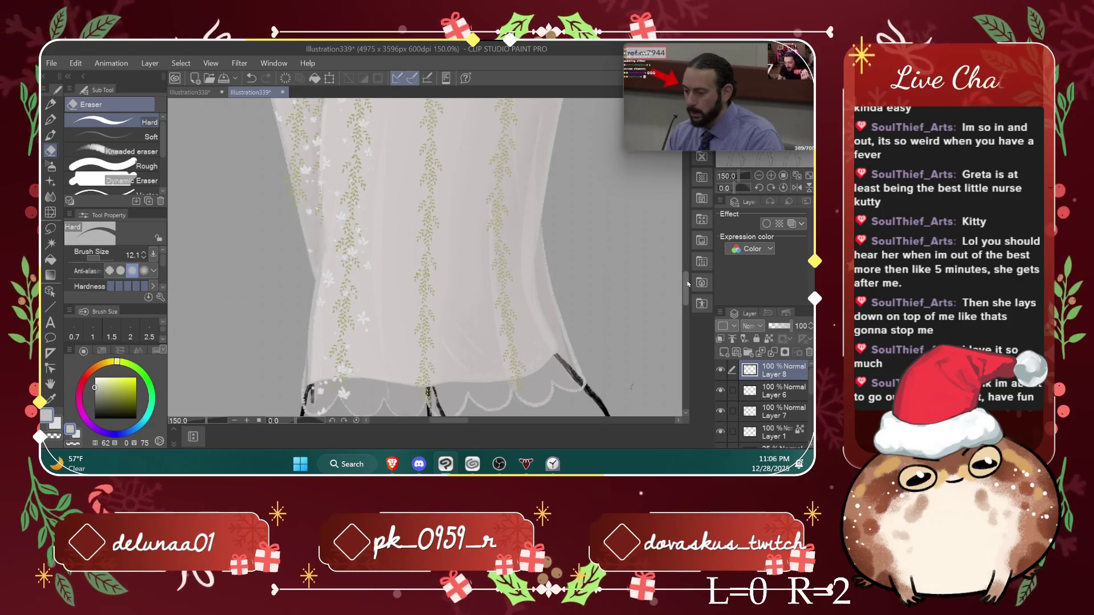
scroll(686, 282, up, 1)
scroll(688, 282, up, 1)
scroll(687, 281, up, 1)
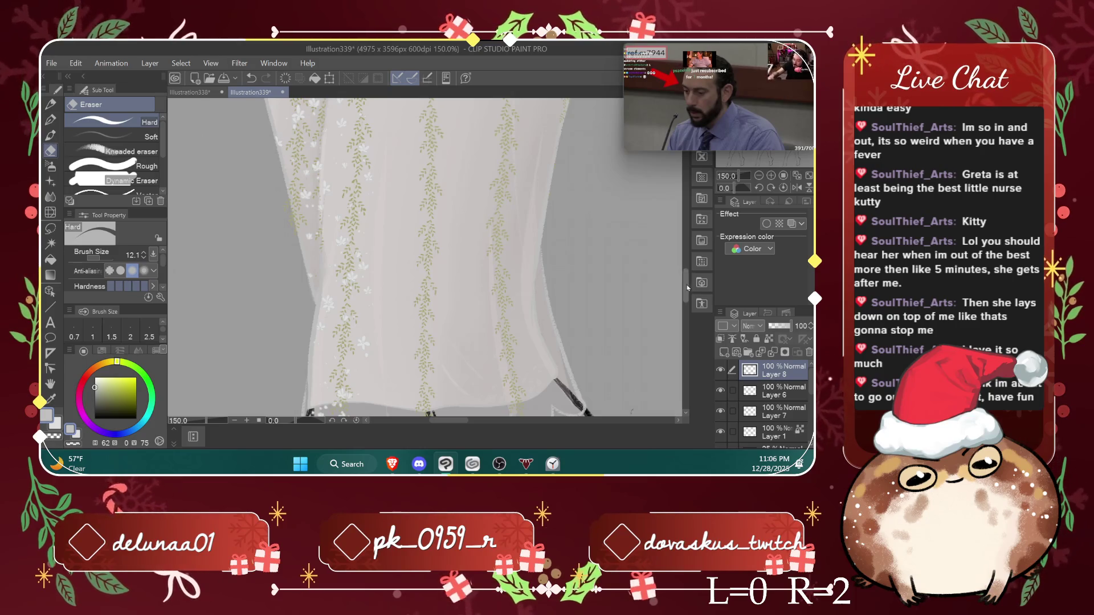
scroll(687, 287, down, 2)
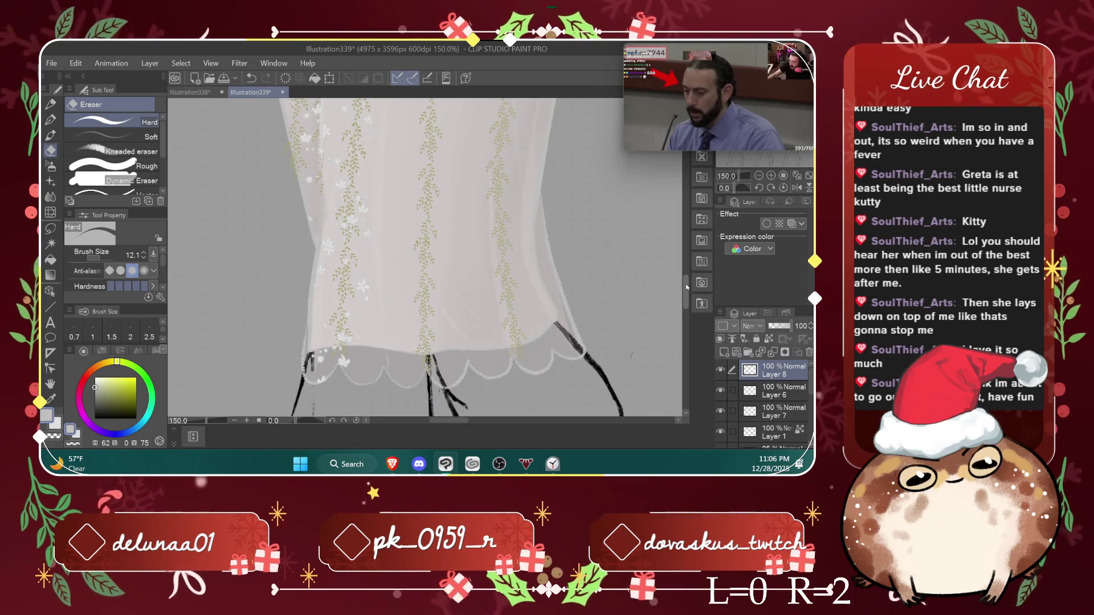
click(50, 181)
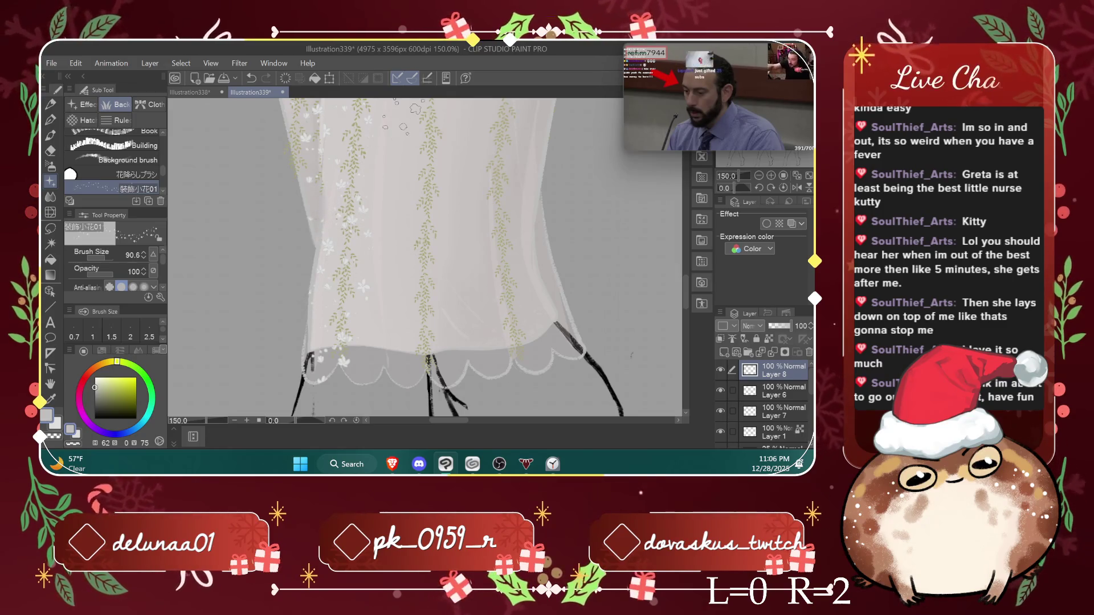
drag(687, 292, 689, 265)
Step: Make Layer 6 the active layer and switch back to the eraser
scroll(688, 264, down, 2)
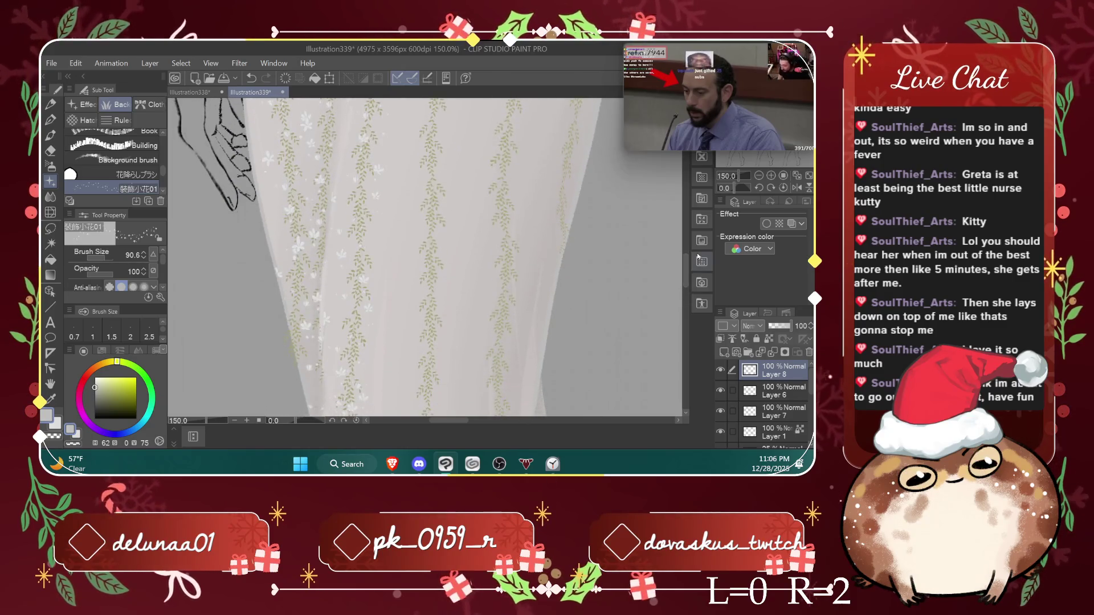
click(782, 388)
click(50, 151)
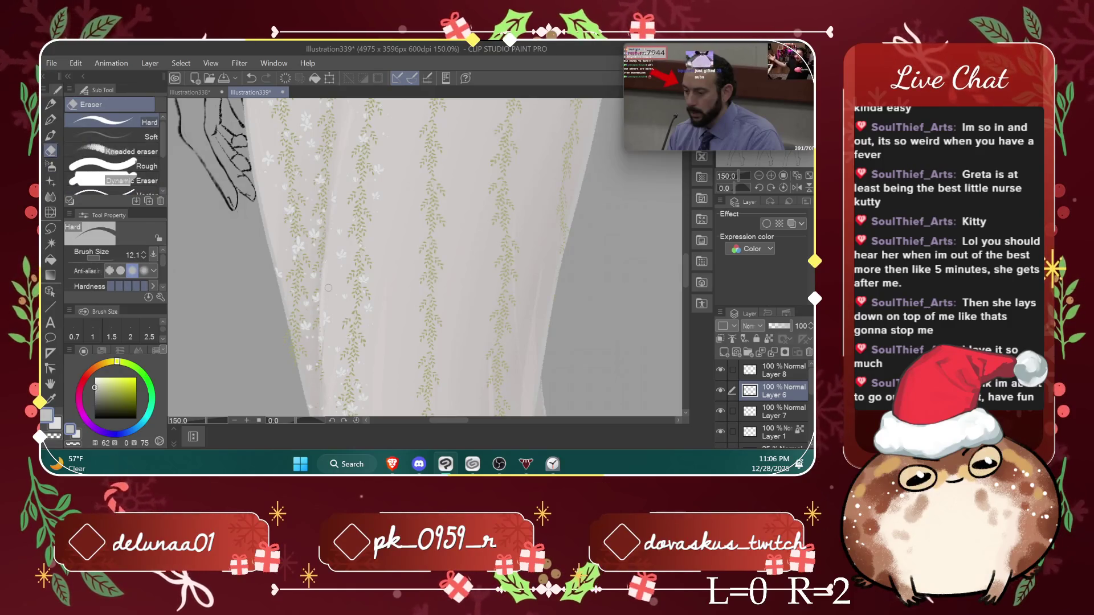
Step: Return to Layer 8, remove it from the drawing and zoom the canvas back out to 100%
drag(686, 278, 687, 259)
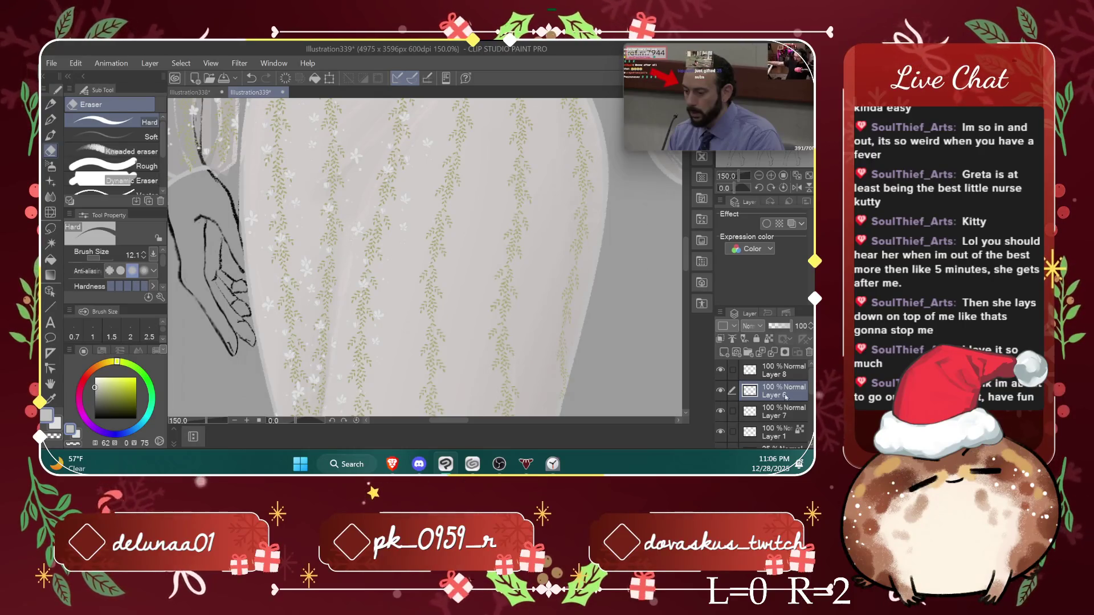
key(alt+bracketright)
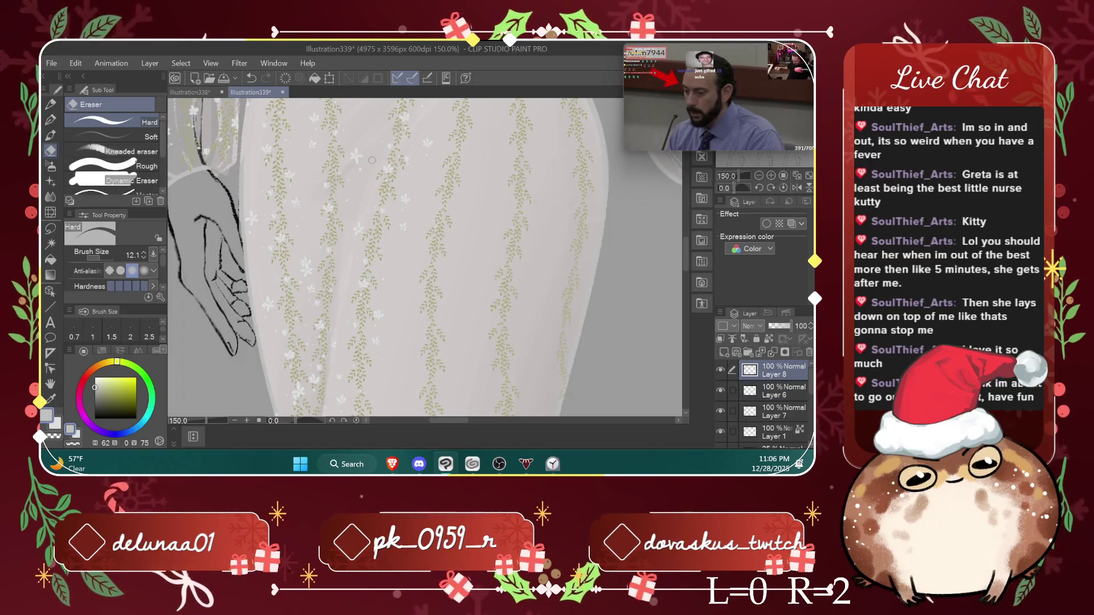
drag(687, 253, 697, 183)
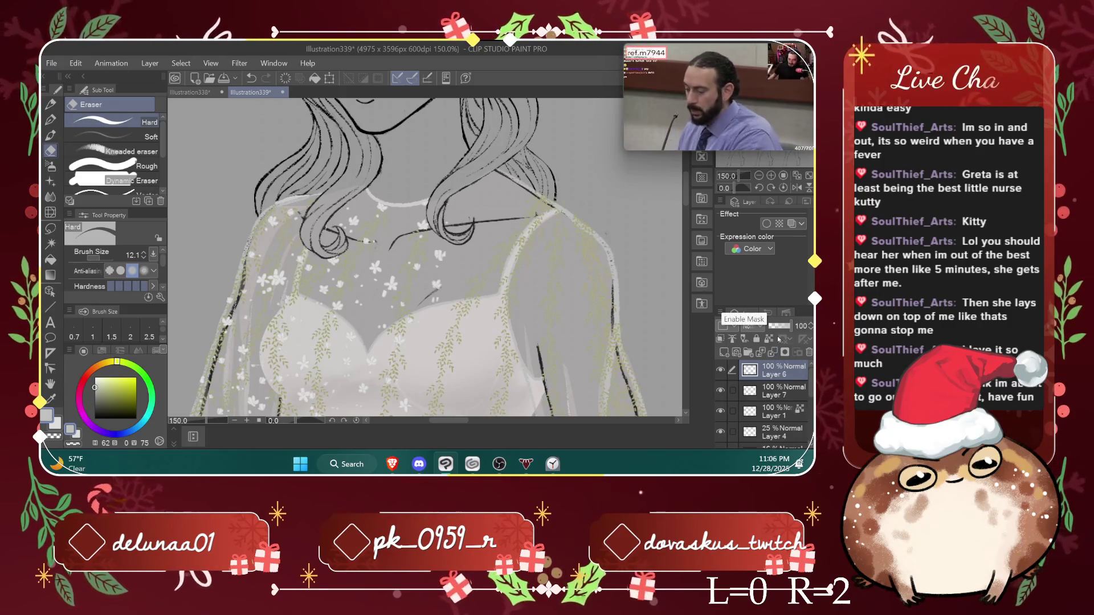
key(ctrl+e)
key(ctrl+minus)
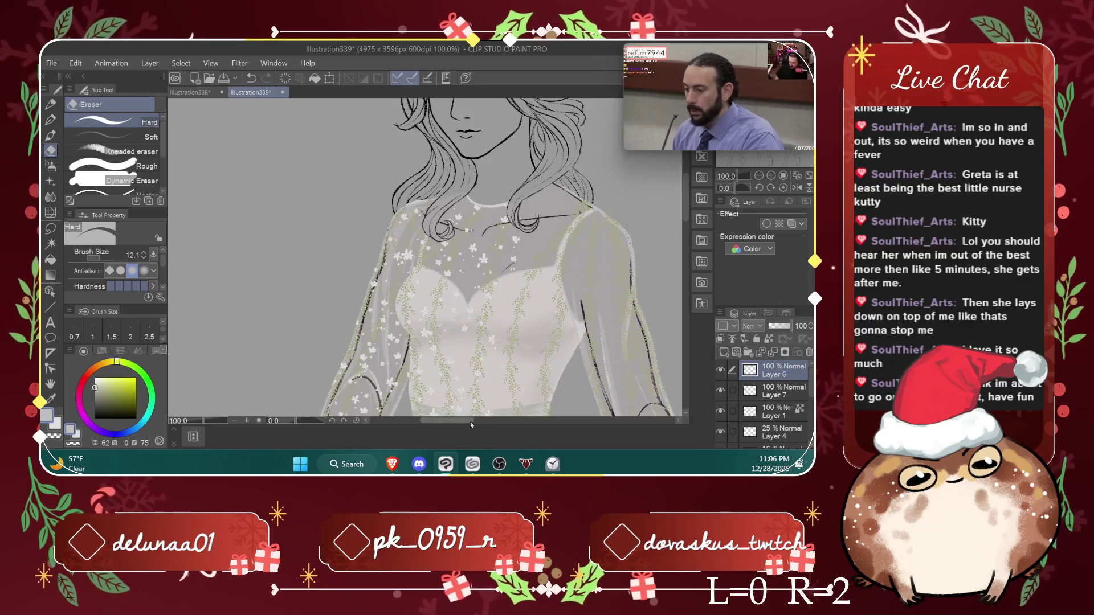
drag(471, 421, 485, 397)
Step: Undo the last flower stroke and scatter tiny white flowers near the right shoulder
click(55, 180)
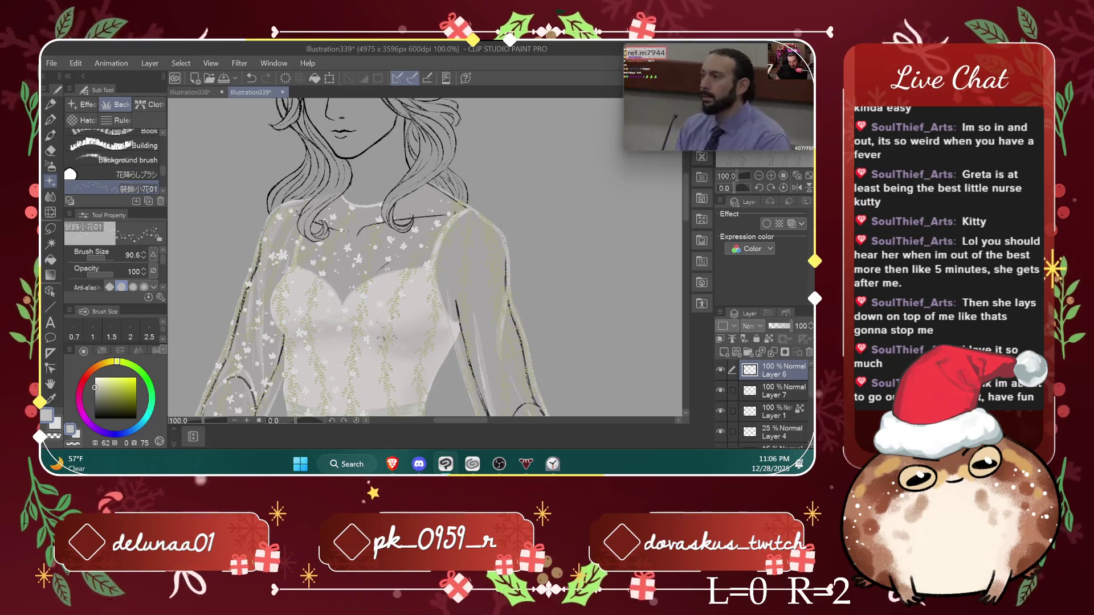
scroll(689, 202, down, 3)
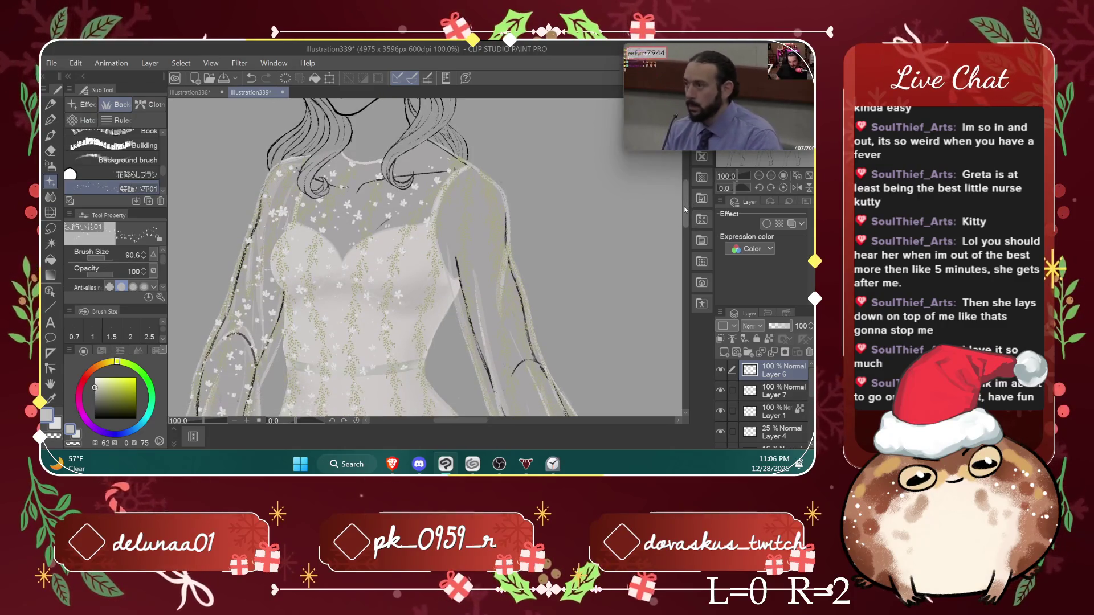
key(ctrl+z)
drag(480, 117, 425, 149)
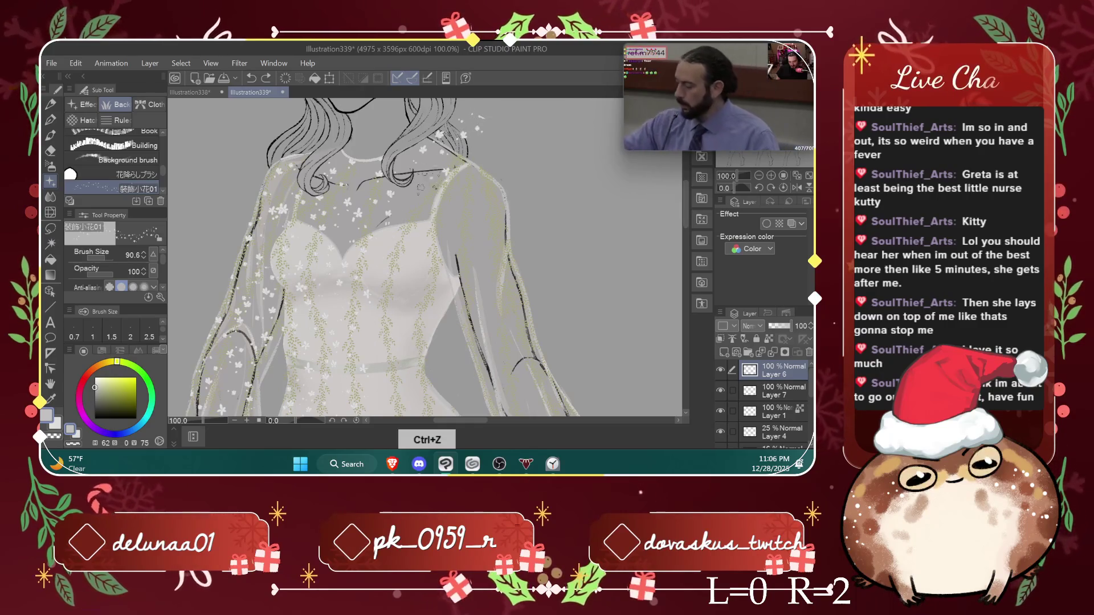
Step: Pan over the dress, switch to the eraser and zoom out to view the whole dress
drag(685, 217, 676, 263)
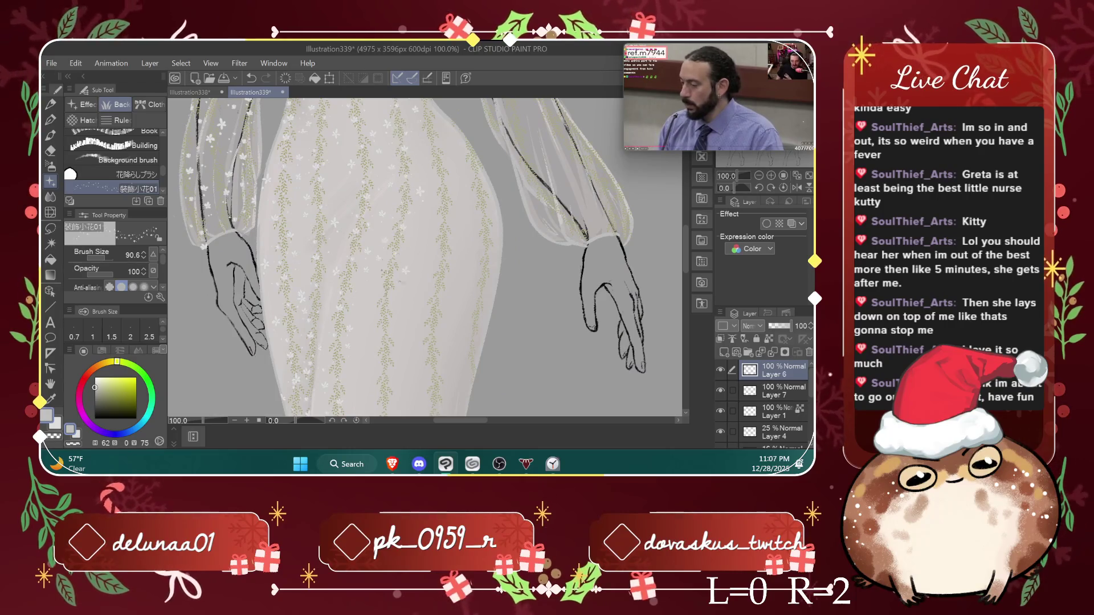
drag(686, 229, 682, 262)
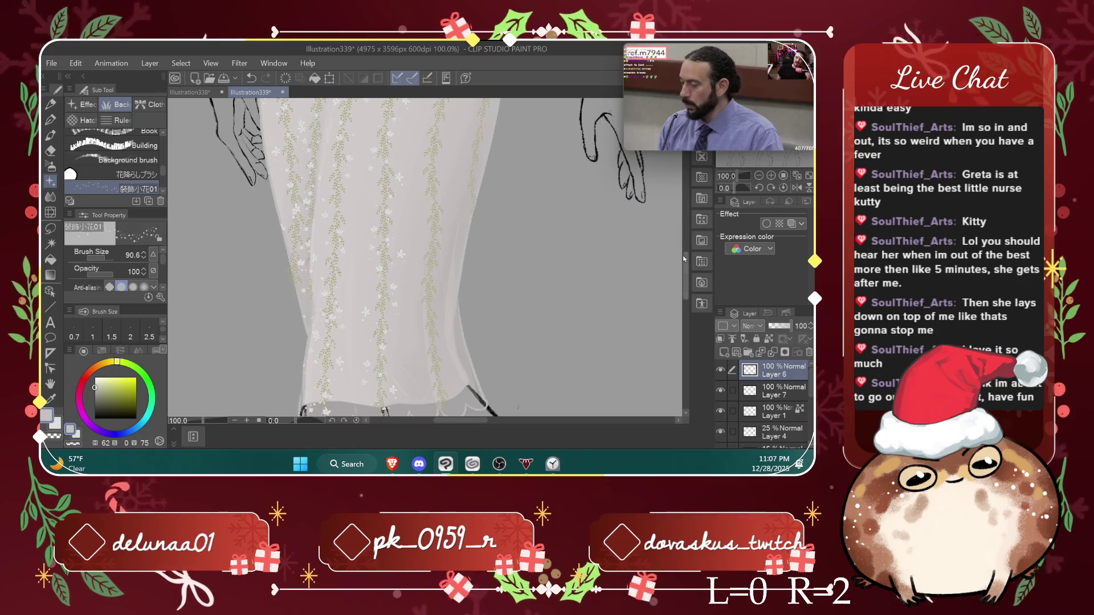
mouse_move(686, 267)
mouse_down()
mouse_move(686, 302)
mouse_move(699, 191)
mouse_up()
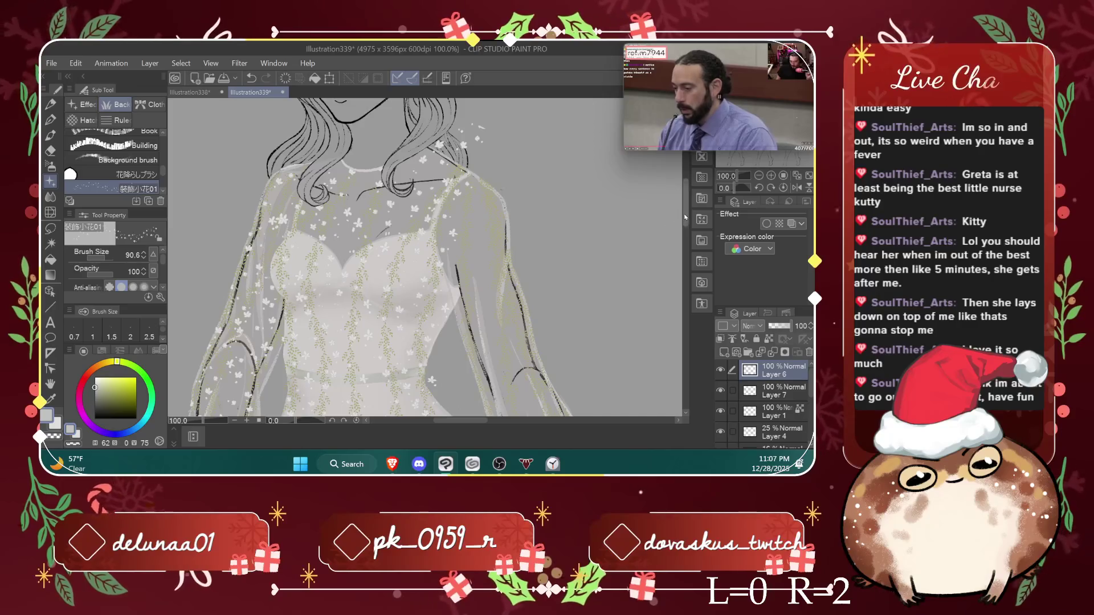
drag(685, 203, 685, 245)
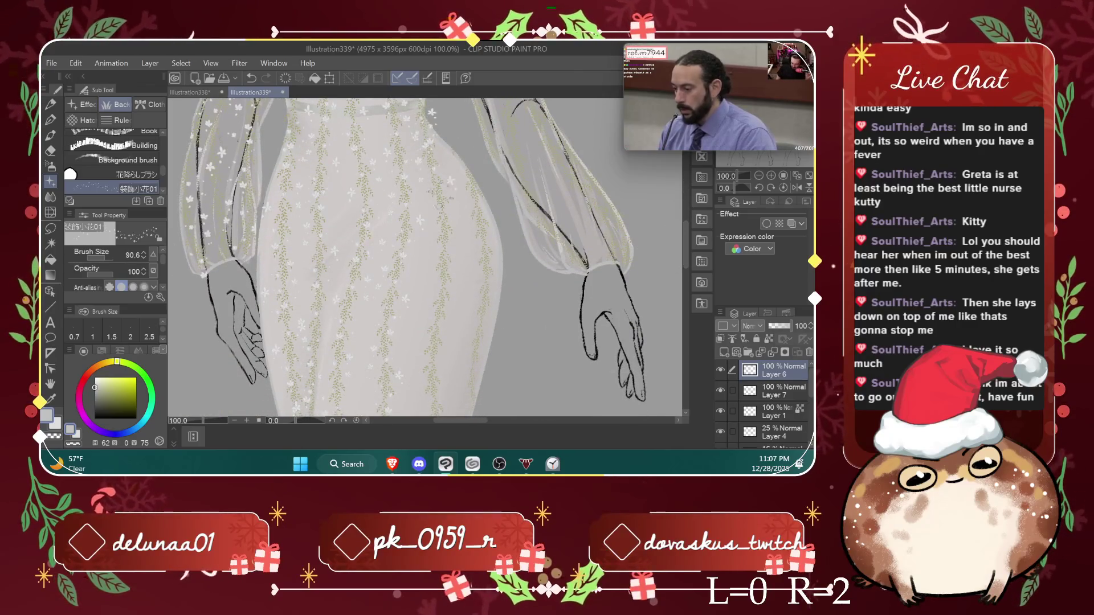
mouse_move(685, 245)
mouse_down()
mouse_move(684, 276)
mouse_move(687, 199)
mouse_up()
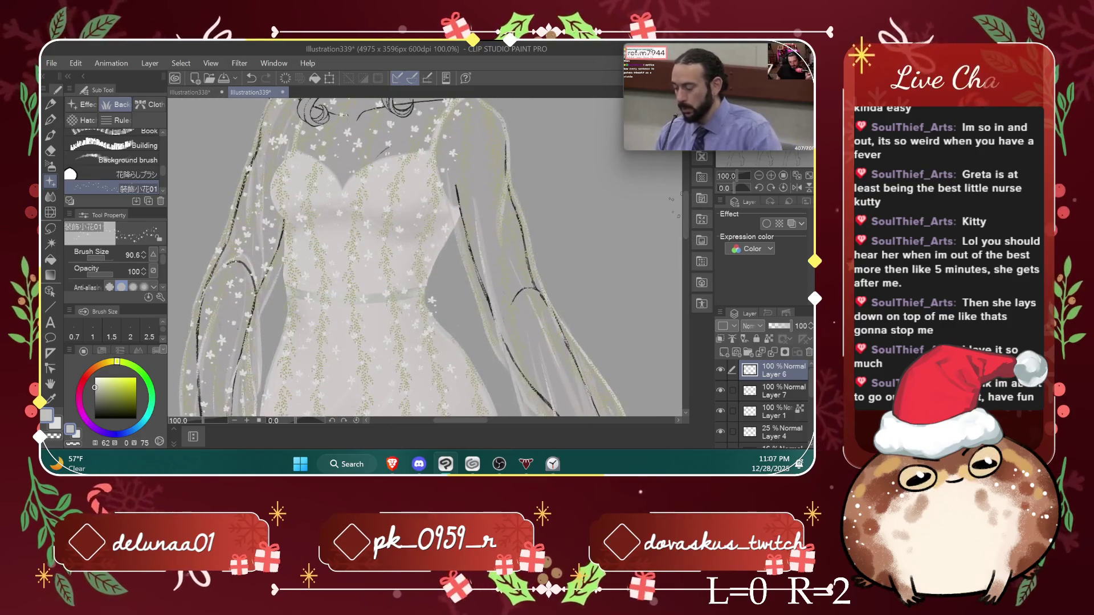
key(e)
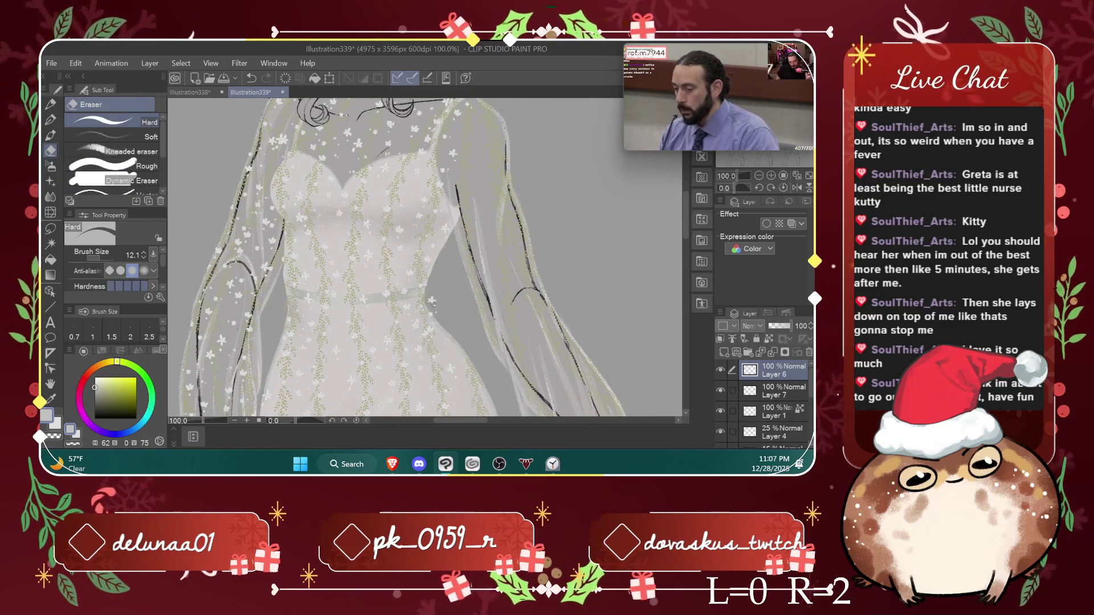
scroll(436, 310, up, 1)
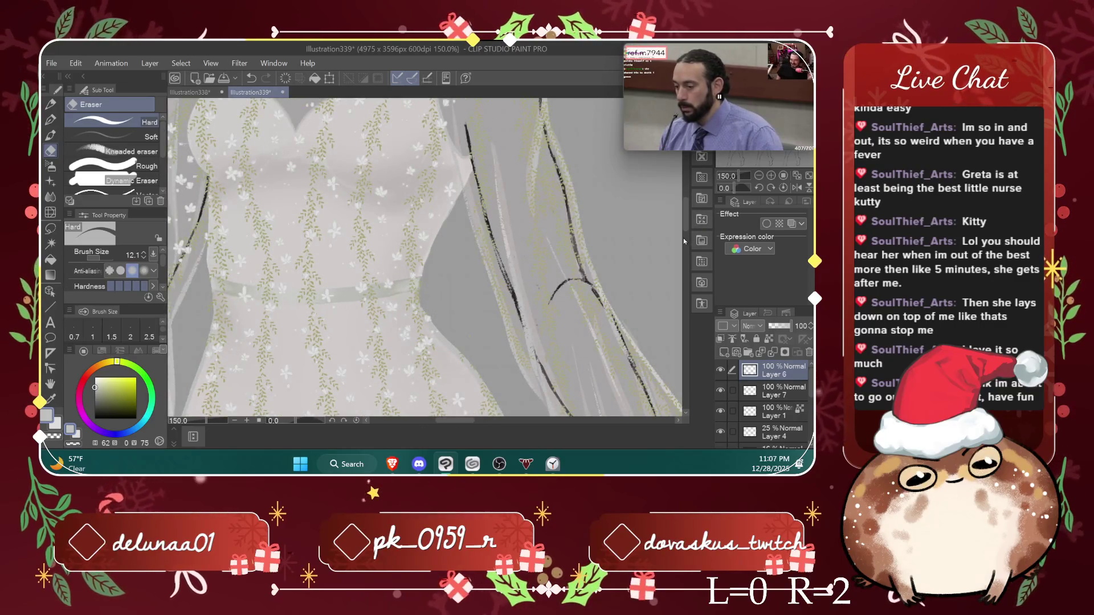
drag(687, 222, 687, 188)
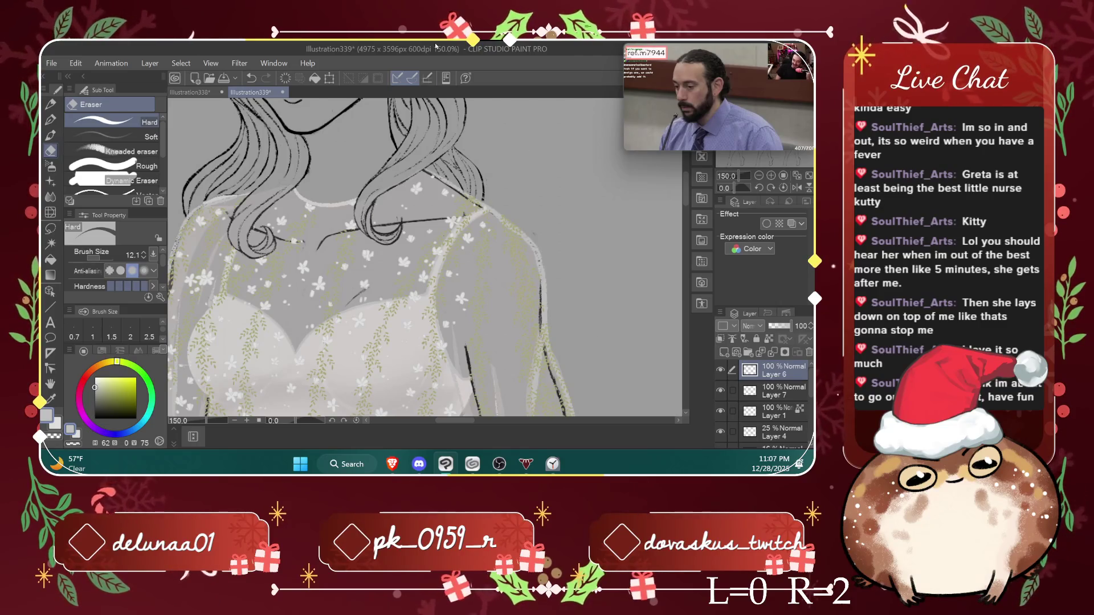
key(ctrl+minus)
key(ctrl+minus)
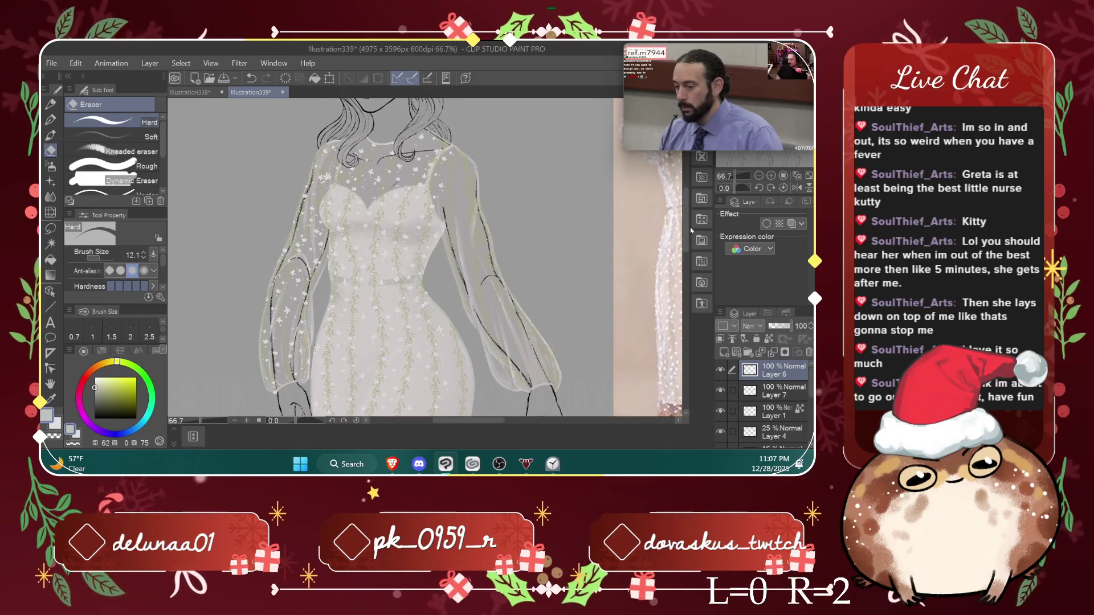
Step: On a new layer, stamp white flowers along the right sleeve cuff, undoing the last stroke
click(50, 181)
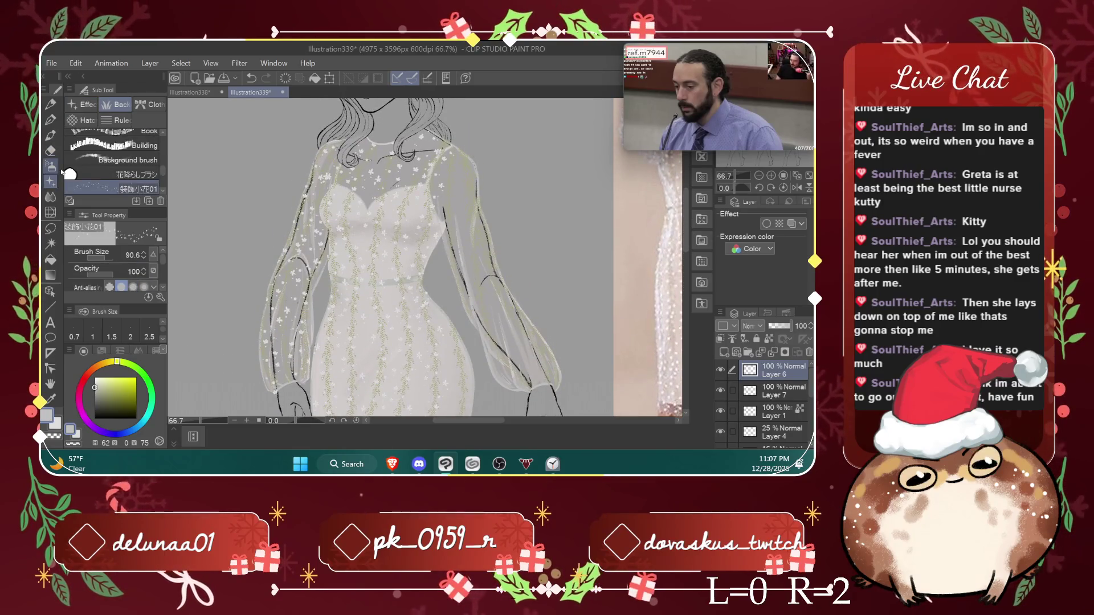
click(725, 352)
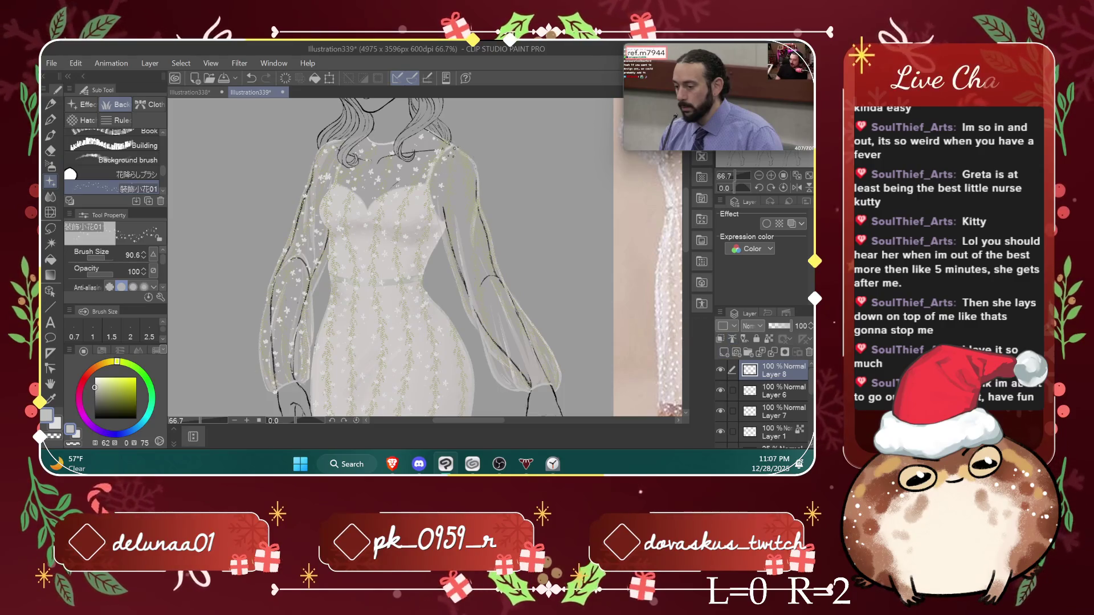
drag(550, 345, 562, 391)
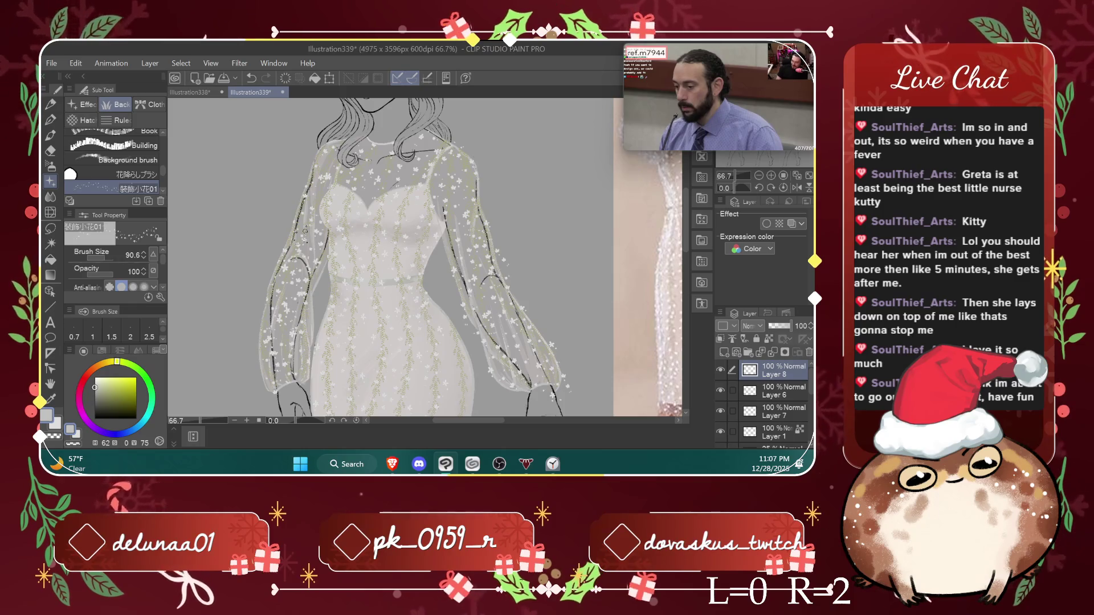
key(ctrl+z)
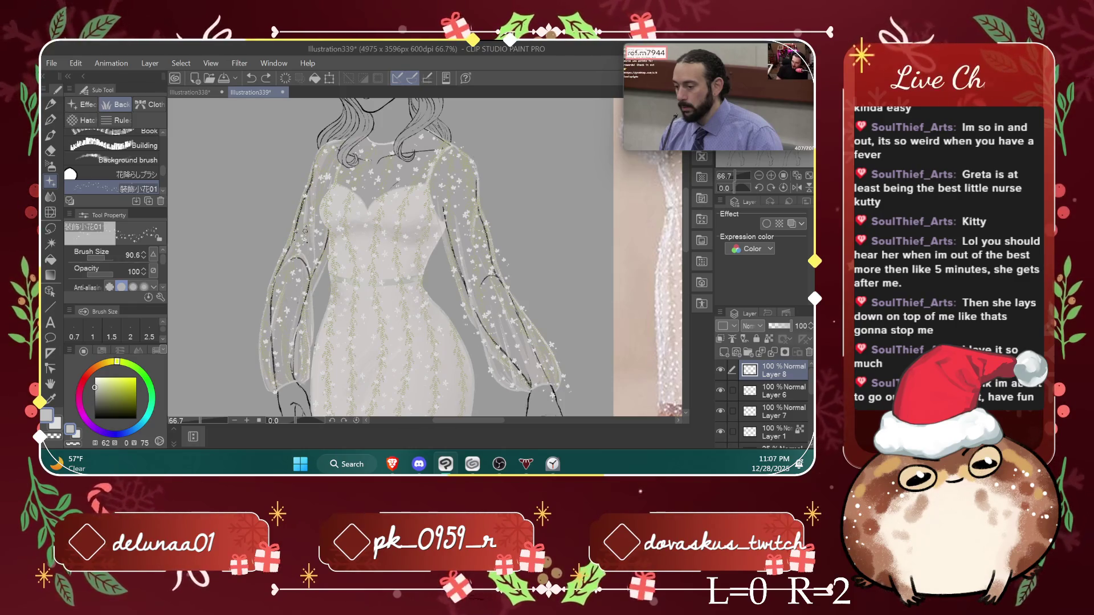
Step: Switch to the eraser and zoom in closely on the sleeve
click(50, 150)
key(ctrl+plus)
key(ctrl+plus)
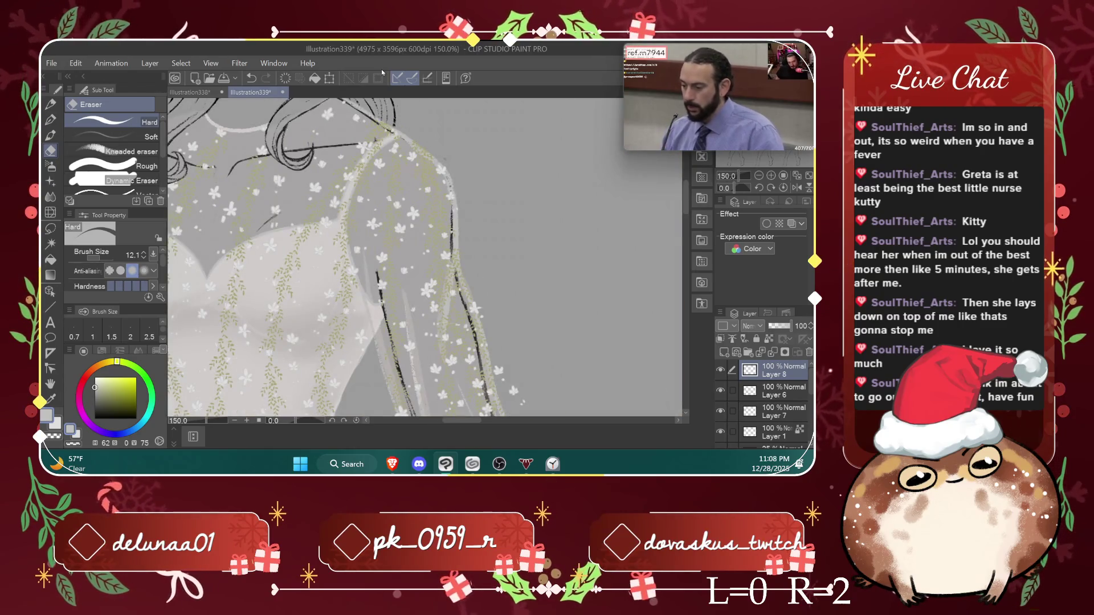
scroll(574, 212, down, 3)
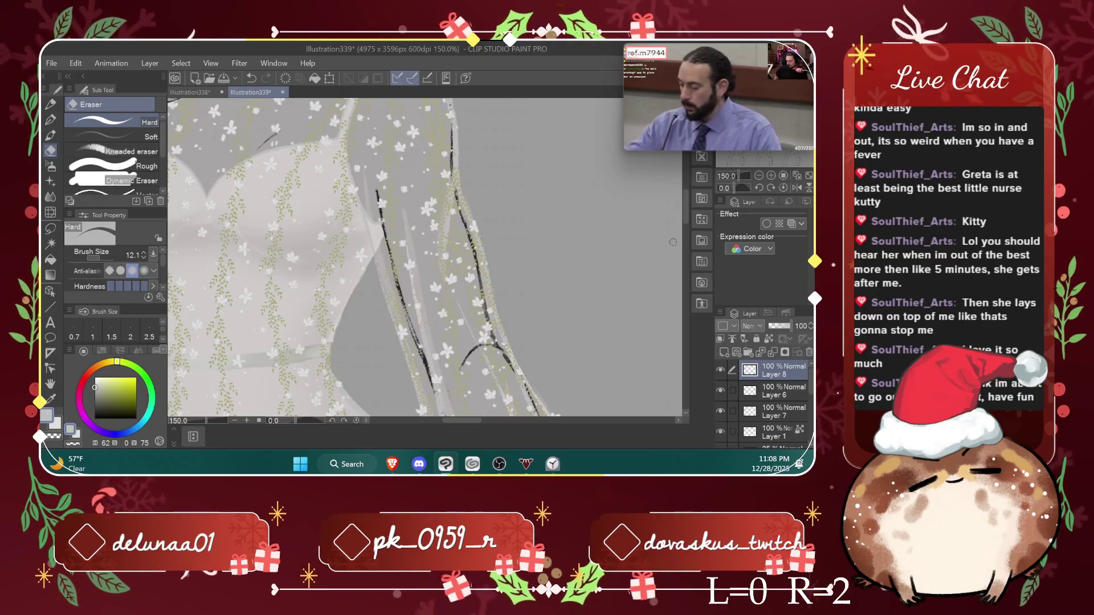
scroll(413, 216, down, 5)
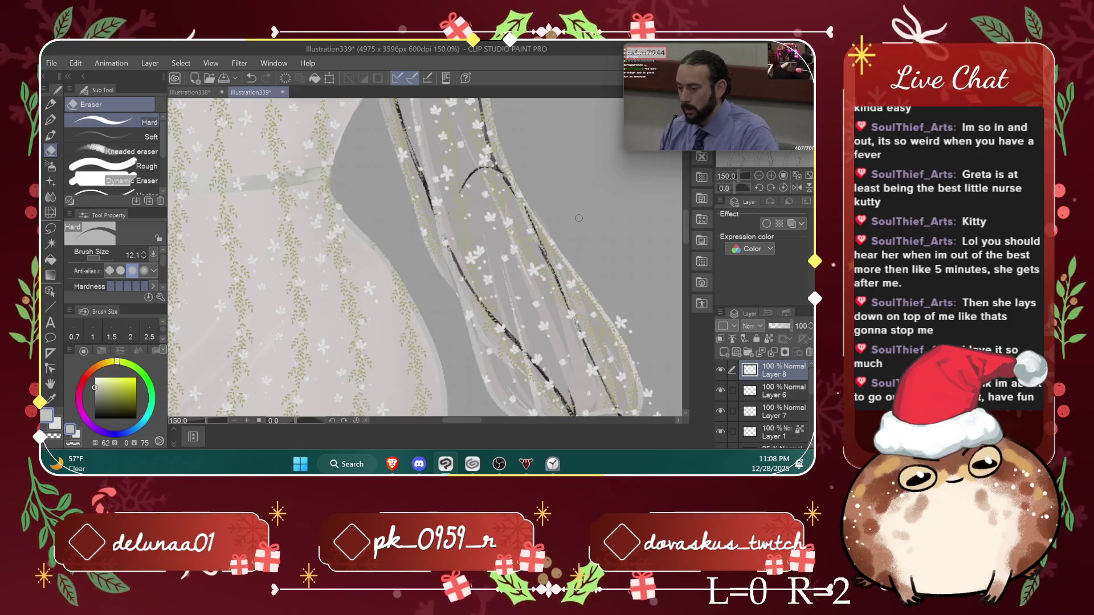
scroll(568, 246, down, 3)
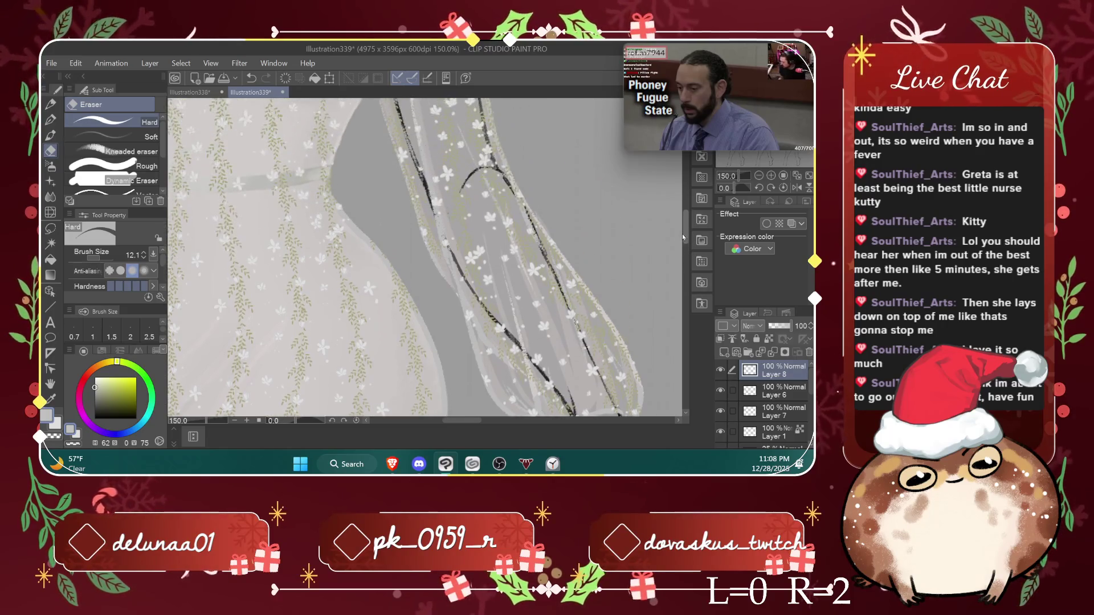
scroll(596, 248, down, 5)
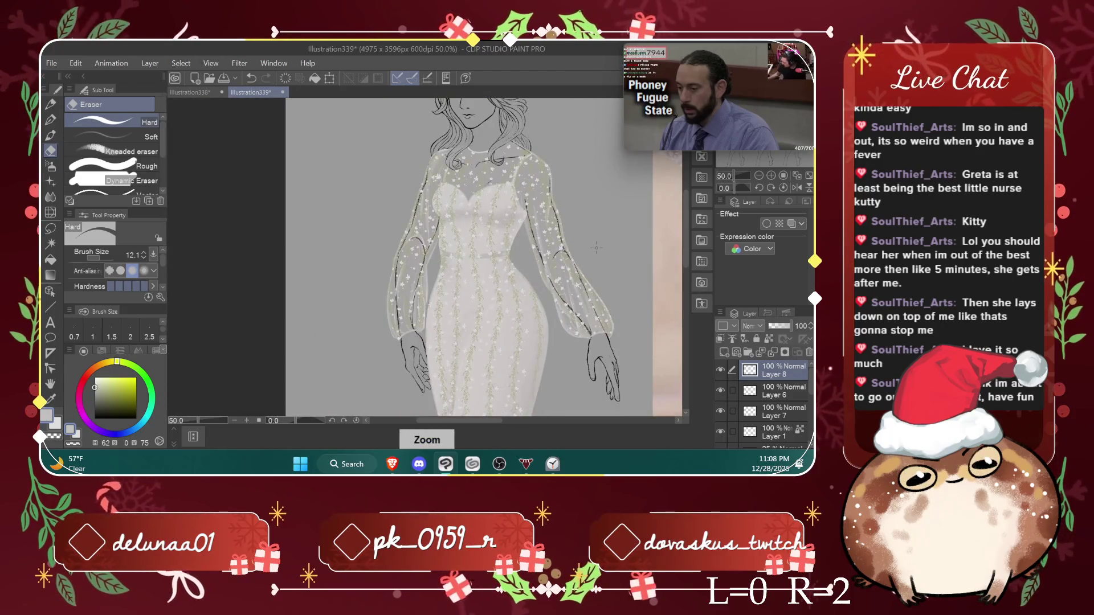
scroll(596, 247, down, 1)
scroll(595, 247, down, 1)
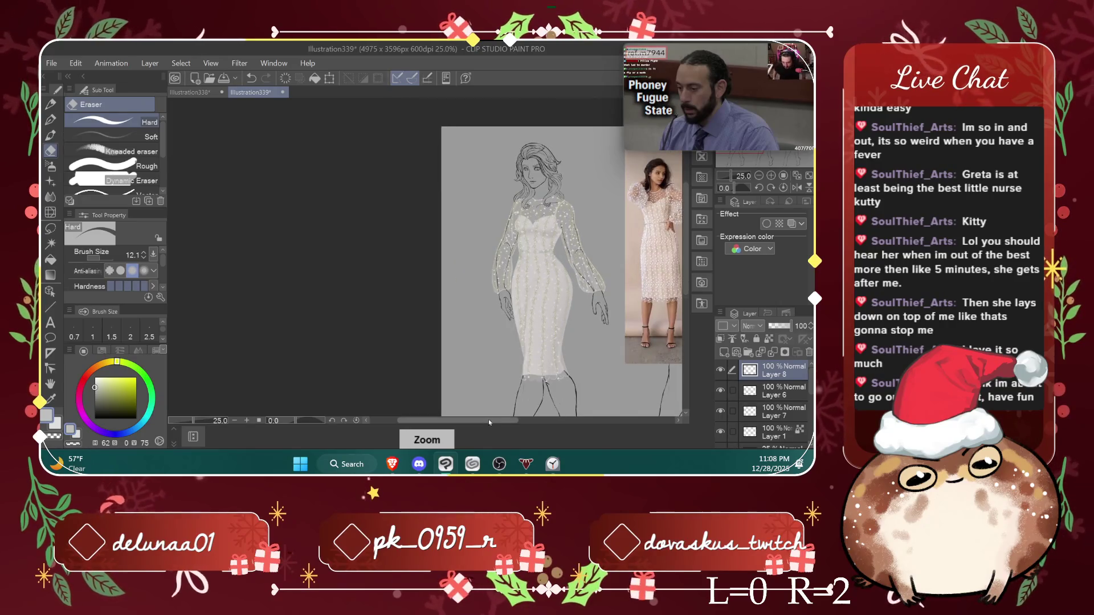
drag(494, 422, 512, 422)
scroll(456, 348, up, 1)
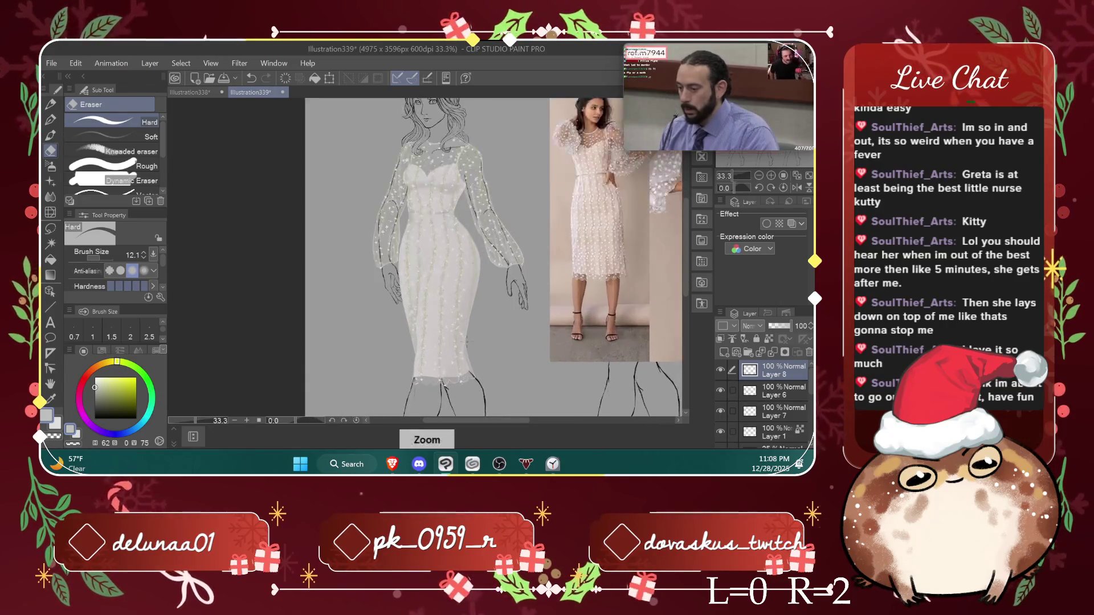
click(50, 182)
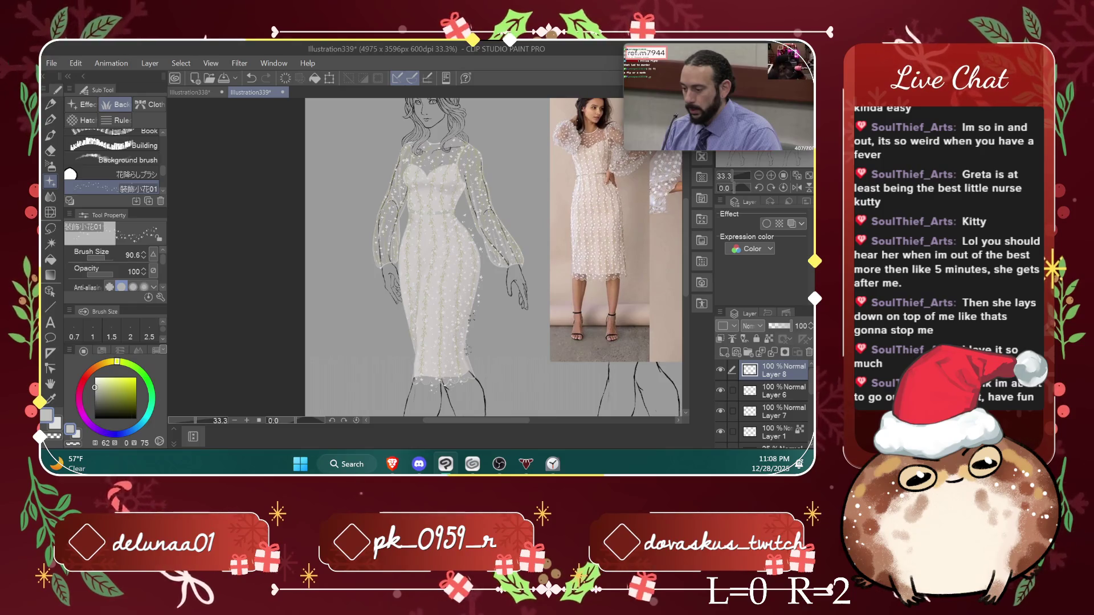
click(50, 150)
key(ctrl+plus)
key(ctrl+plus)
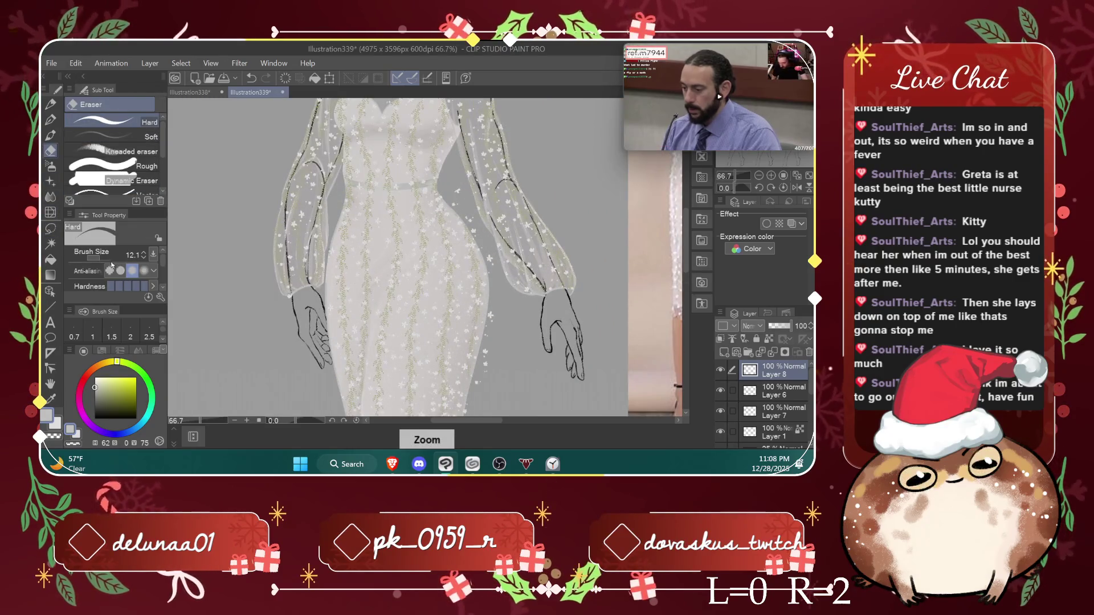
Step: Enlarge the eraser to size 16.0 and bring the hem area into view
drag(145, 254, 158, 235)
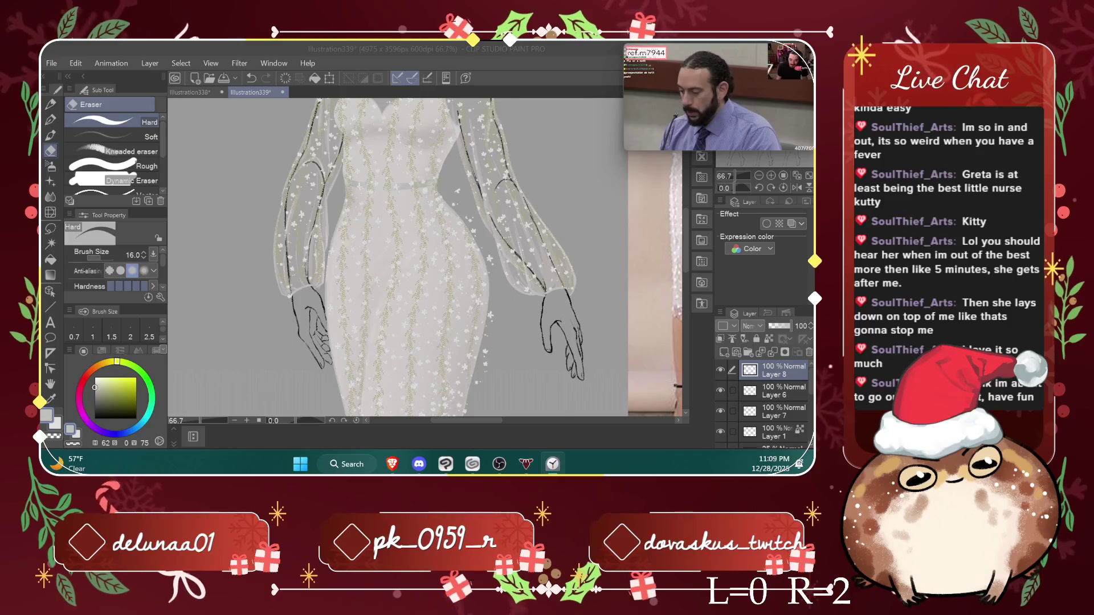
click(455, 204)
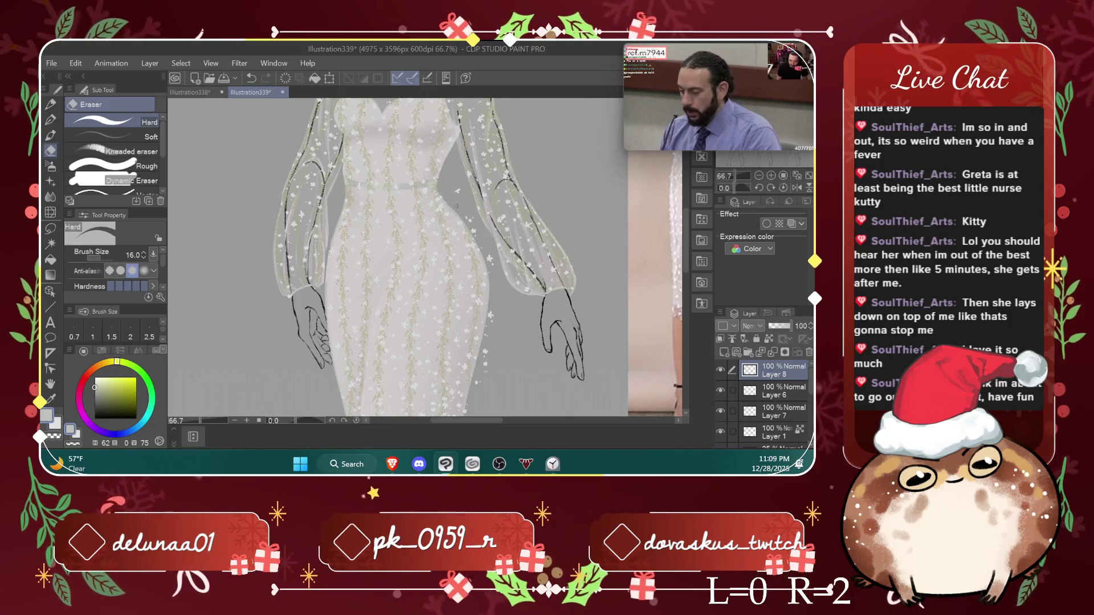
double_click(456, 206)
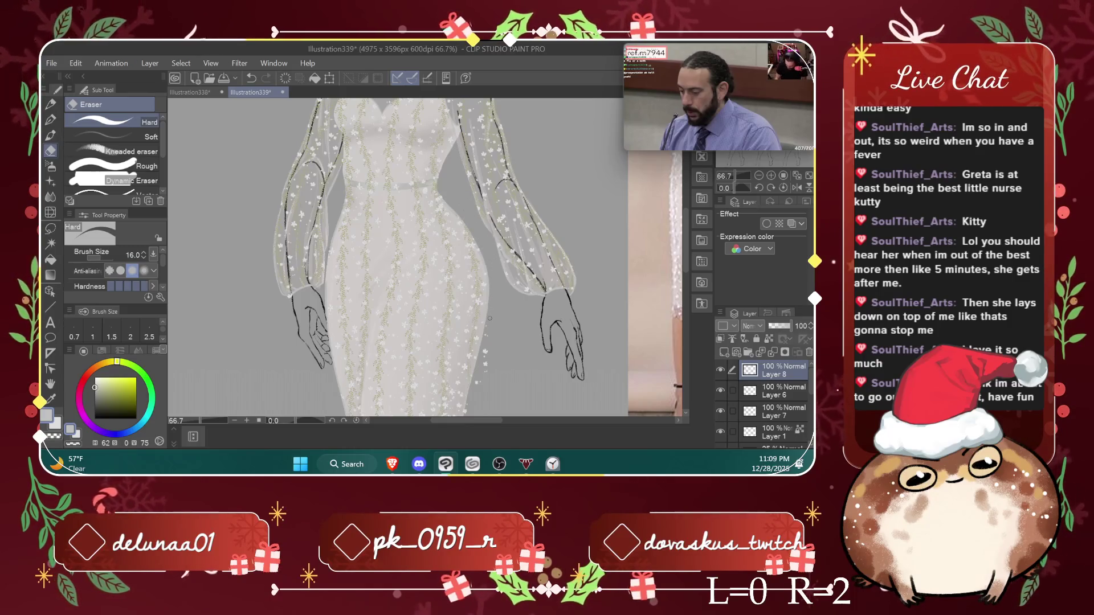
scroll(490, 251, up, 1)
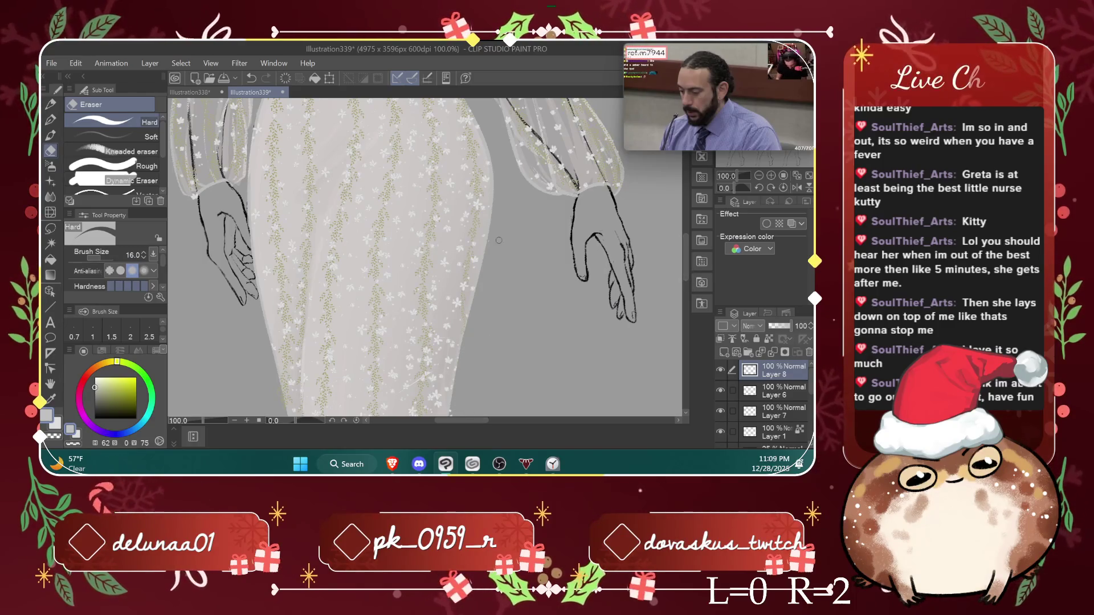
scroll(692, 278, down, 2)
scroll(639, 272, down, 3)
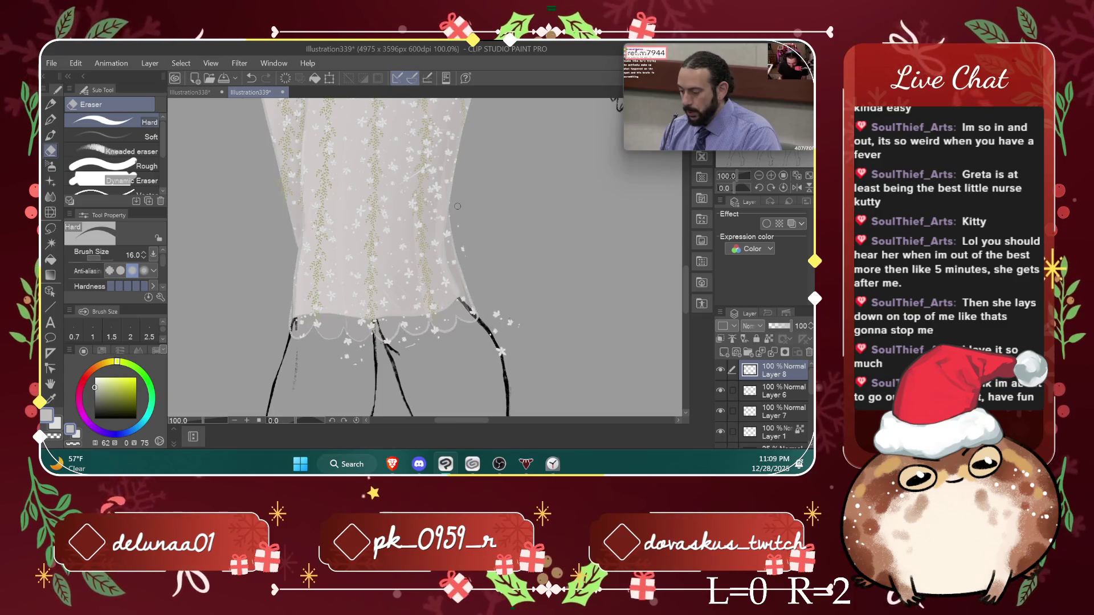
Step: Erase stray flowers right of the dress's lower edge, then undo the last stroke on Layer 6
drag(470, 266, 453, 212)
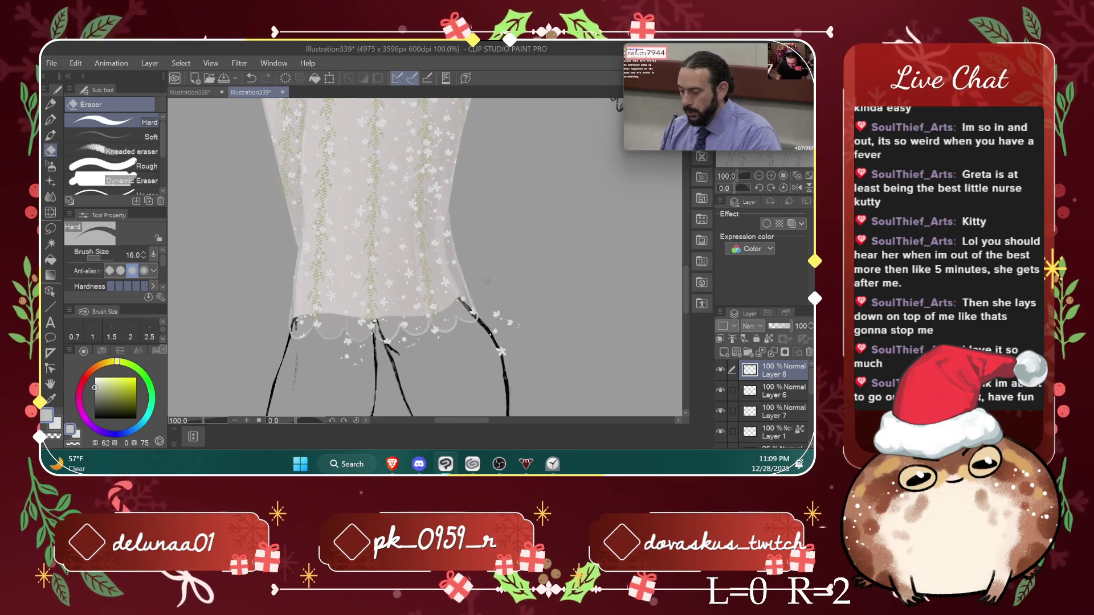
drag(501, 352, 509, 319)
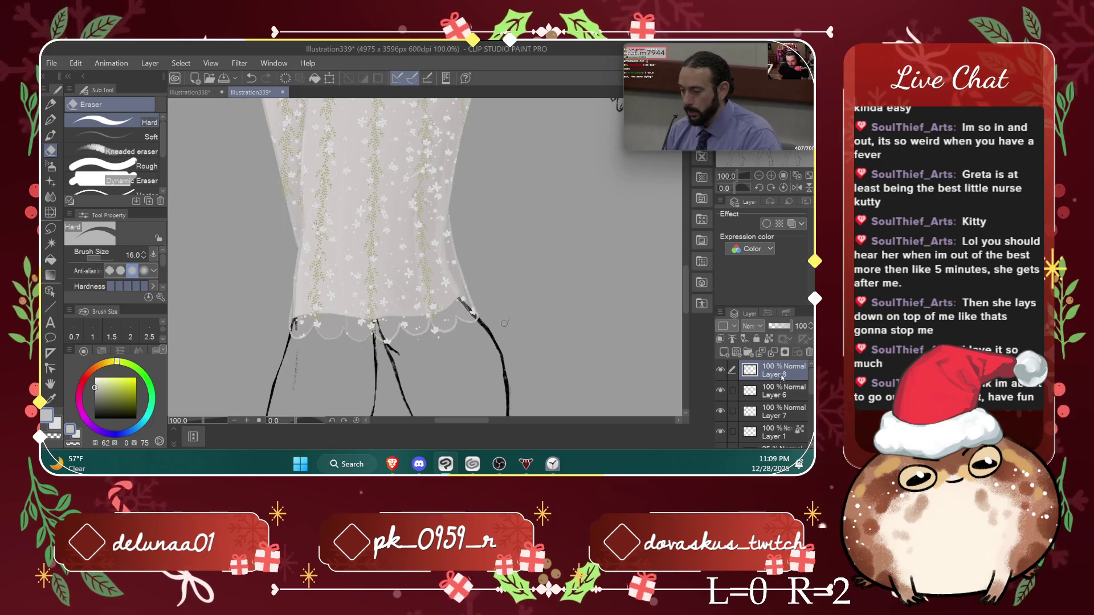
click(785, 393)
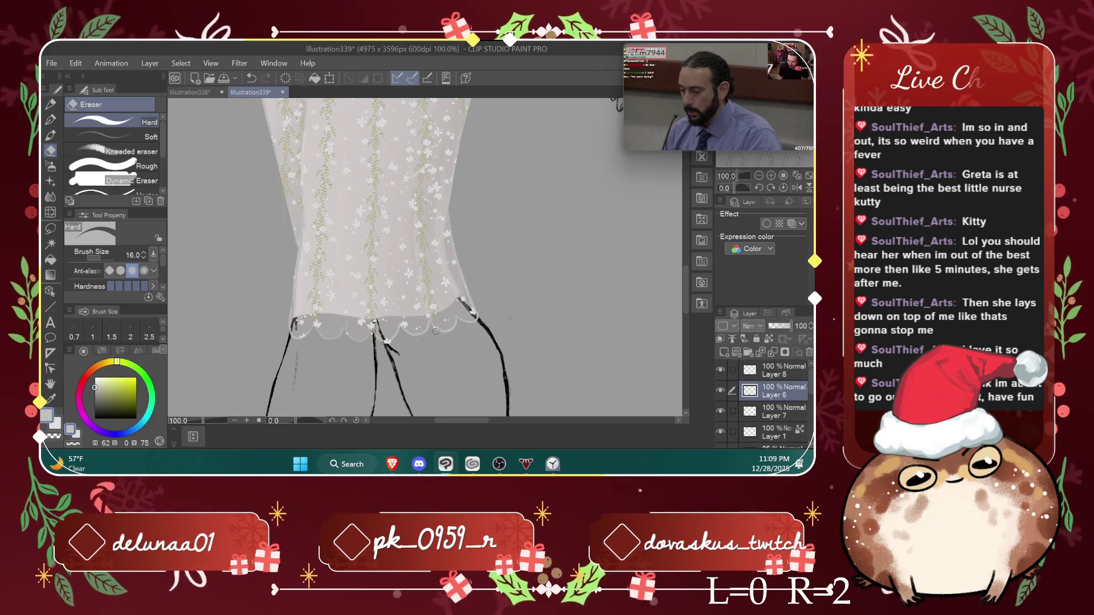
key(ctrl+z)
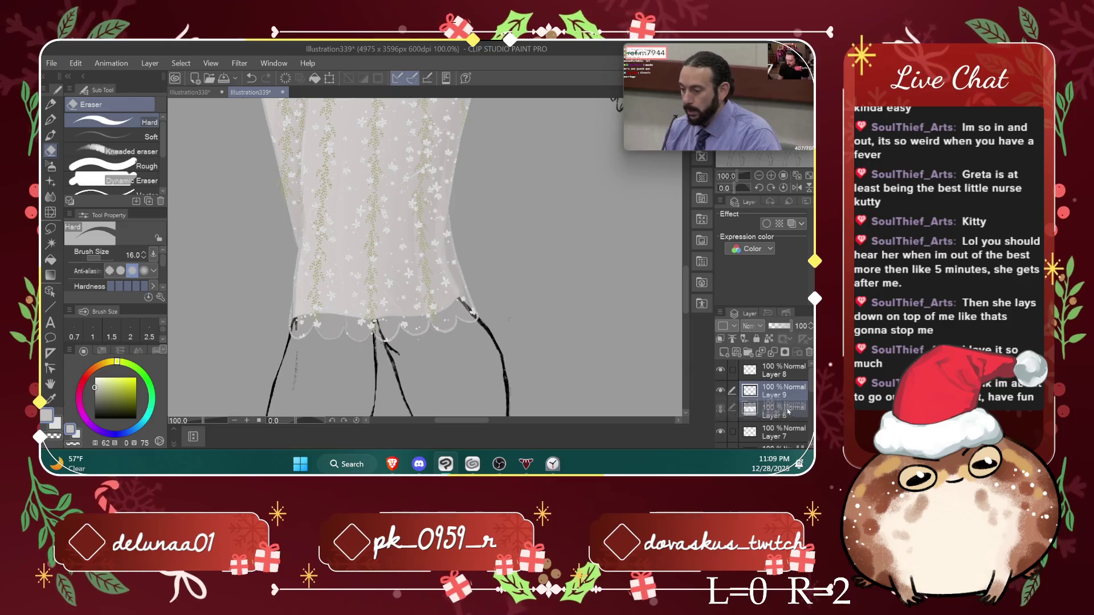
Step: Create Layer 9, move it below Layer 4, and sprinkle flowers along the dress's right edge
click(735, 353)
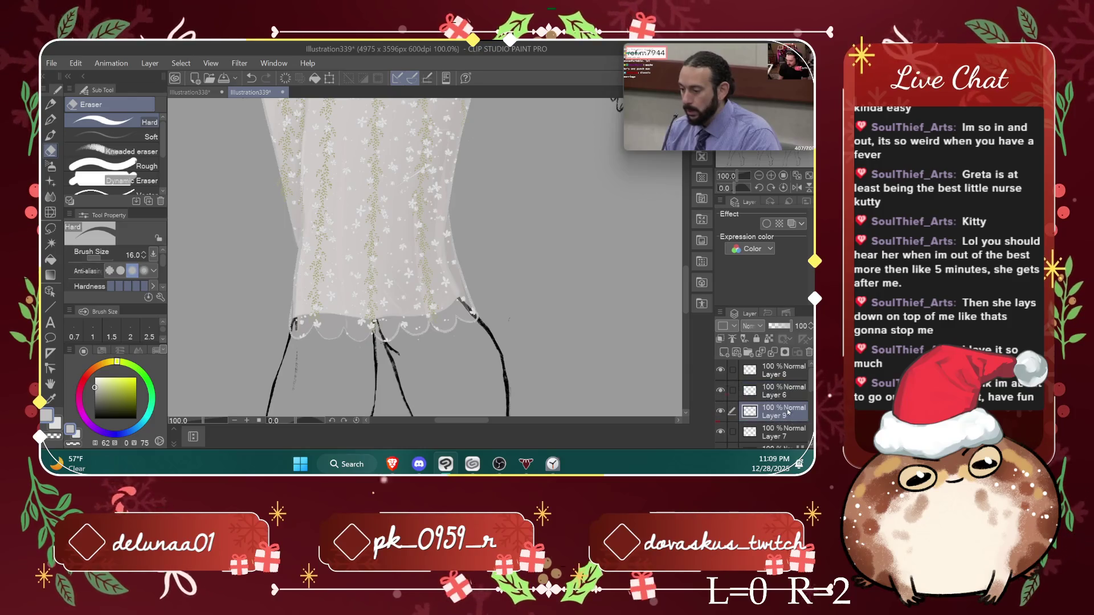
click(50, 181)
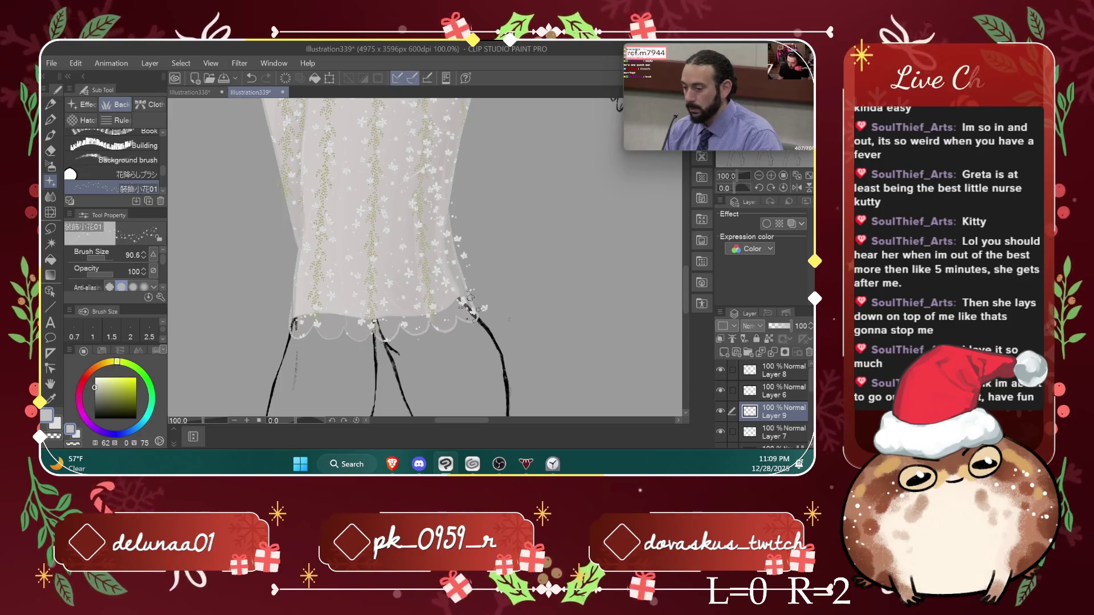
key(ctrl+z)
scroll(787, 368, down, 2)
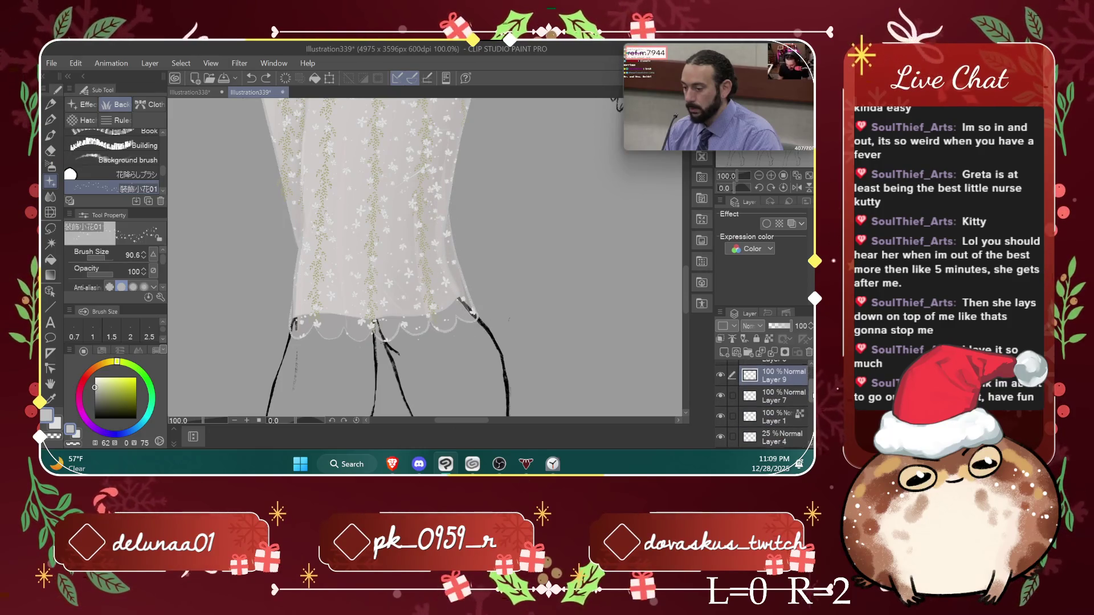
drag(788, 368, 758, 436)
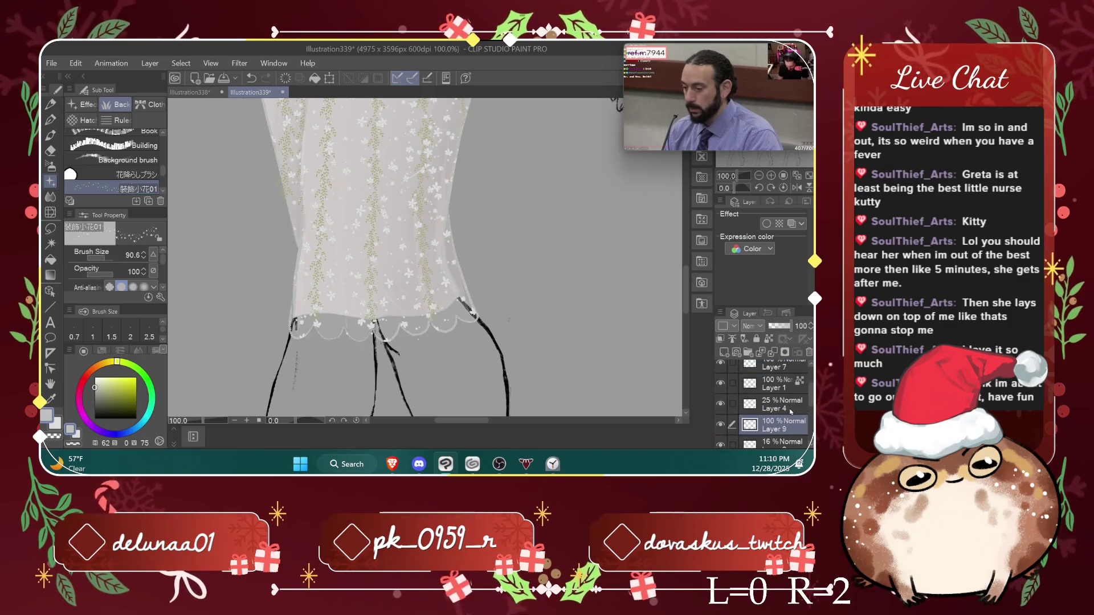
key(ctrl+y)
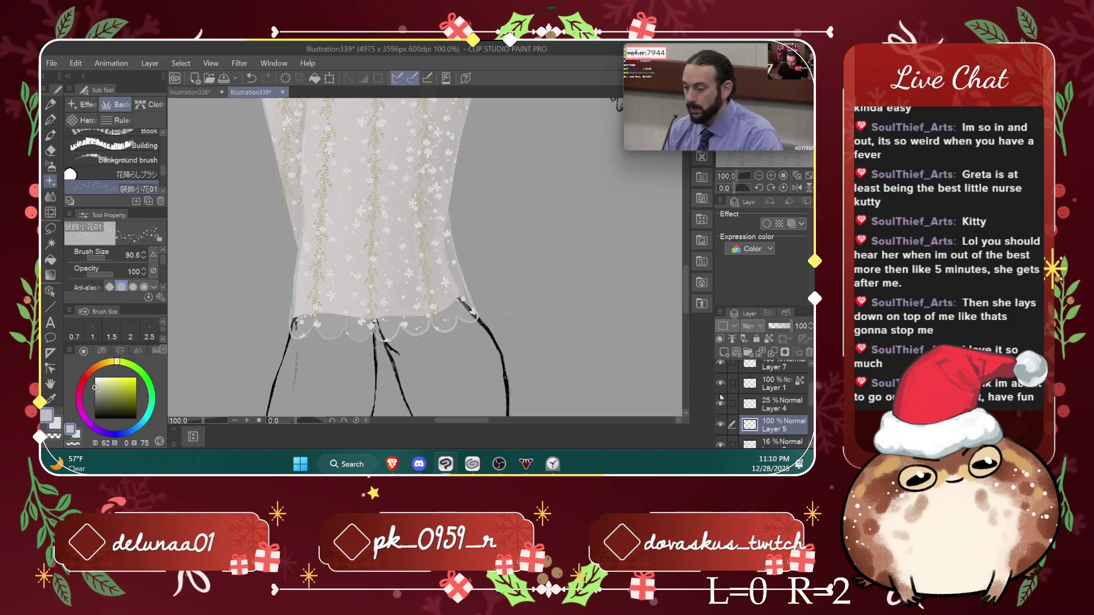
drag(456, 228, 490, 322)
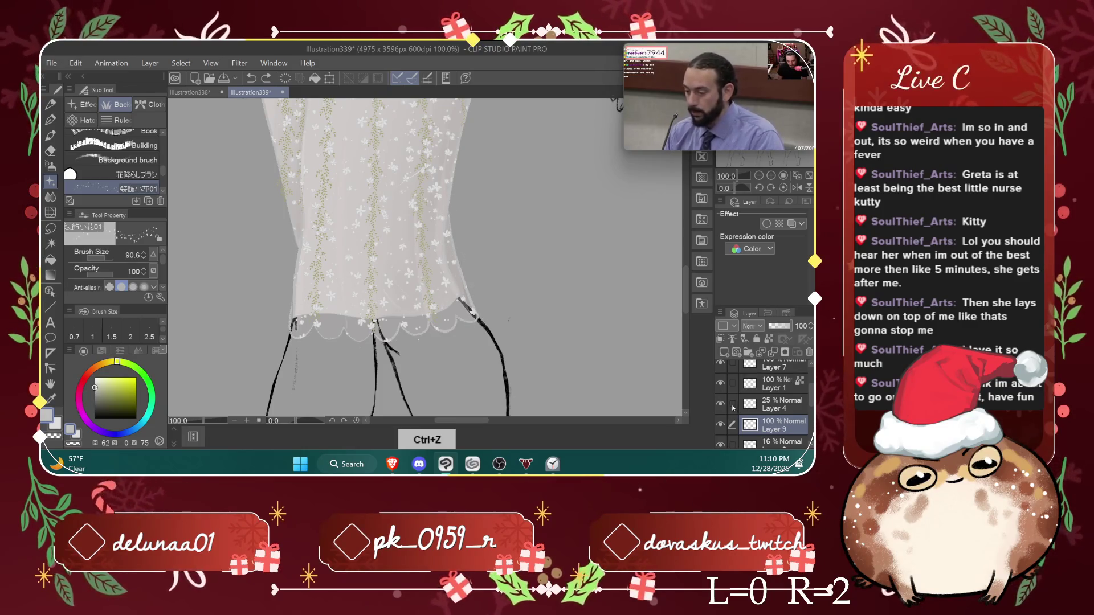
Step: Toggle layer visibility to compare, move Layer 9 below Layer 3 and restamp the right-edge flowers
click(721, 404)
click(720, 404)
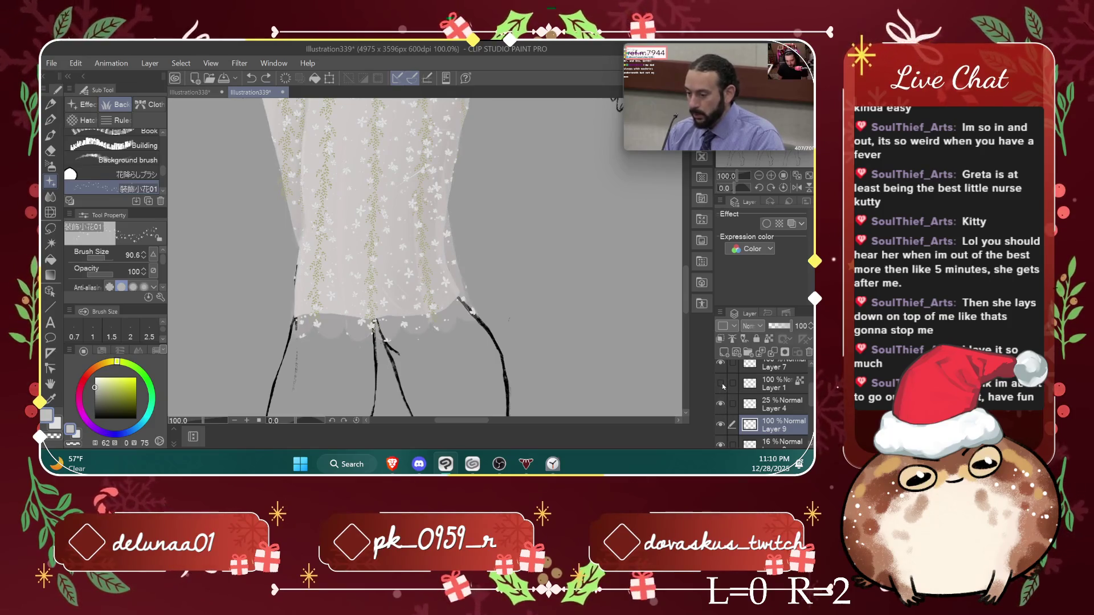
click(720, 383)
click(721, 383)
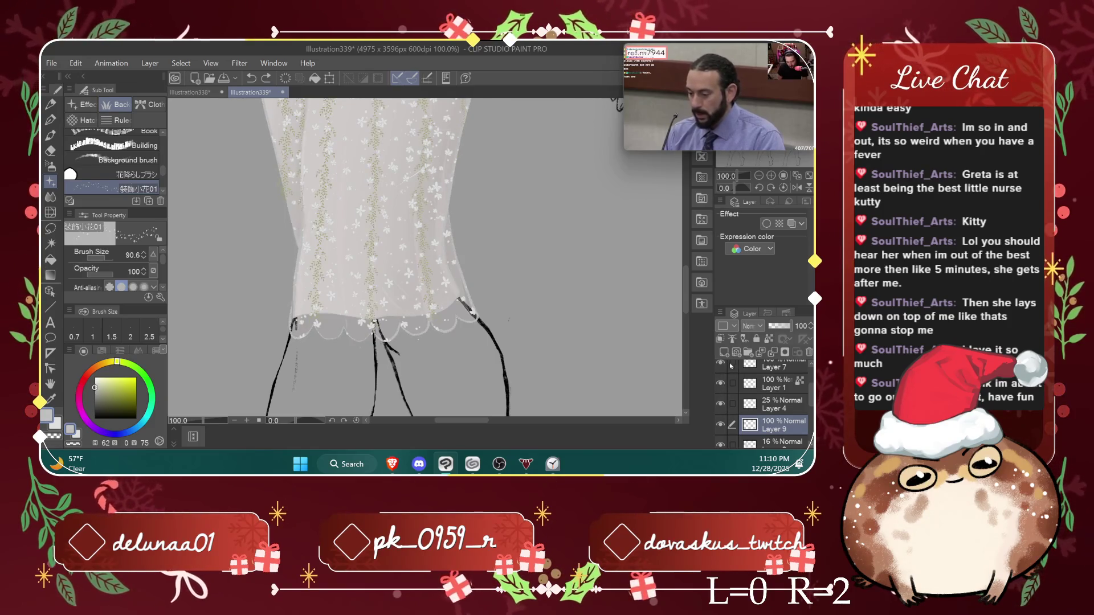
drag(812, 393, 812, 415)
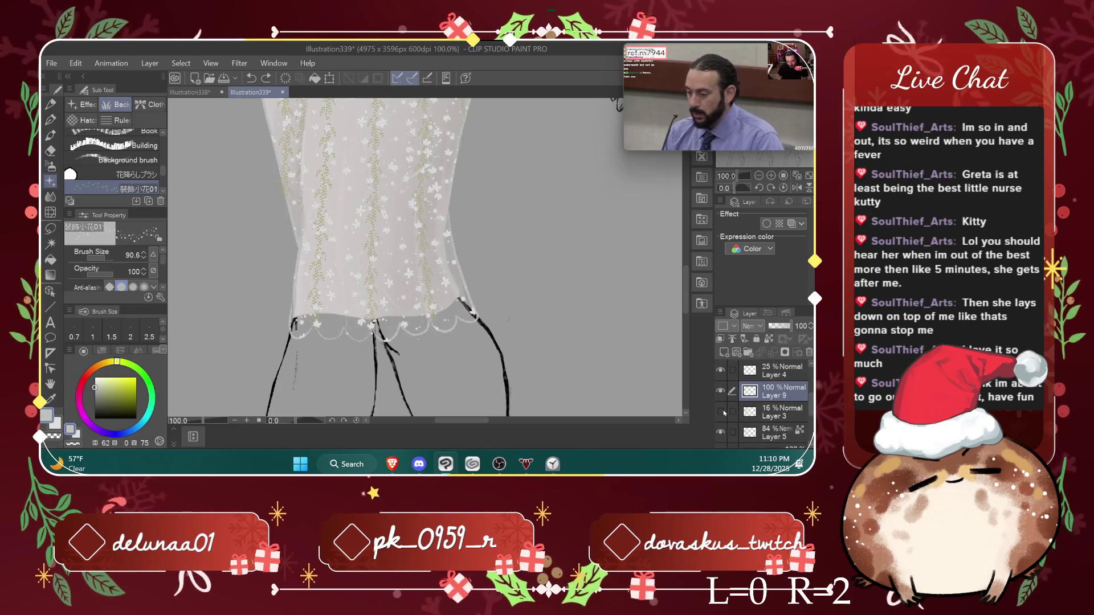
mouse_move(724, 392)
mouse_down()
mouse_move(722, 424)
mouse_move(778, 431)
mouse_up()
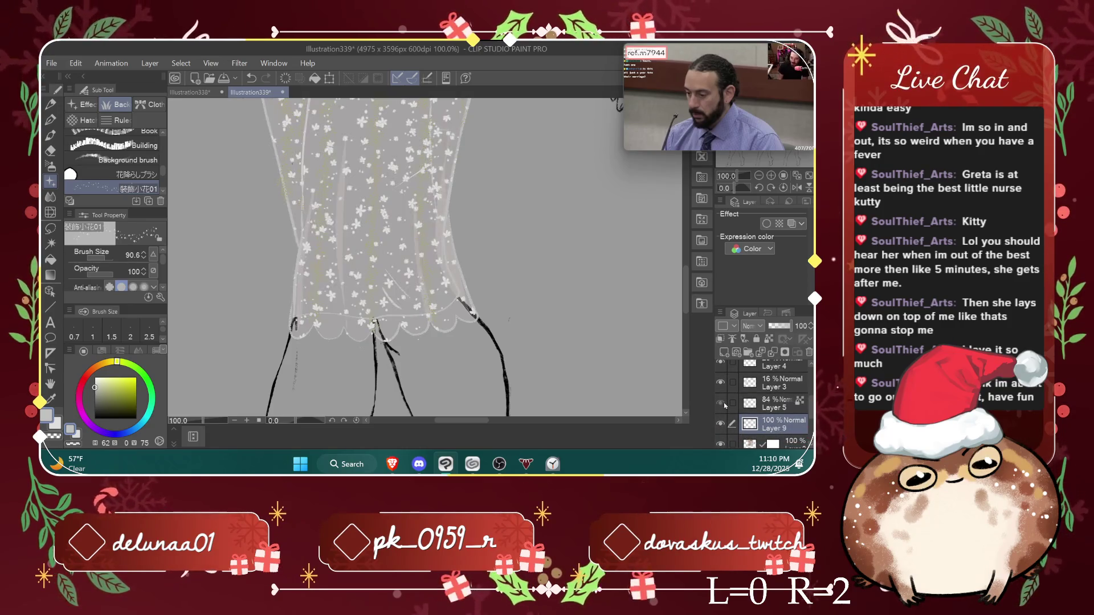
drag(454, 213, 486, 310)
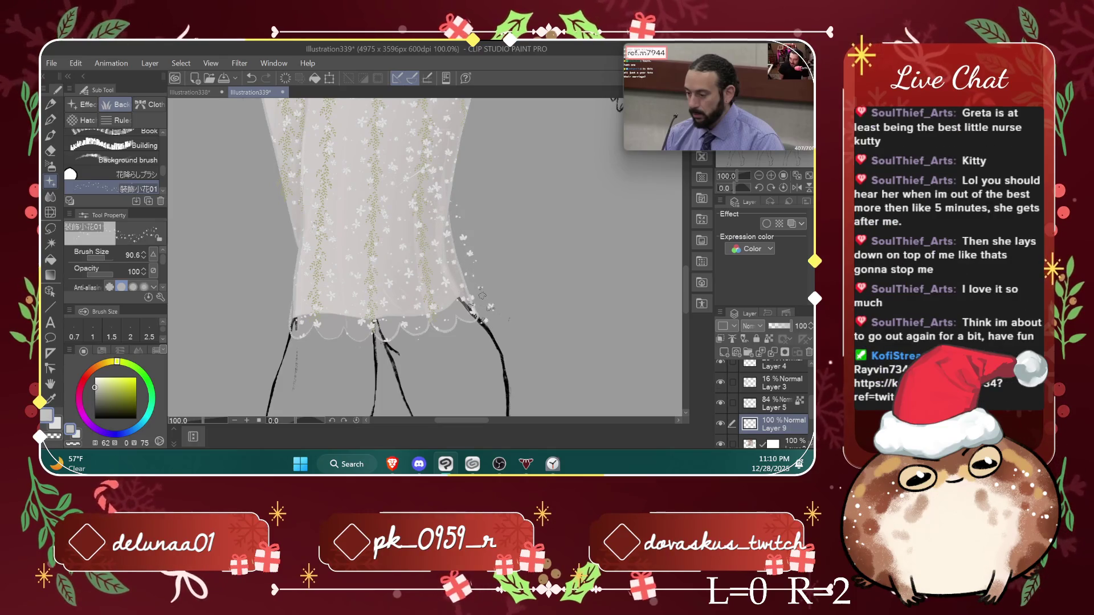
Step: Try Layer 9 opacities of 70% and 39% while redoing the right-edge flower stamps
key(ctrl+z)
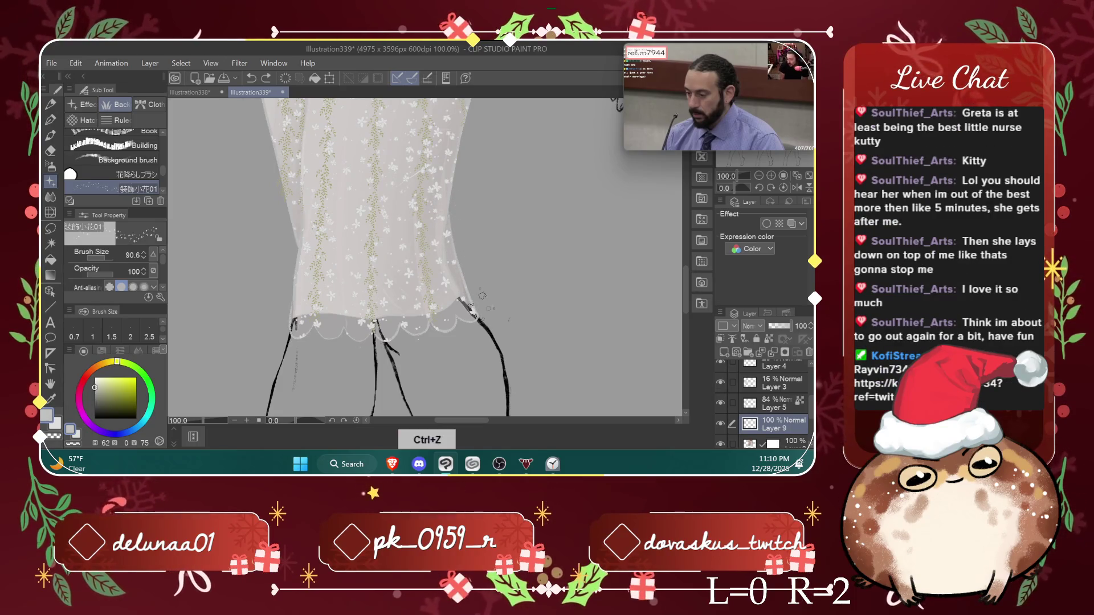
click(784, 328)
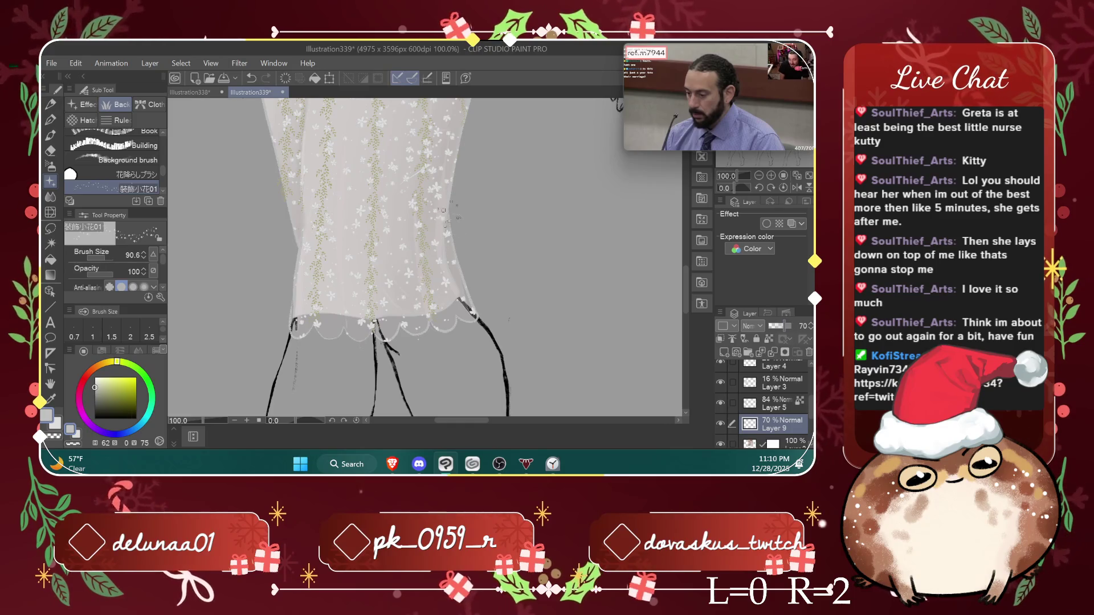
key(ctrl+z)
drag(459, 227, 473, 310)
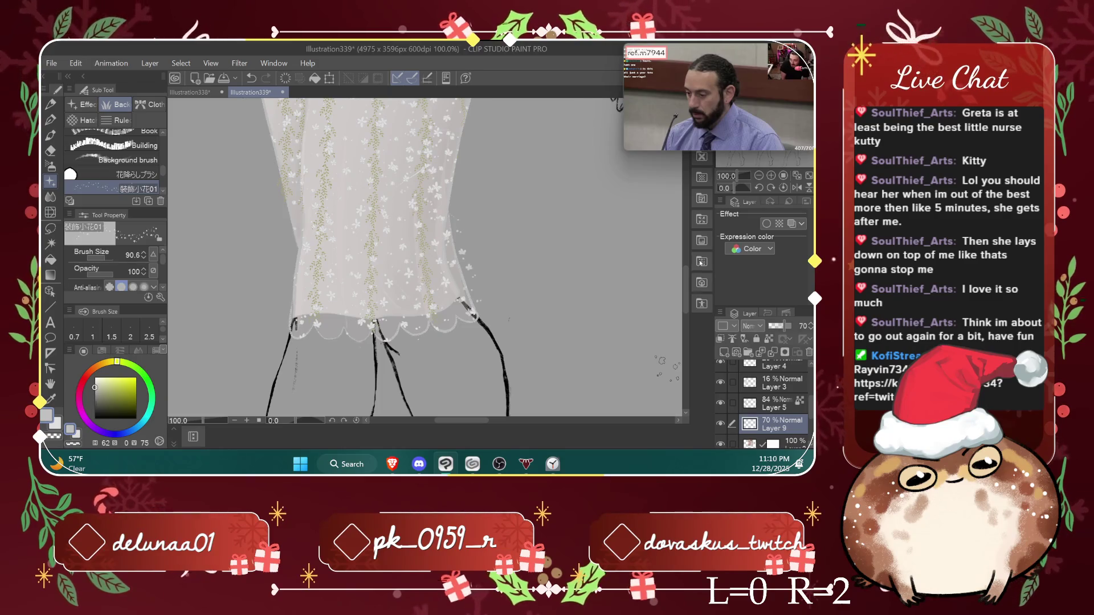
scroll(471, 225, up, 5)
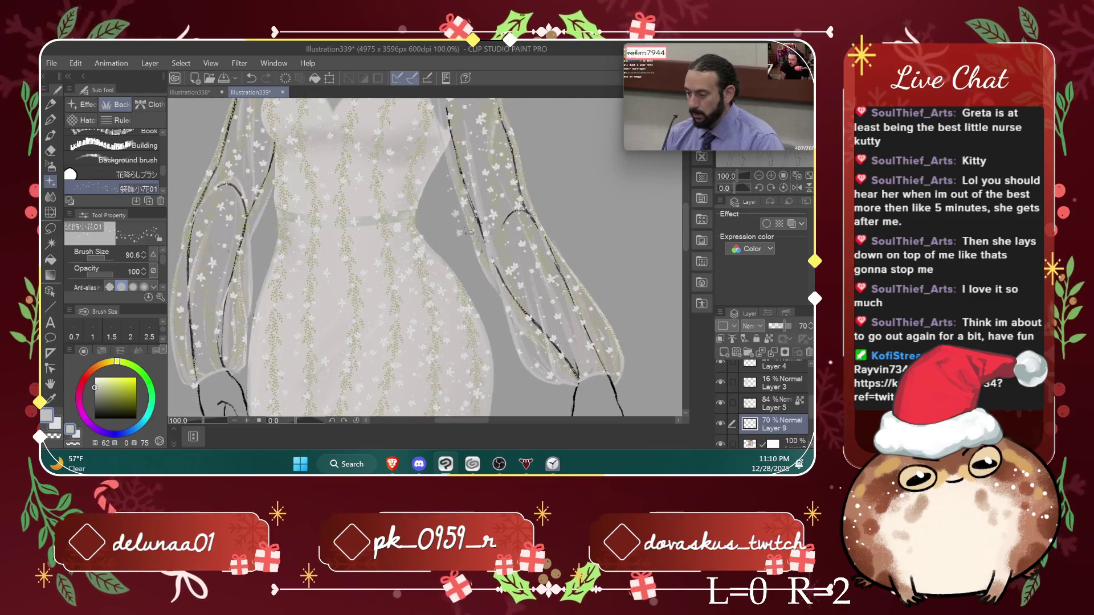
key(ctrl+z)
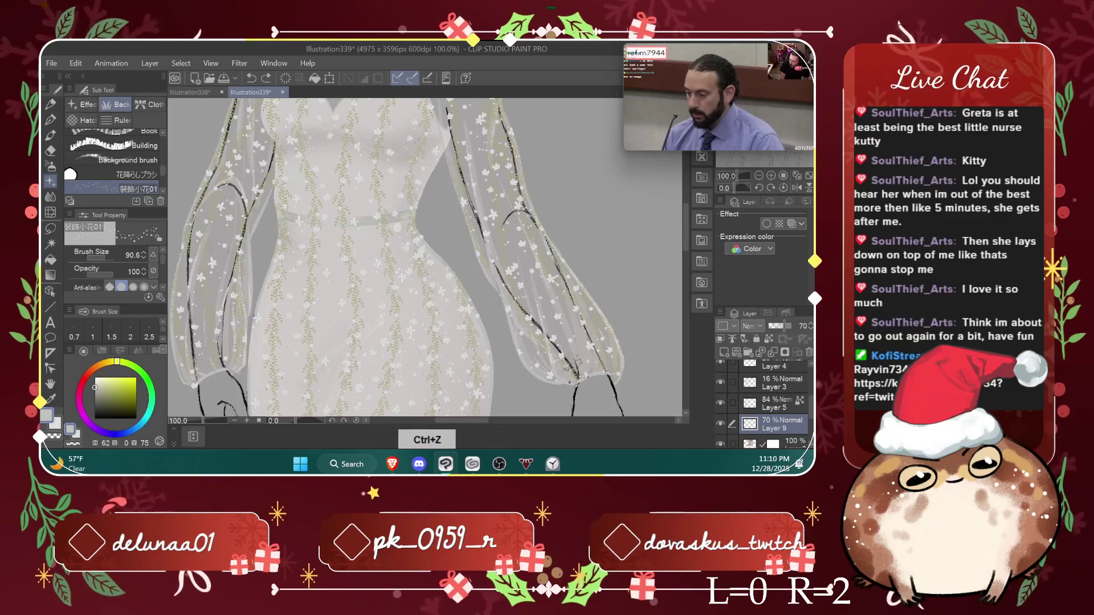
drag(787, 325, 777, 326)
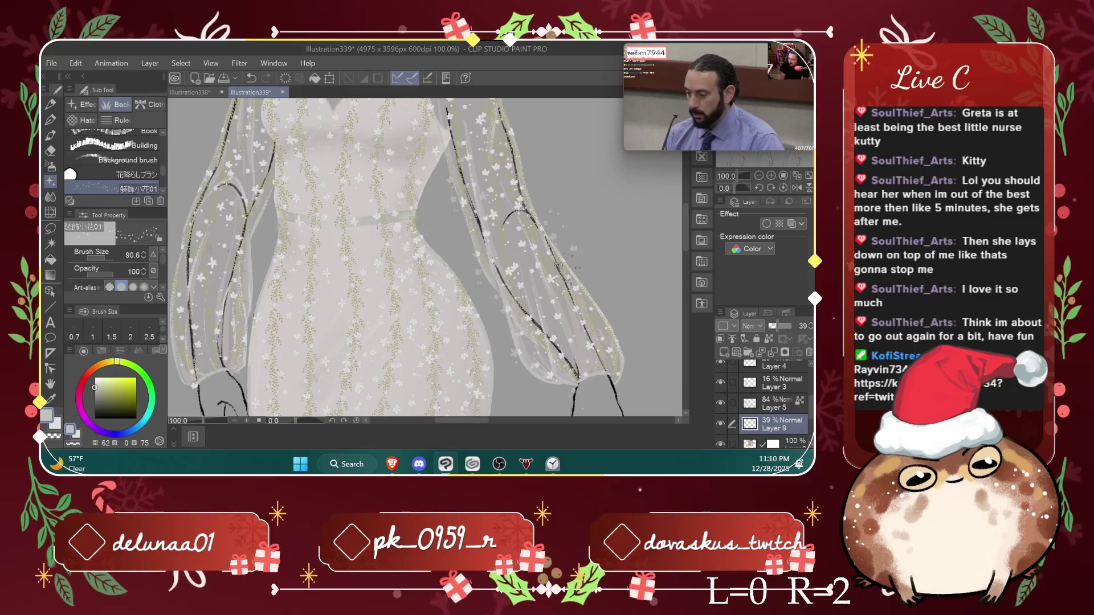
Step: Set Layer 9 to 52% opacity, dab flowers along the right edge, and move the break timer up
drag(552, 211, 621, 379)
key(ctrl+z)
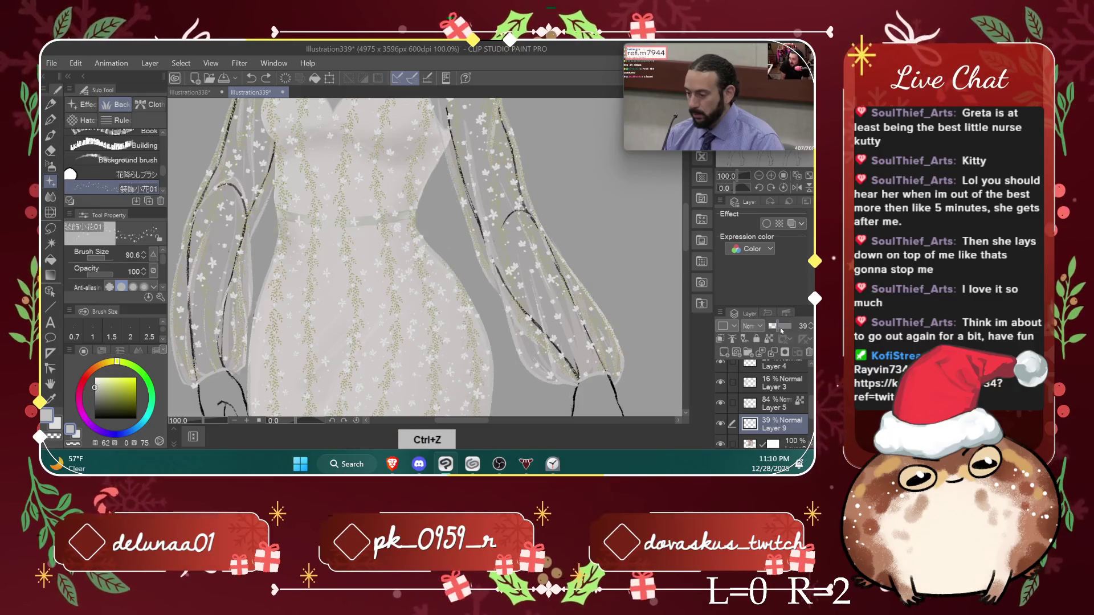
click(780, 328)
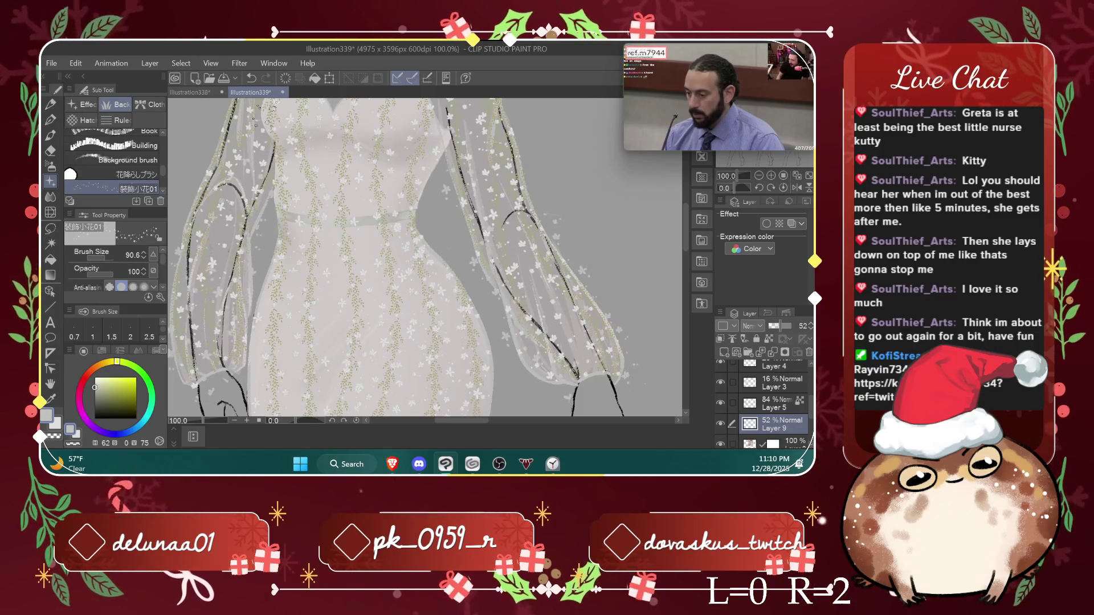
scroll(265, 111, down, 10)
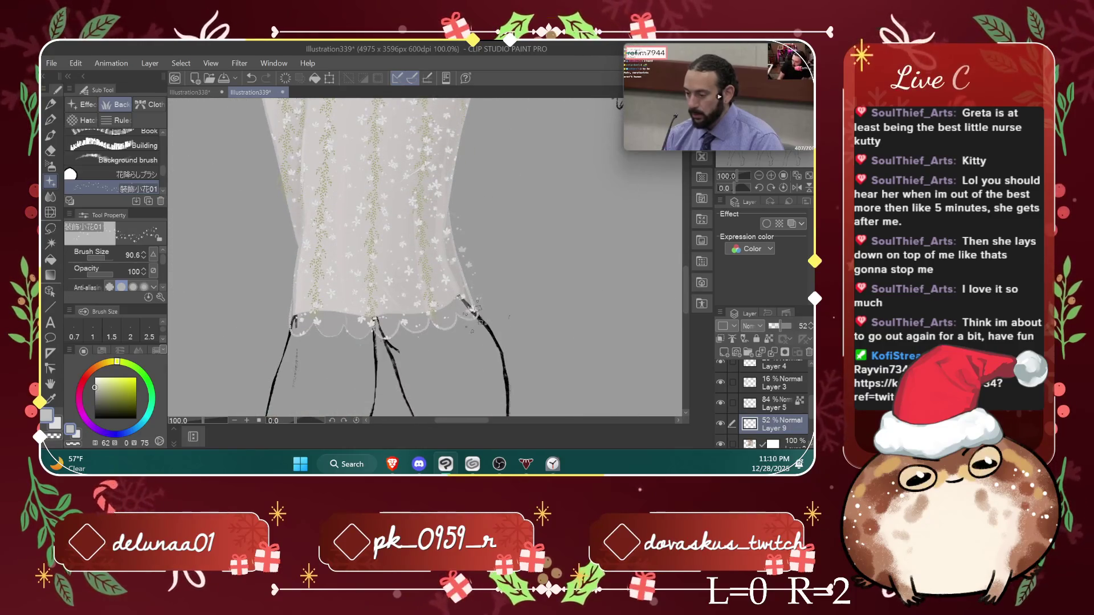
drag(465, 210, 476, 295)
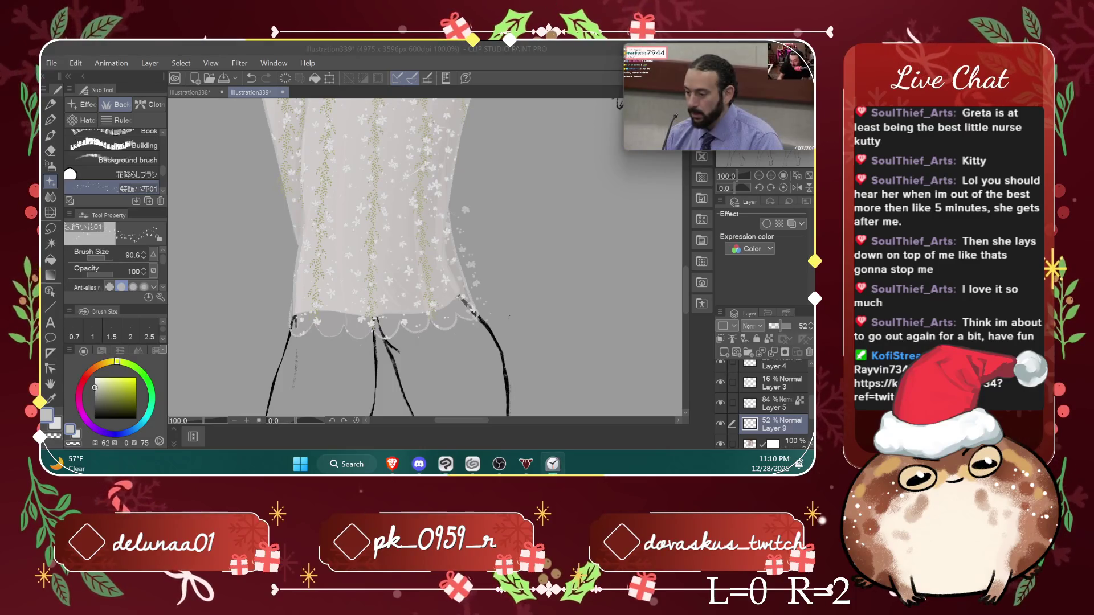
drag(702, 179, 705, 174)
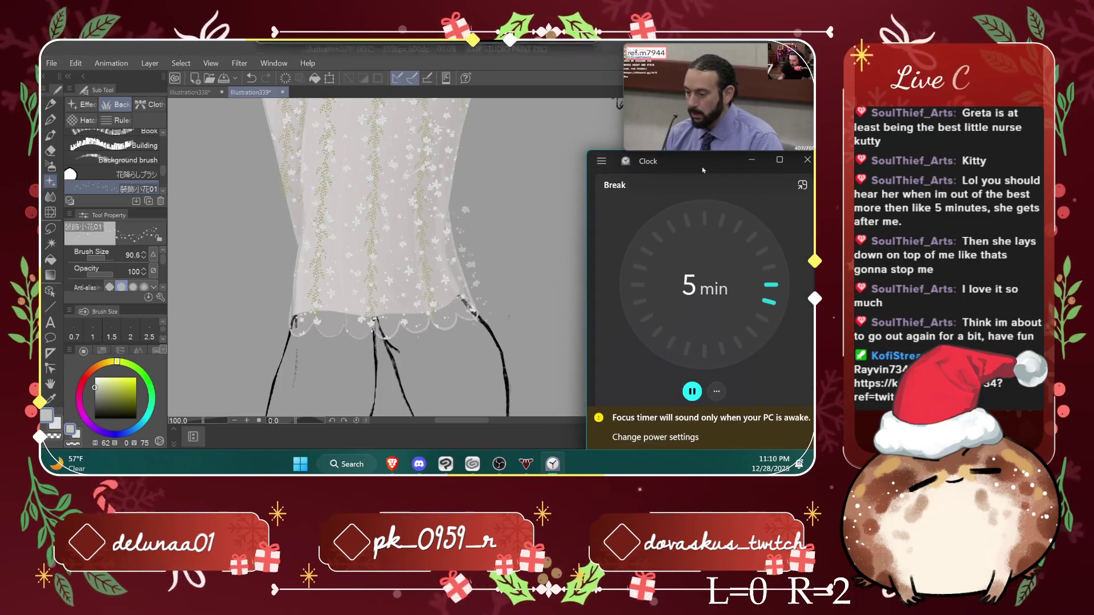
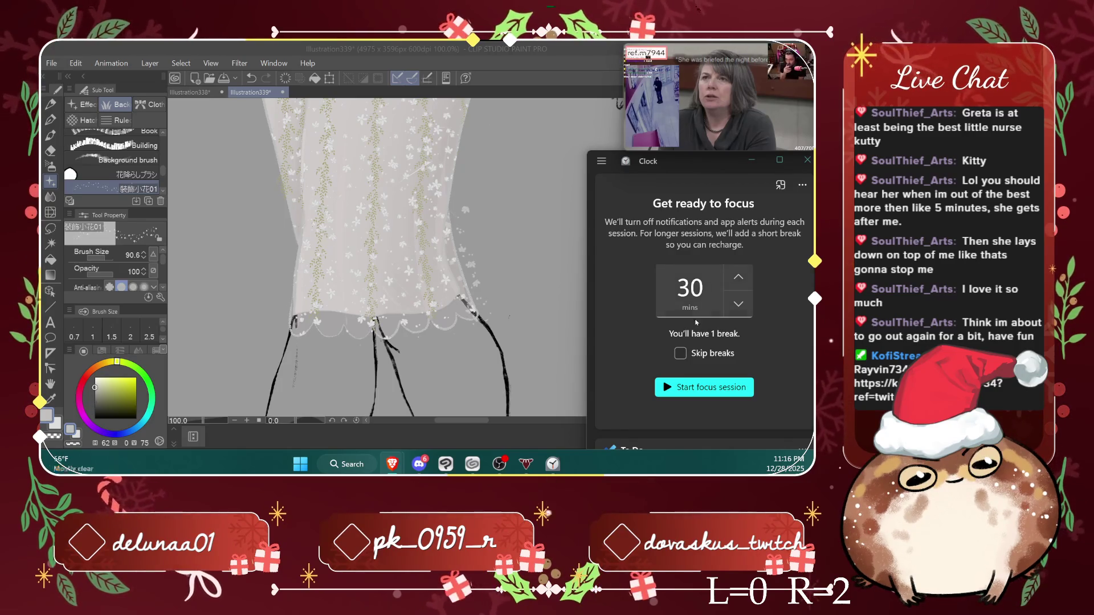
Step: Start a 25-minute focus session in Windows Clock and minimize the timer window
click(692, 389)
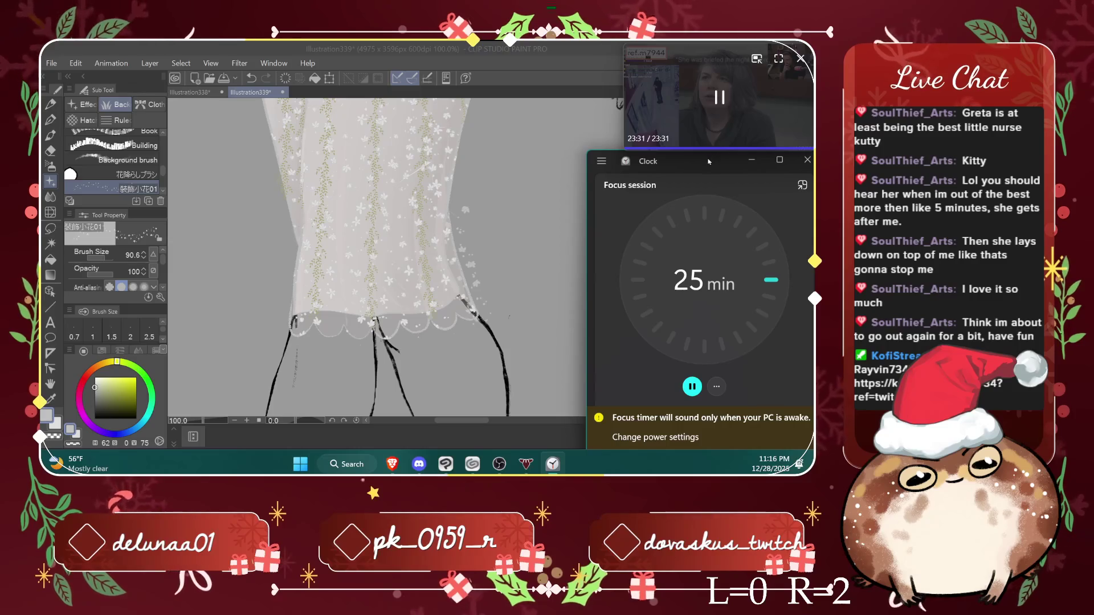
click(751, 159)
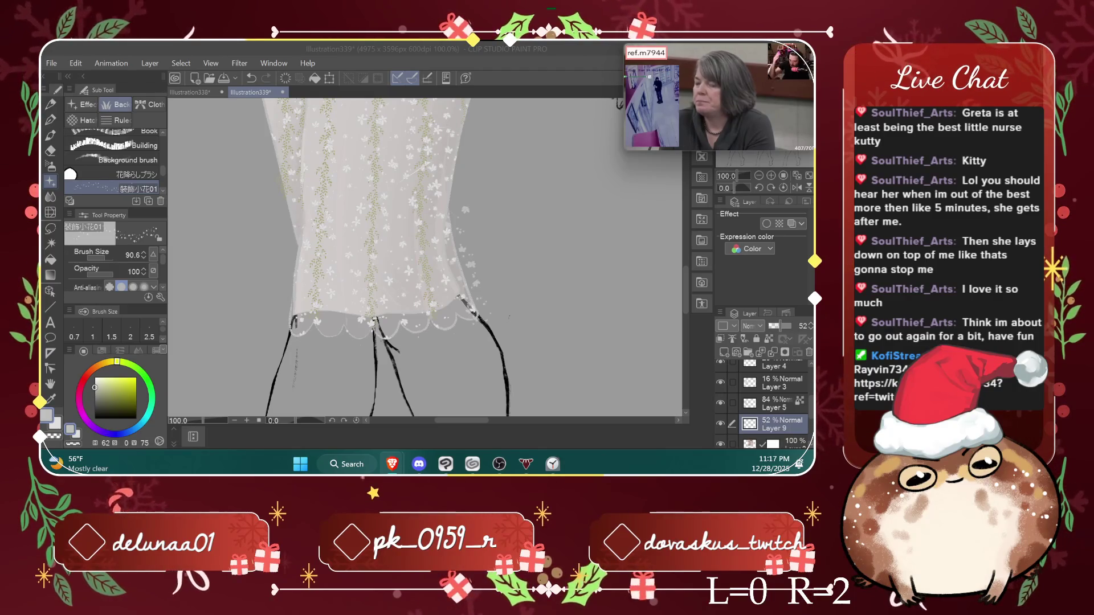
click(50, 150)
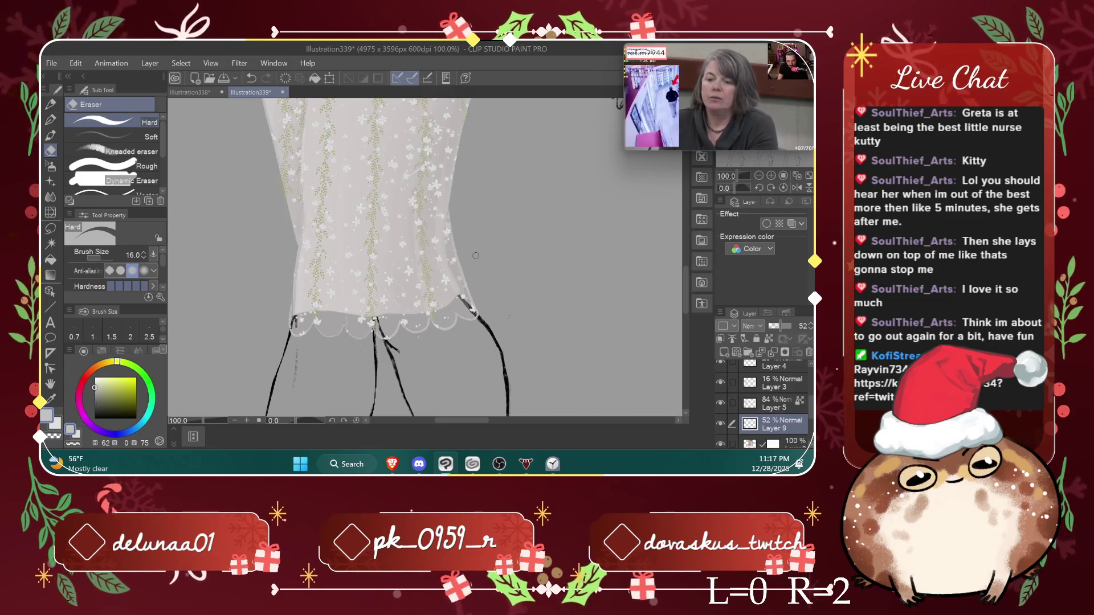
Step: Bring the sheer bodice and puffed sleeves into view and select Layer 8 for erasing
mouse_move(686, 288)
mouse_down()
mouse_move(681, 230)
mouse_move(666, 217)
mouse_up()
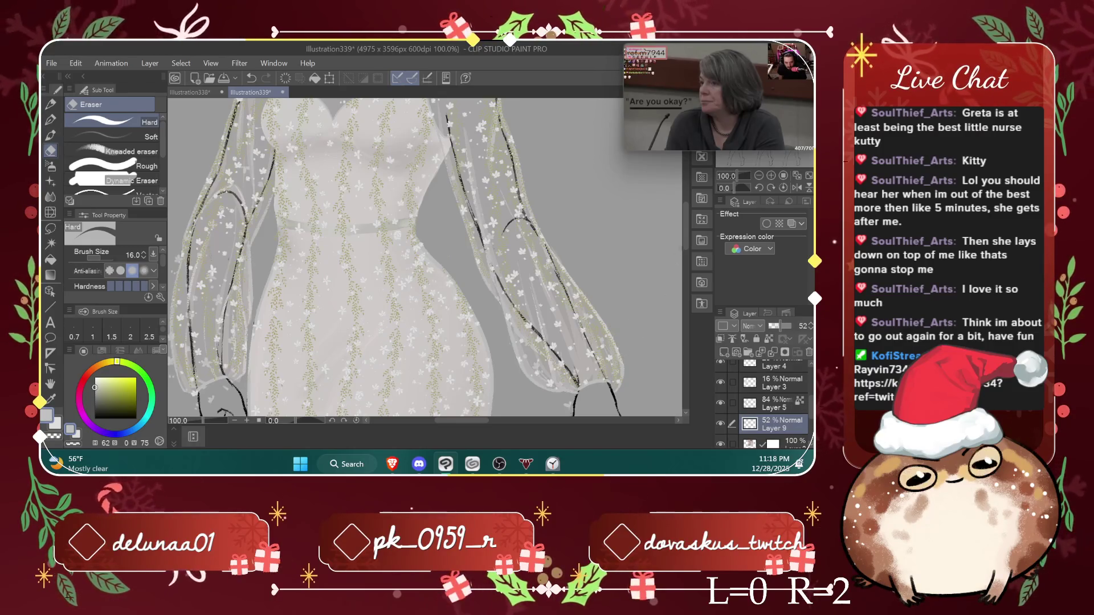
scroll(565, 322, down, 3)
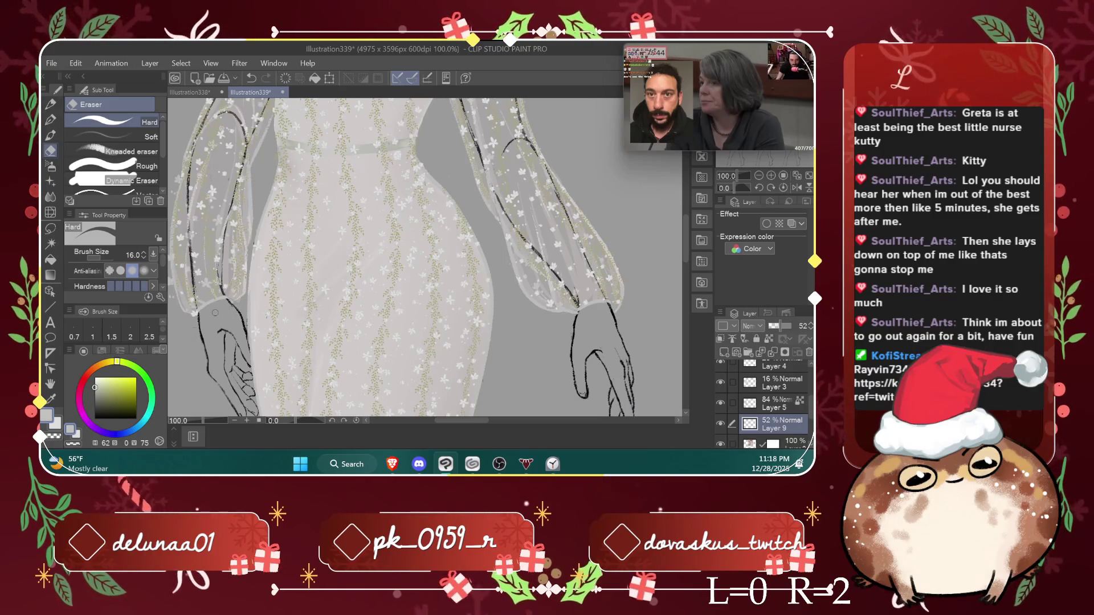
scroll(458, 394, left, 5)
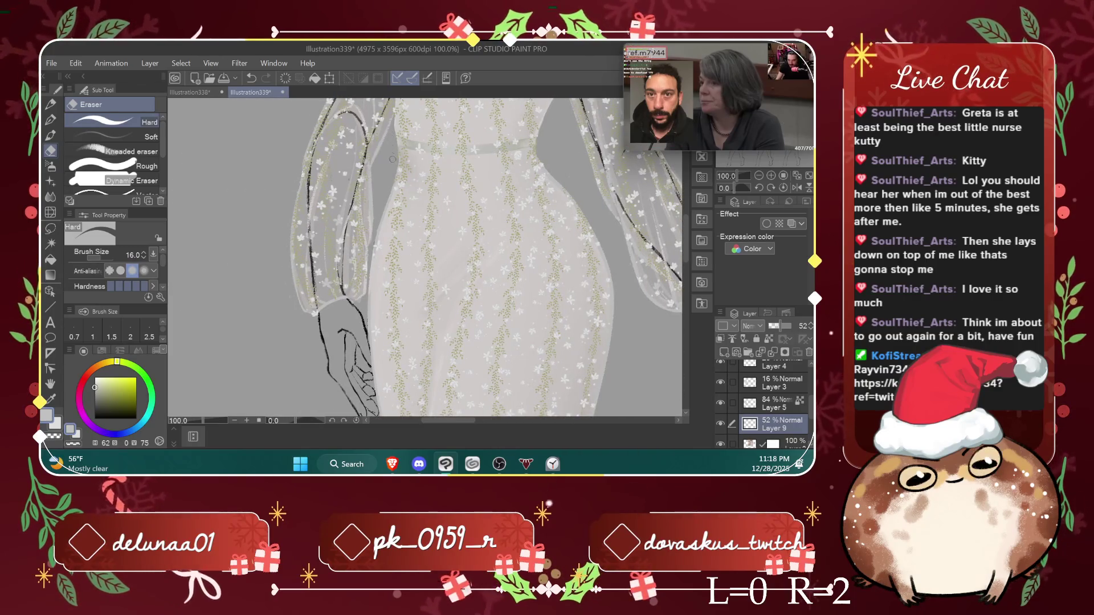
drag(686, 234, 690, 199)
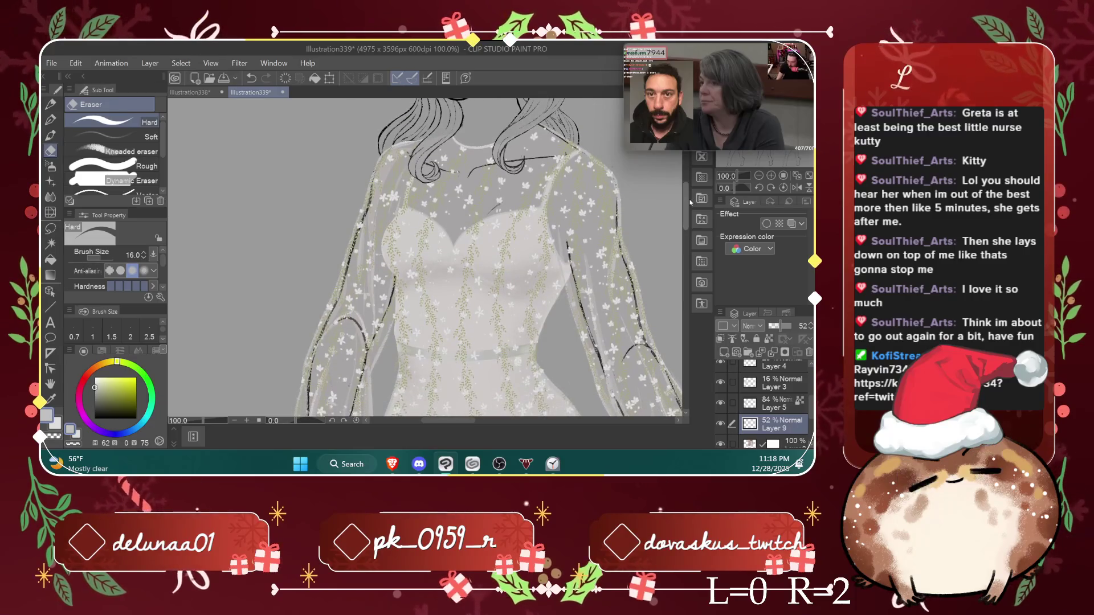
drag(690, 199, 695, 190)
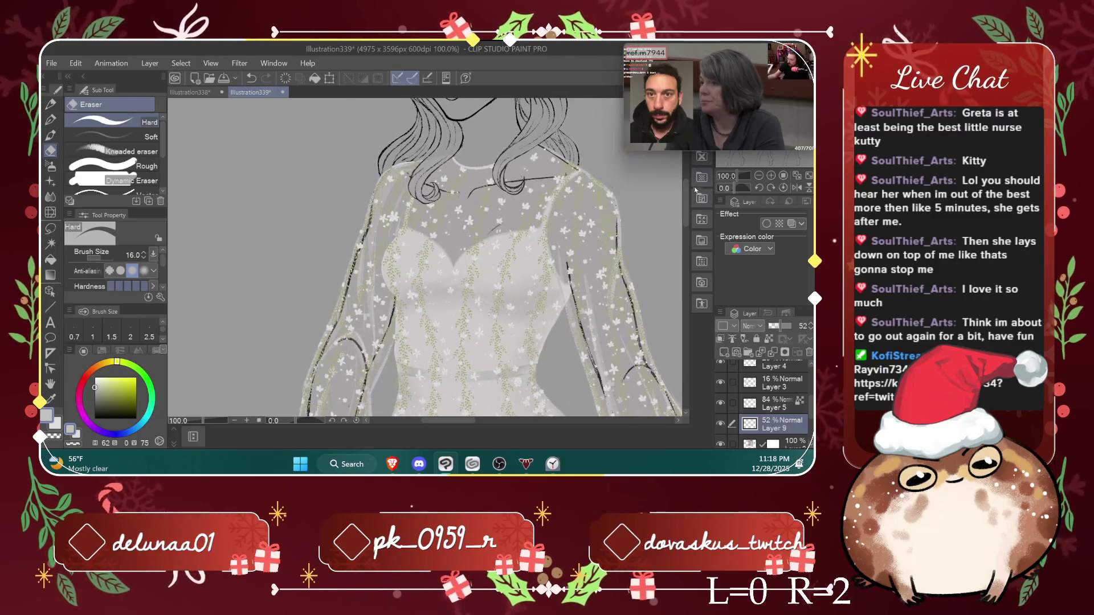
drag(470, 421, 485, 410)
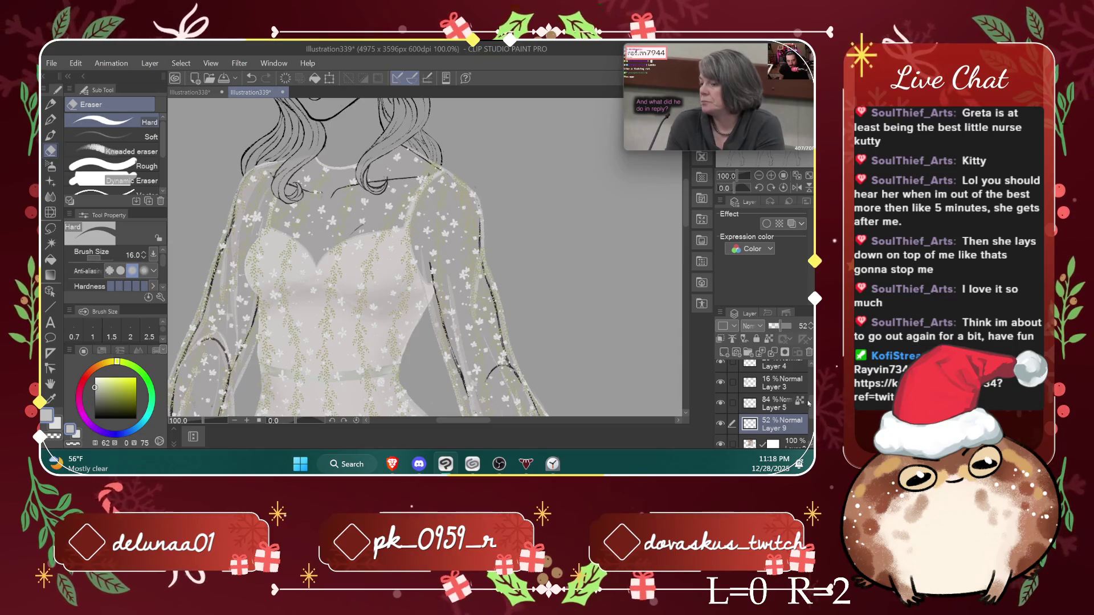
scroll(764, 401, up, 5)
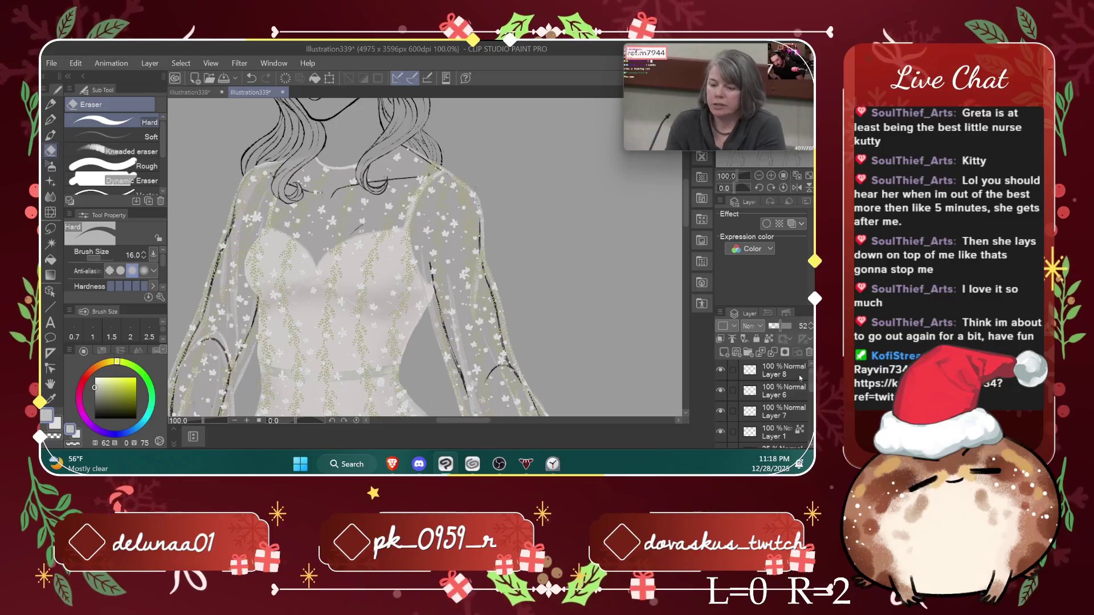
click(729, 373)
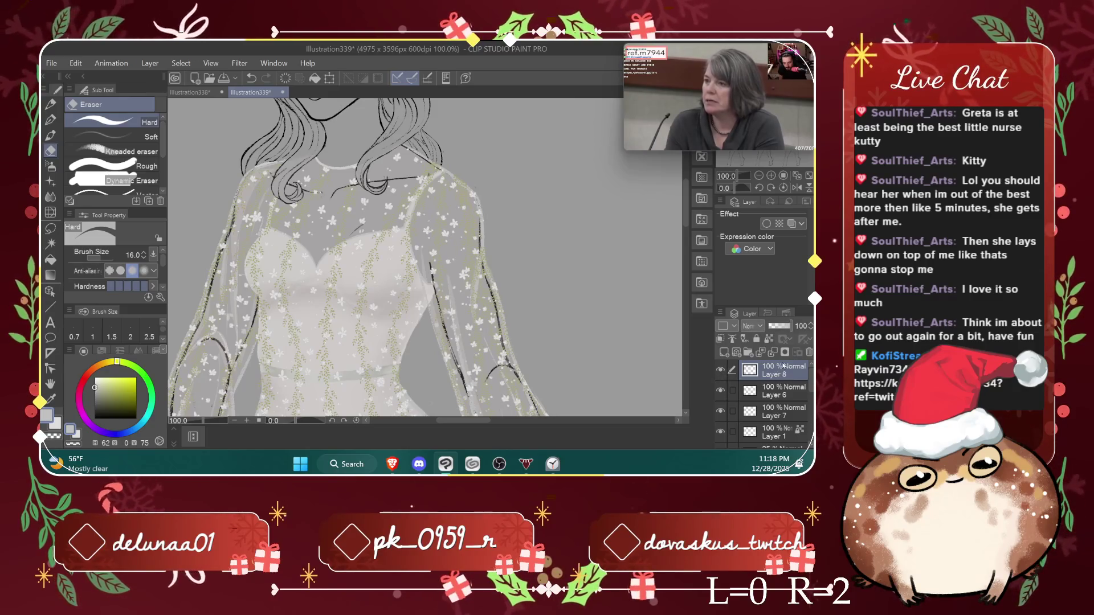
Step: Enlarge the Hard eraser to 56.9 and undo a few trial strokes
click(105, 254)
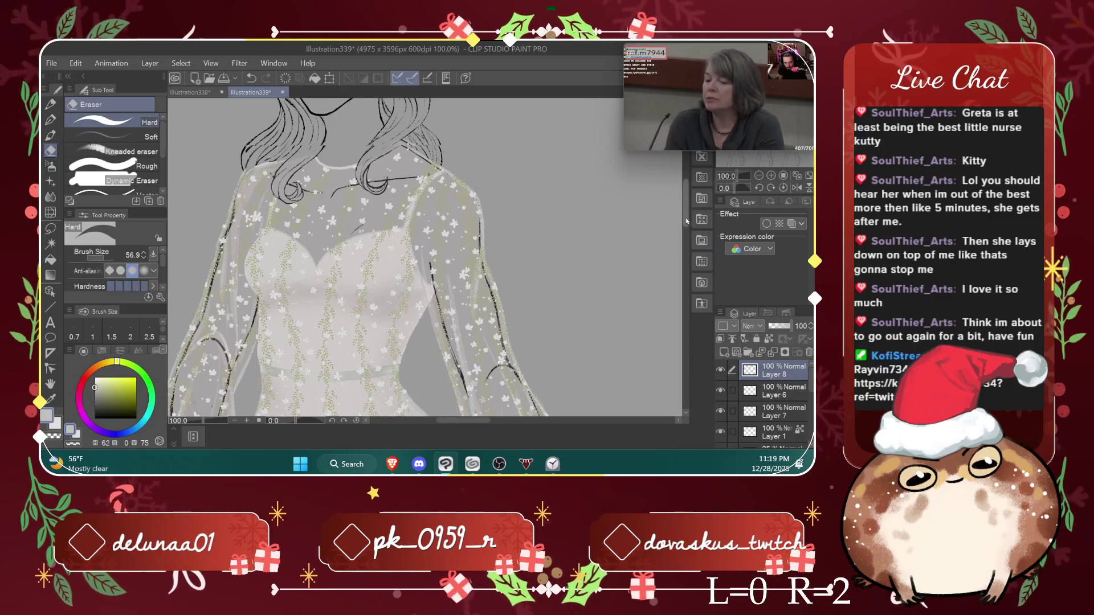
scroll(630, 237, down, 5)
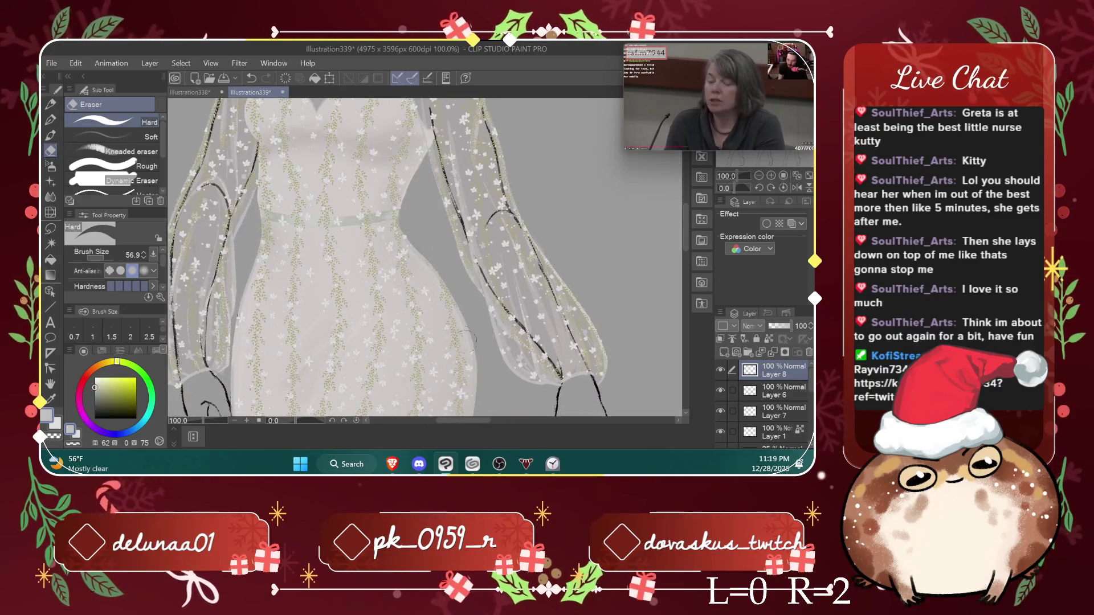
key(ctrl+z)
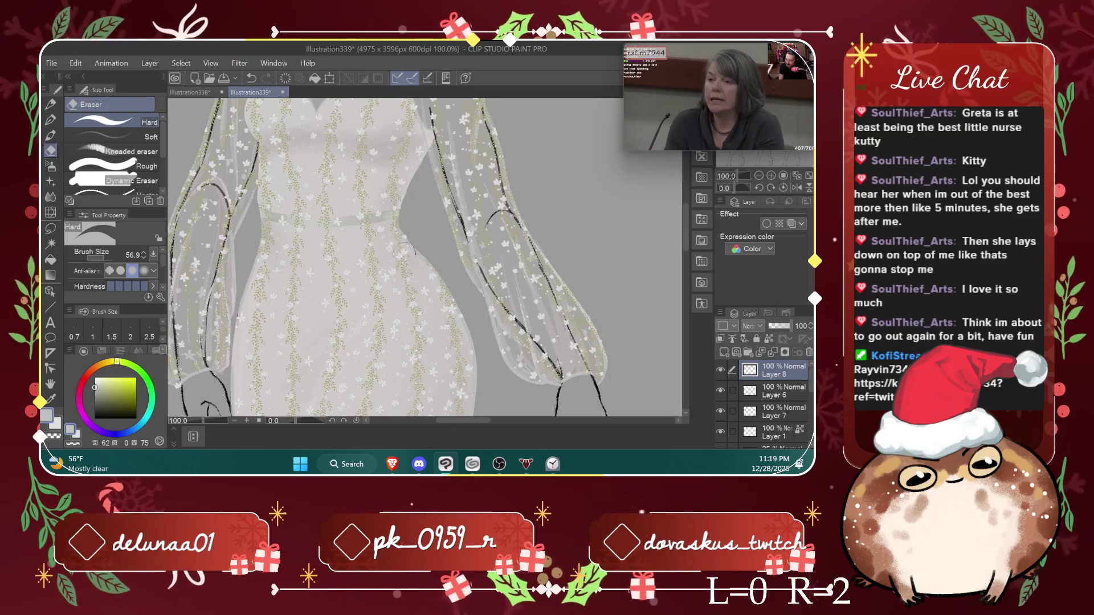
key(ctrl+z)
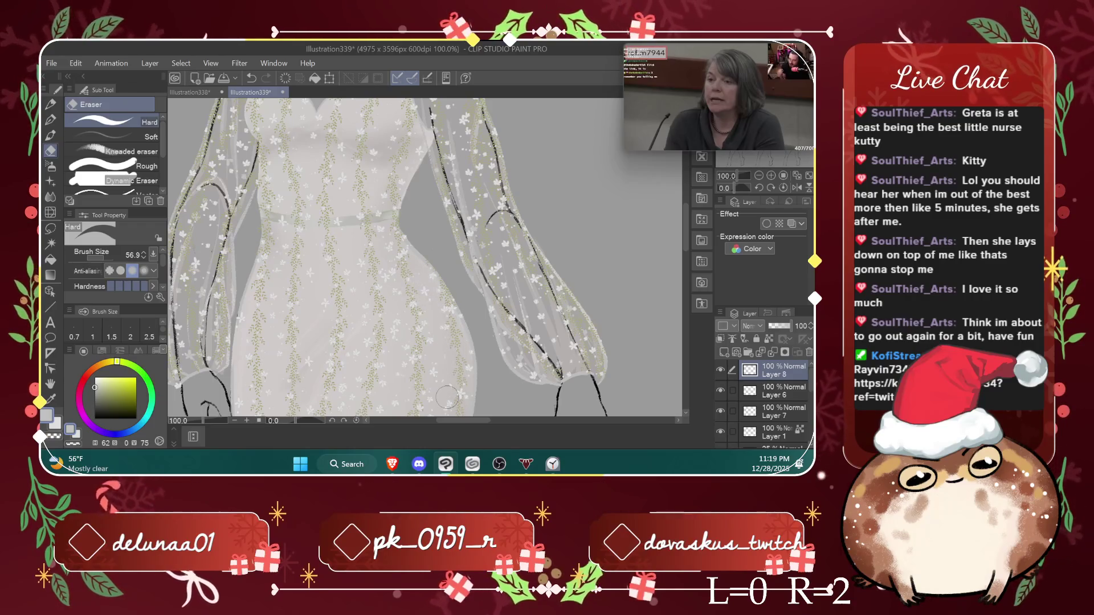
drag(686, 228, 684, 260)
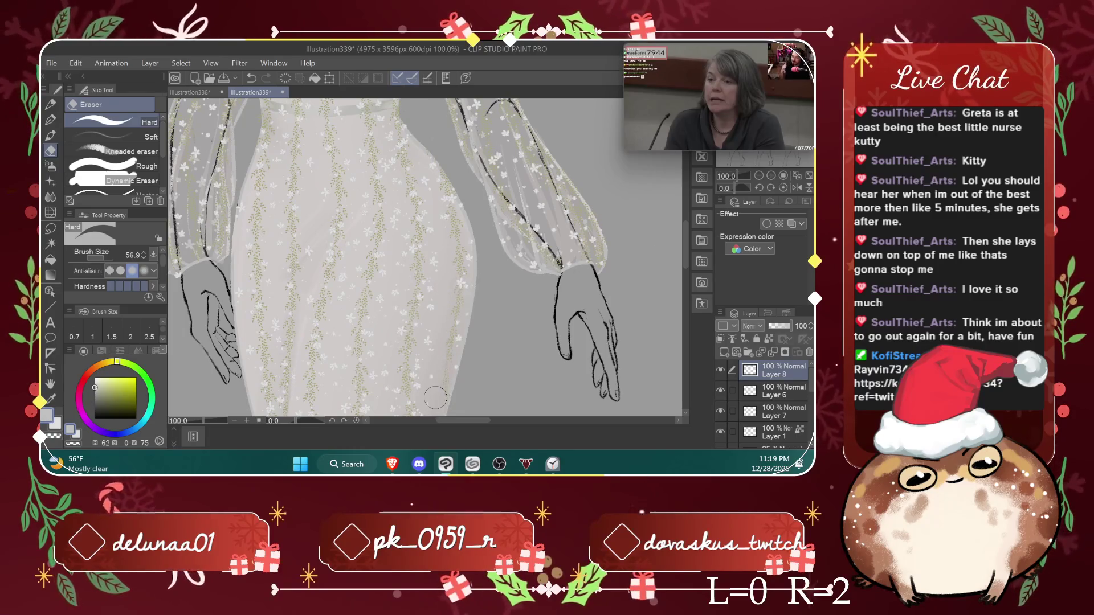
key(ctrl+z)
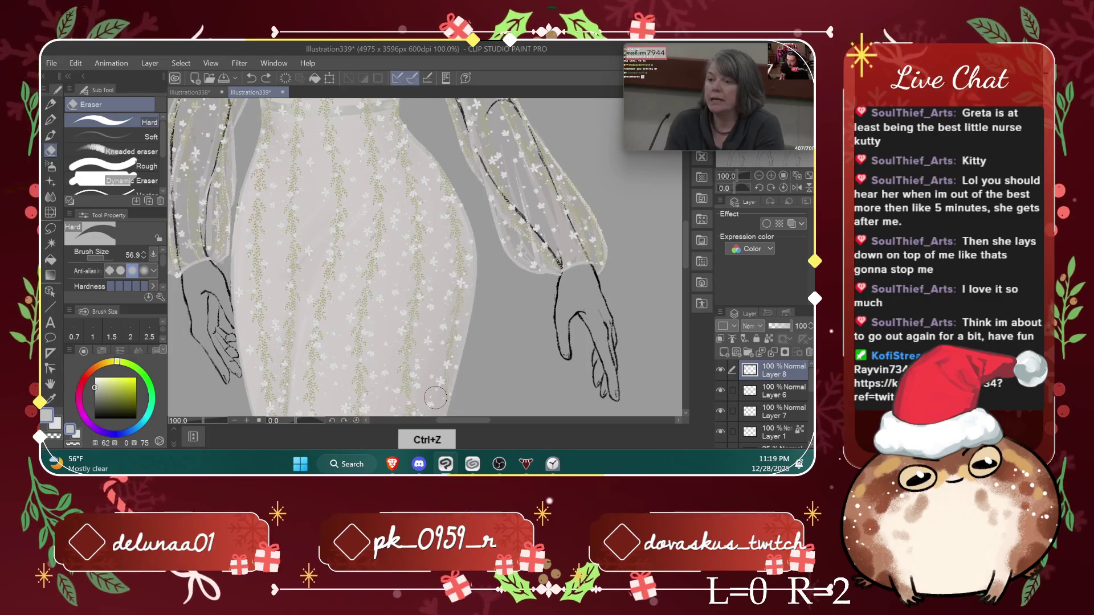
Step: Erase the stray lace pattern around the bodice and sleeves
drag(684, 239, 682, 275)
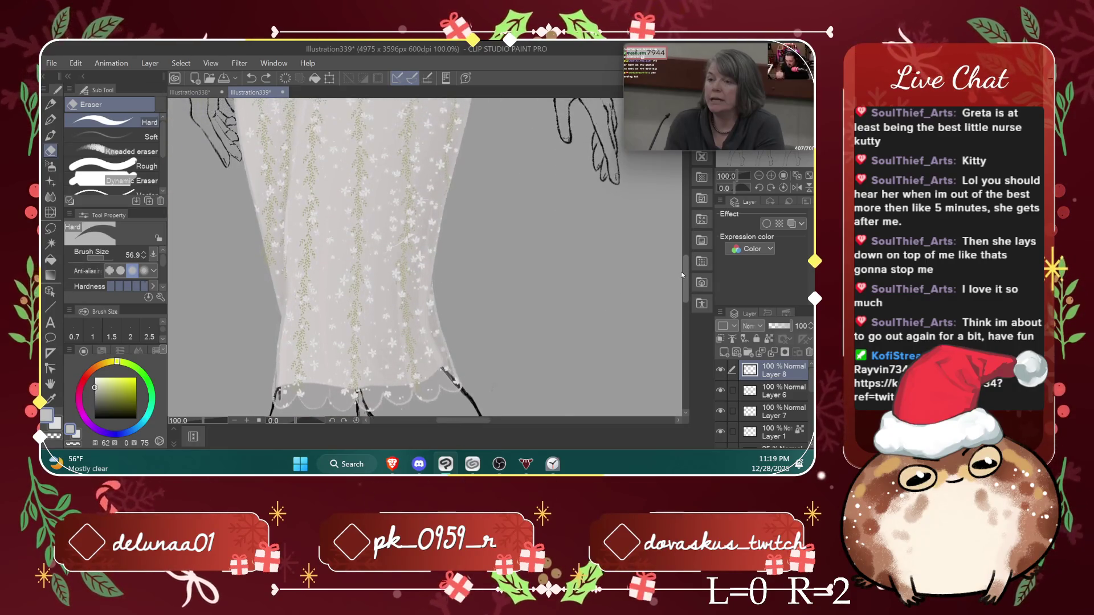
key(ctrl+minus)
key(ctrl+minus)
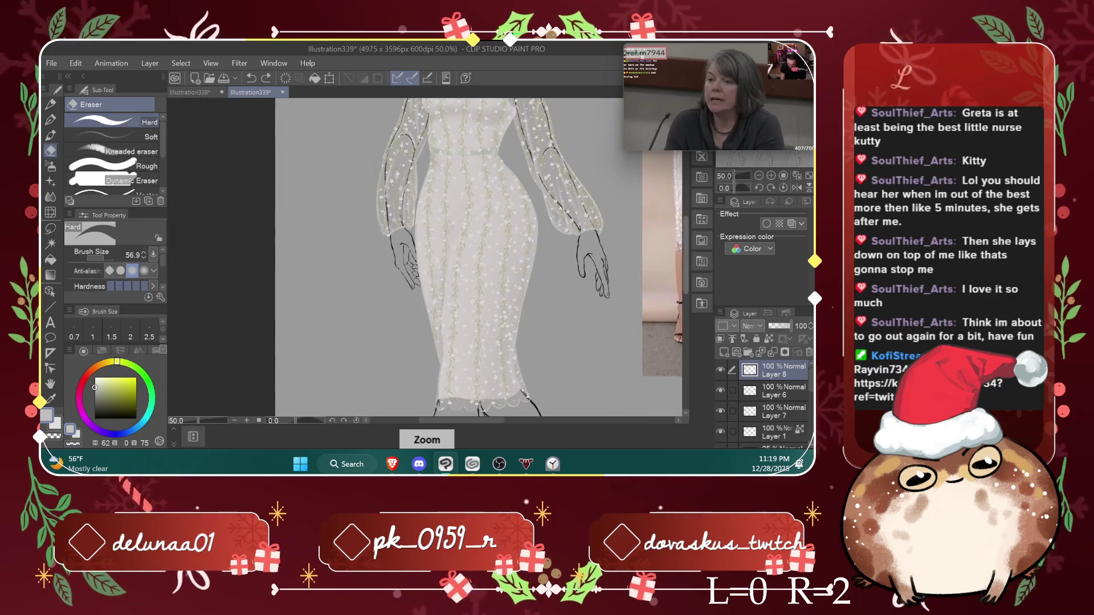
drag(683, 276, 687, 219)
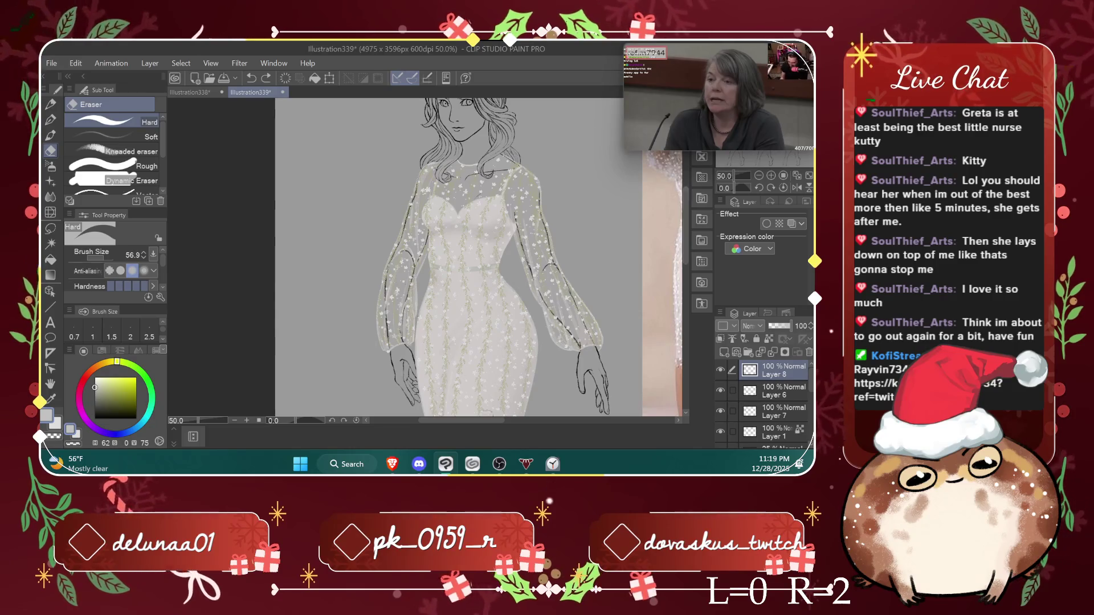
drag(487, 421, 508, 422)
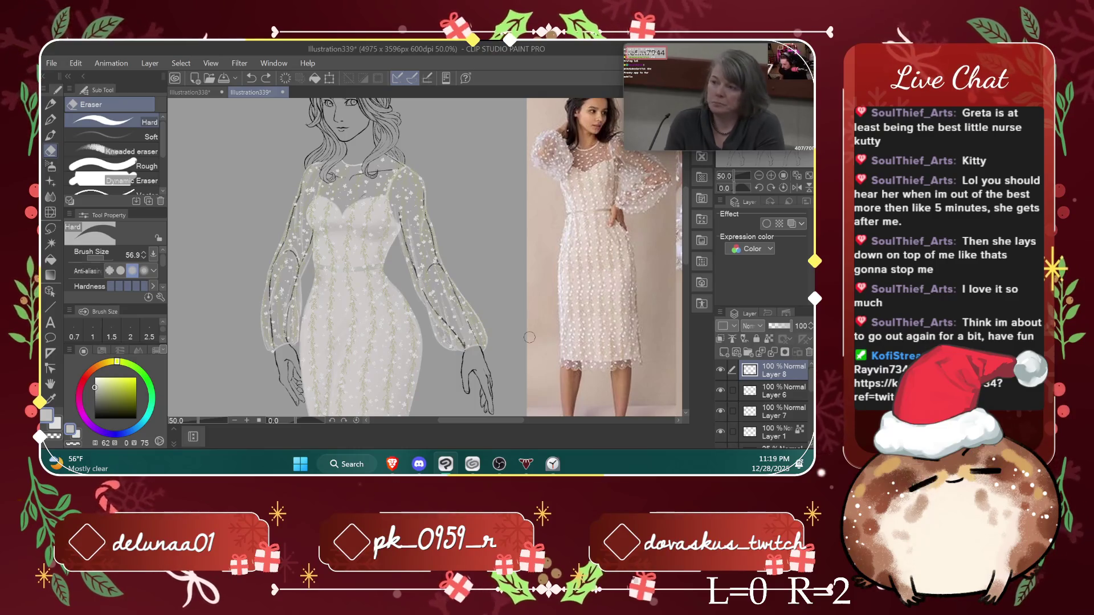
mouse_move(686, 228)
mouse_down()
mouse_move(675, 340)
mouse_move(677, 251)
mouse_up()
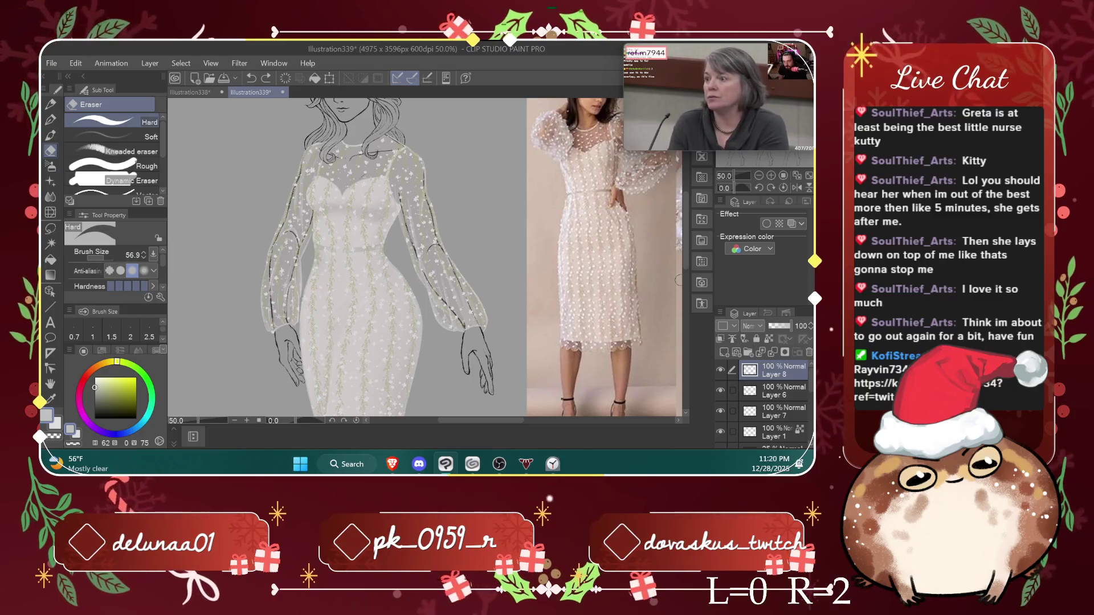
Step: Delete Layer 8 and Layer 6 from the layer stack
scroll(593, 191, up, 2)
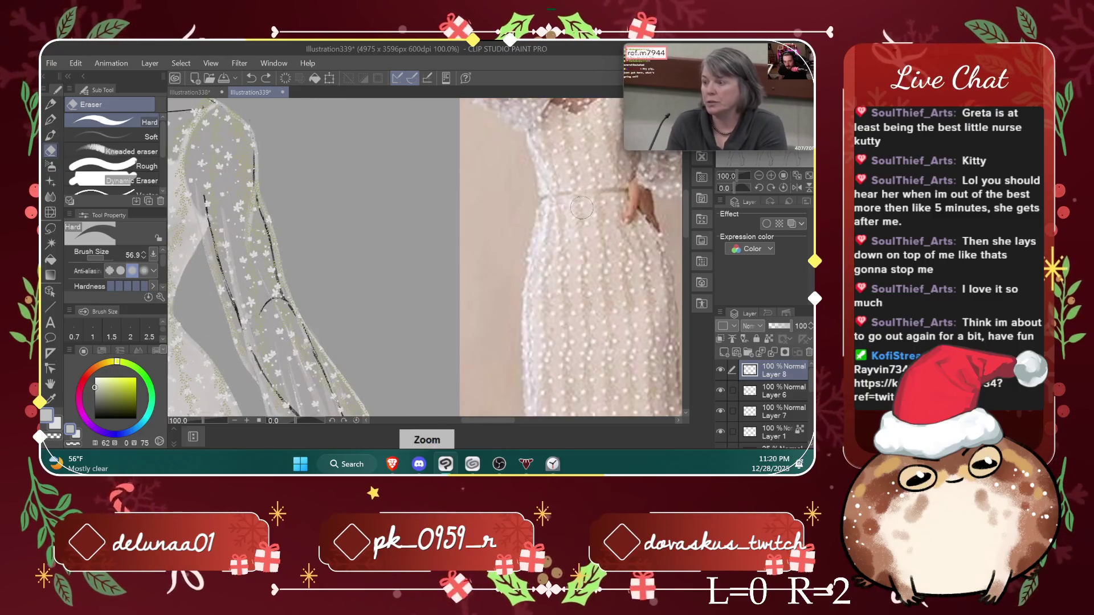
scroll(624, 196, down, 2)
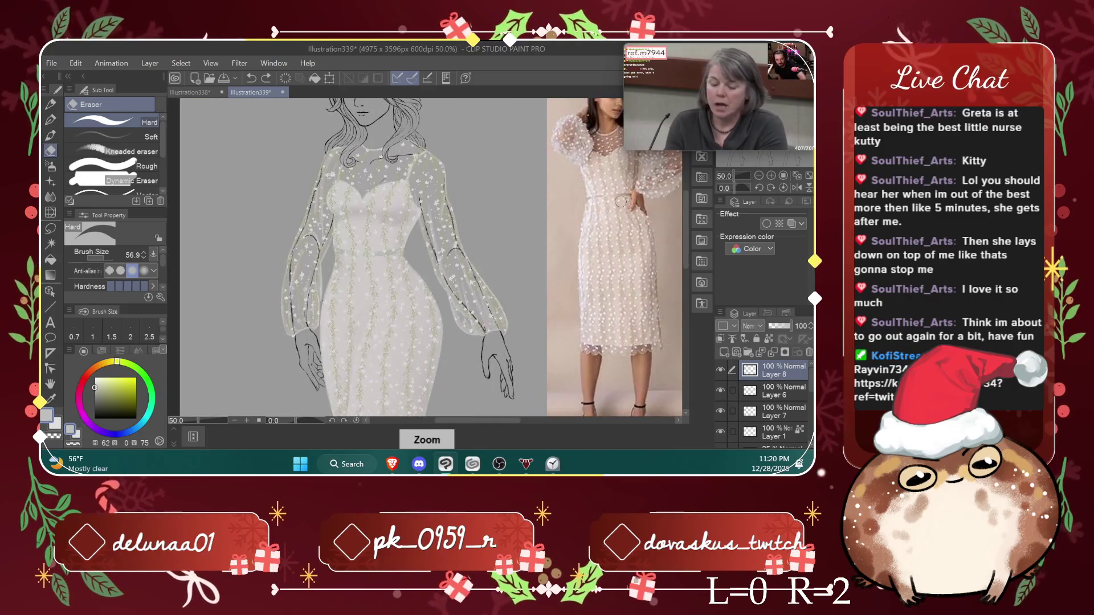
click(773, 353)
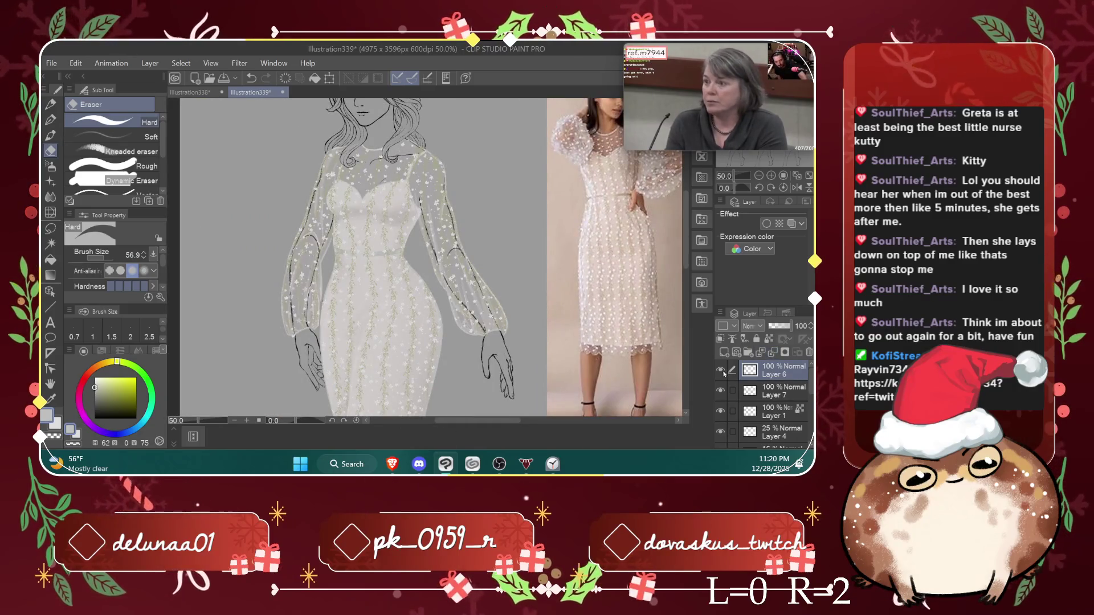
click(773, 353)
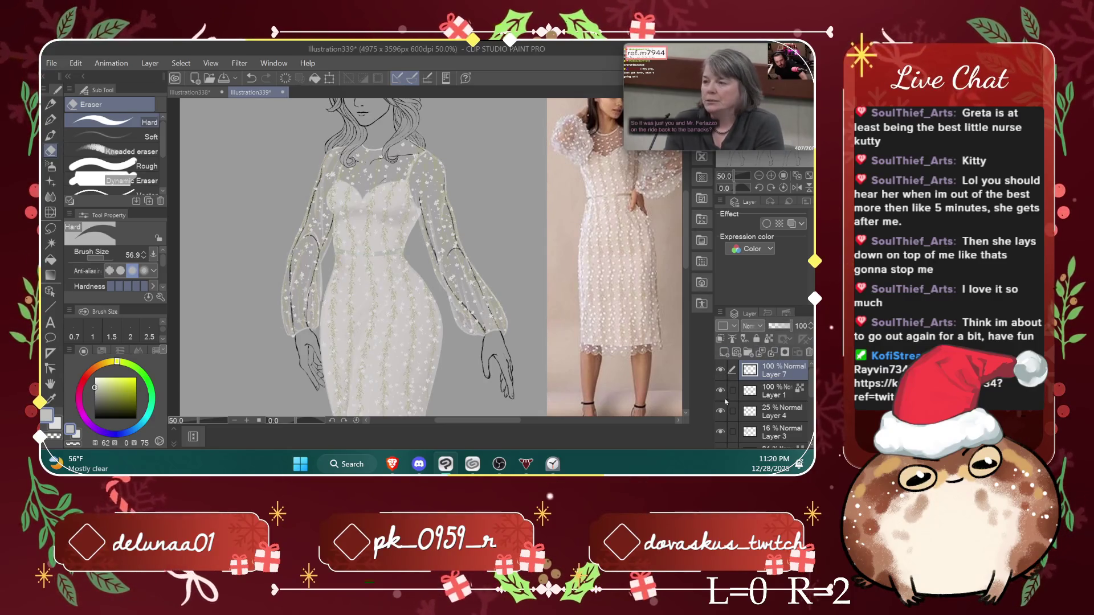
Step: Hide and reshow Layer 7's lace pattern to compare the dress
click(721, 371)
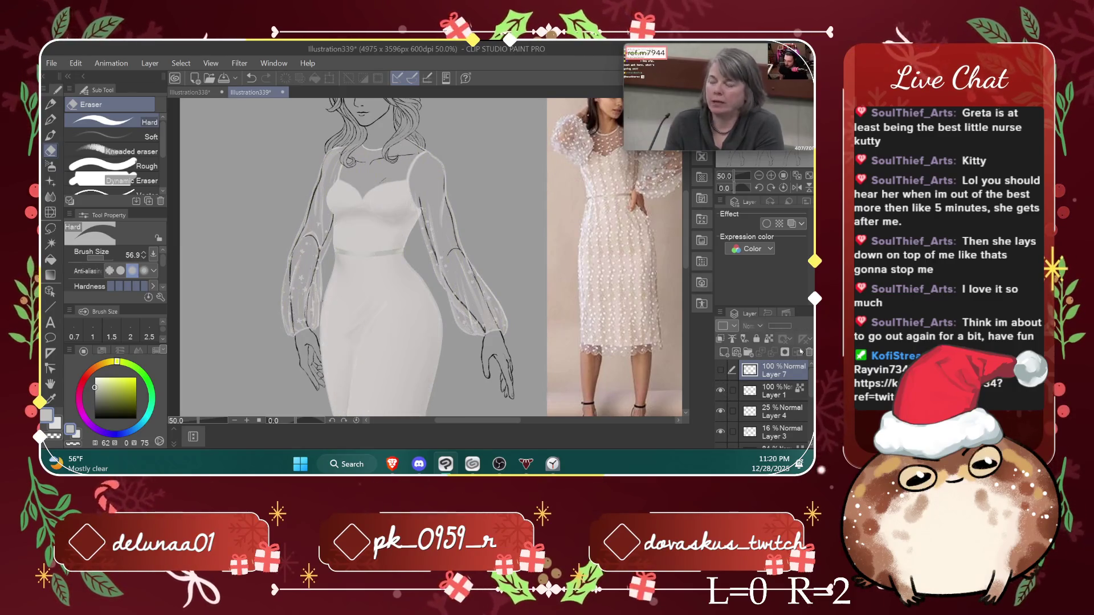
scroll(721, 380, down, 3)
scroll(763, 398, up, 3)
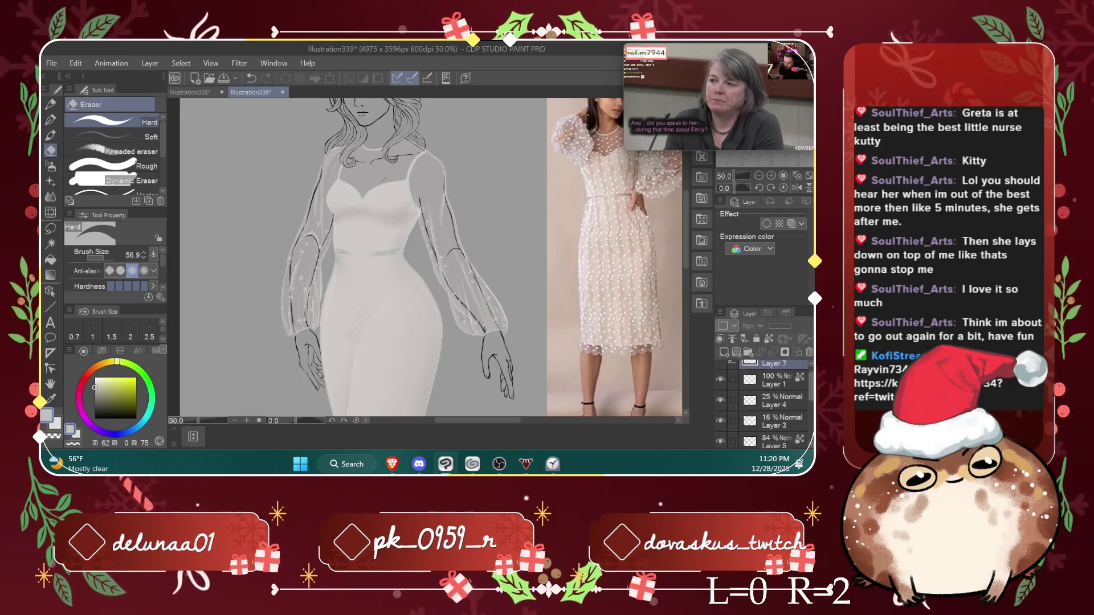
click(720, 370)
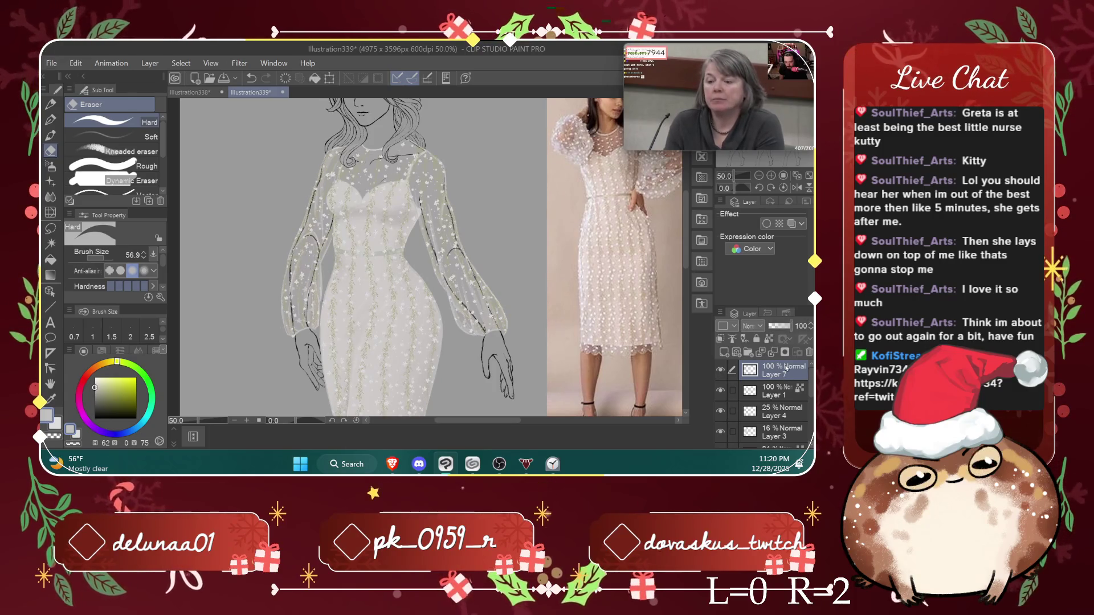
Step: Shrink the eraser Brush Size to 10.4
scroll(329, 215, up, 2)
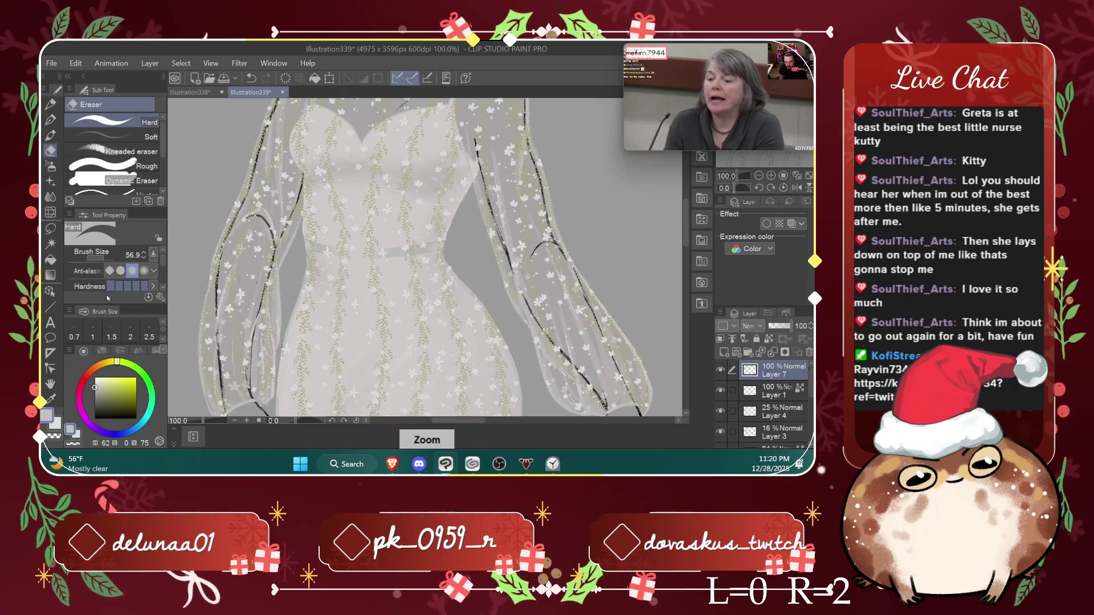
drag(328, 216, 265, 244)
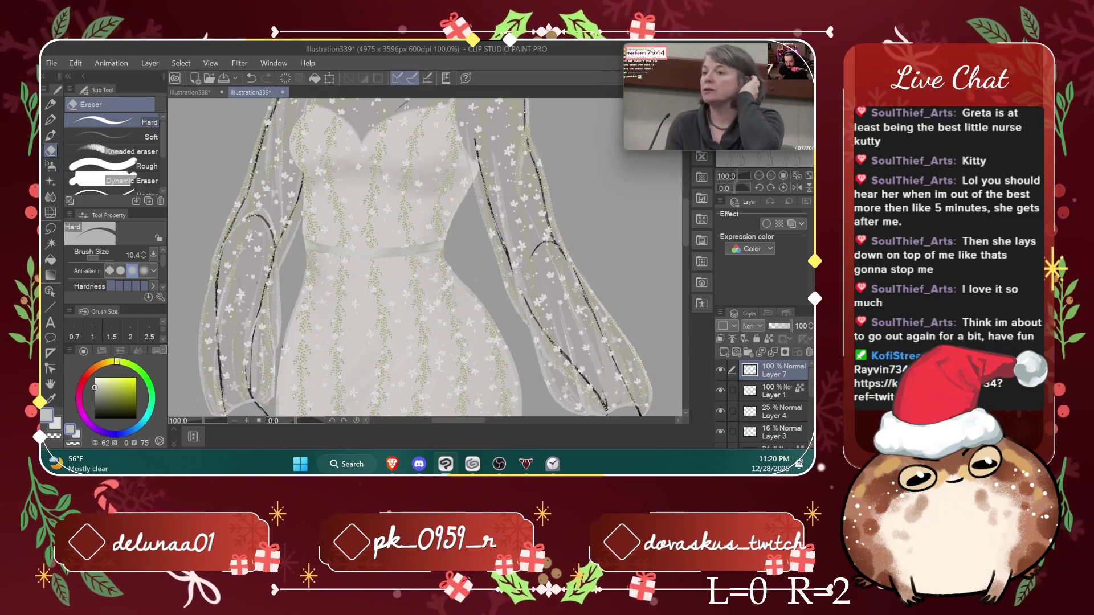
scroll(403, 218, up, 1)
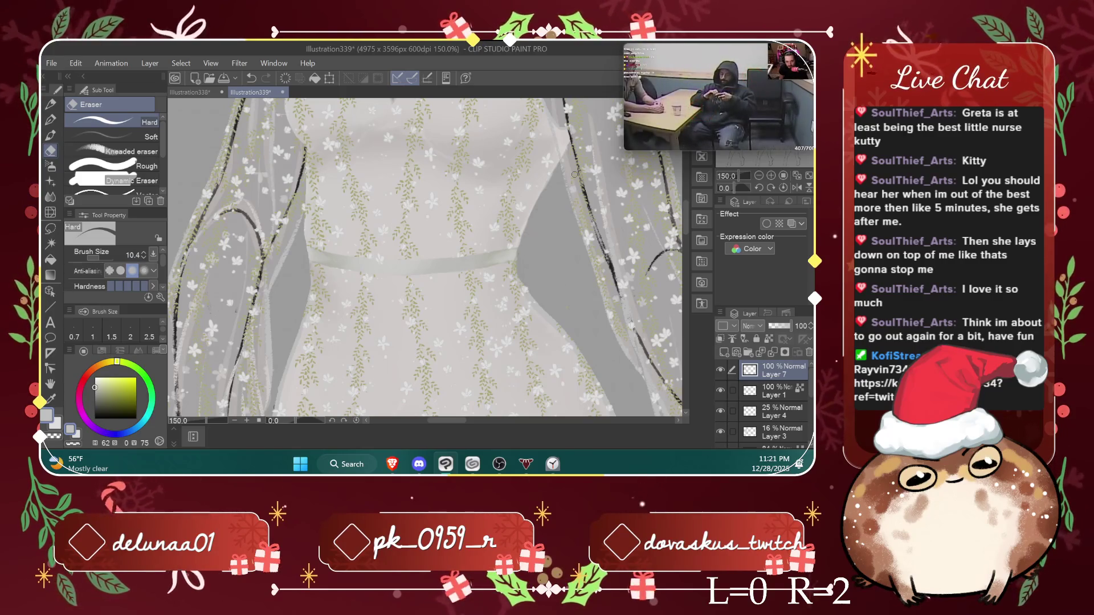
Step: Zoom and pan around the lace dress to compare it with the reference photos
drag(686, 229, 681, 270)
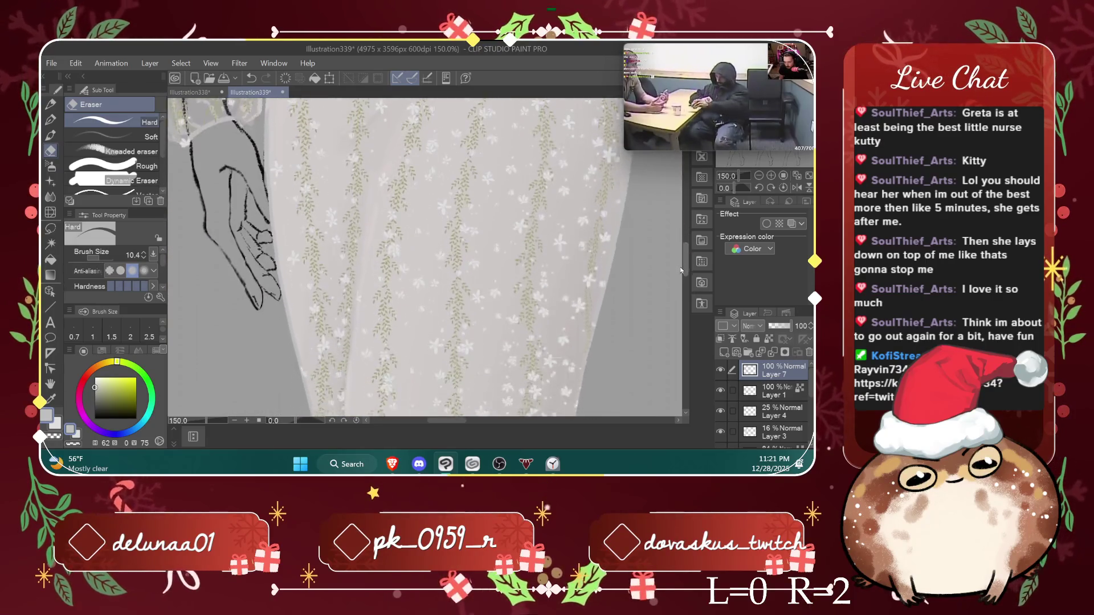
scroll(675, 302, down, 2)
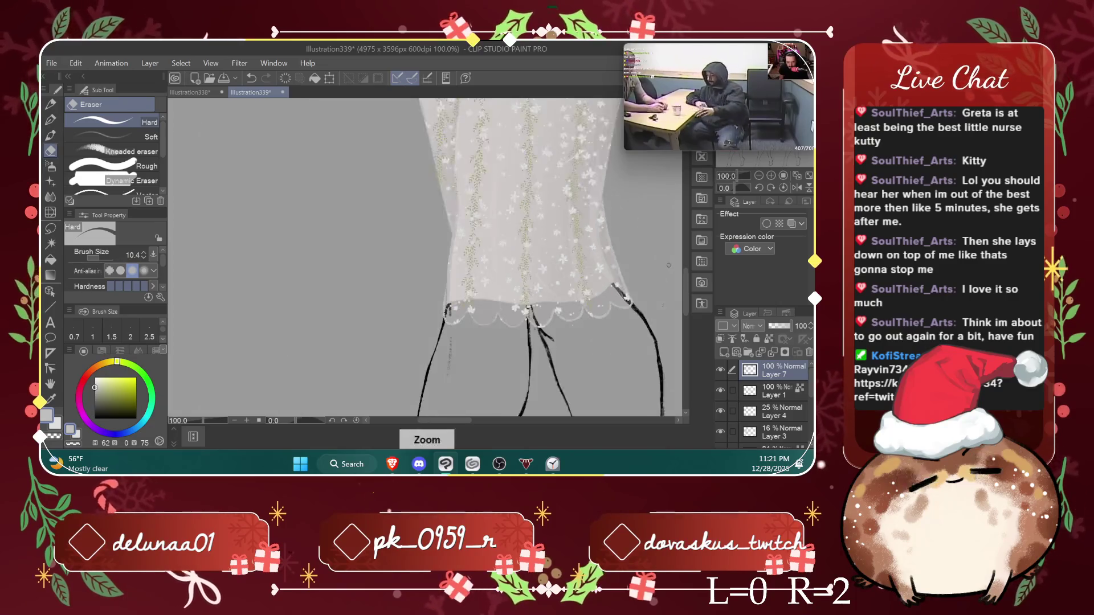
scroll(629, 268, up, 2)
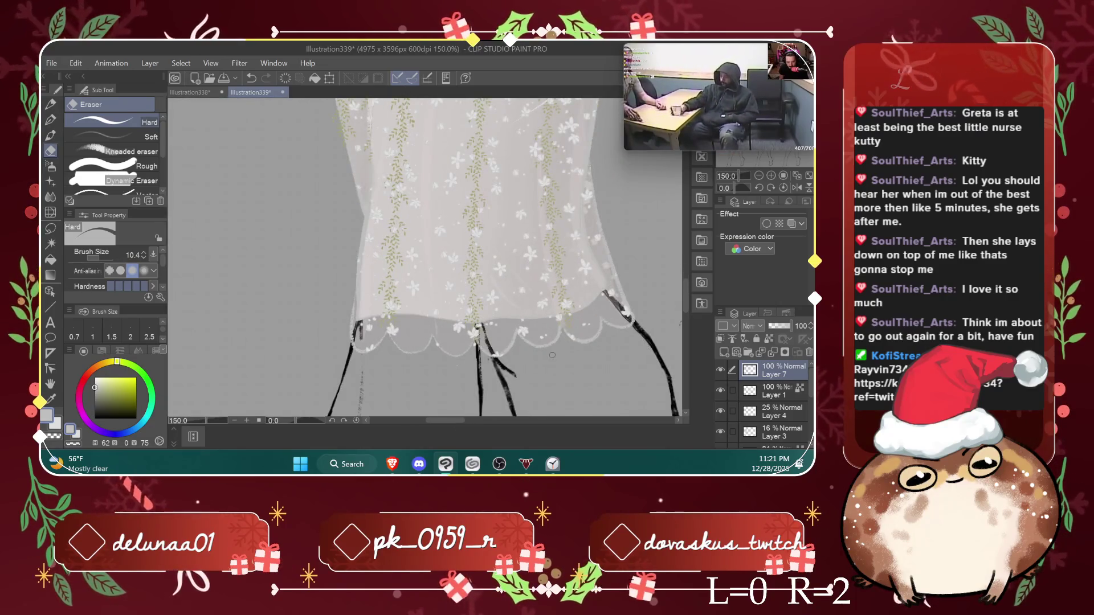
scroll(486, 351, down, 2)
scroll(486, 352, down, 1)
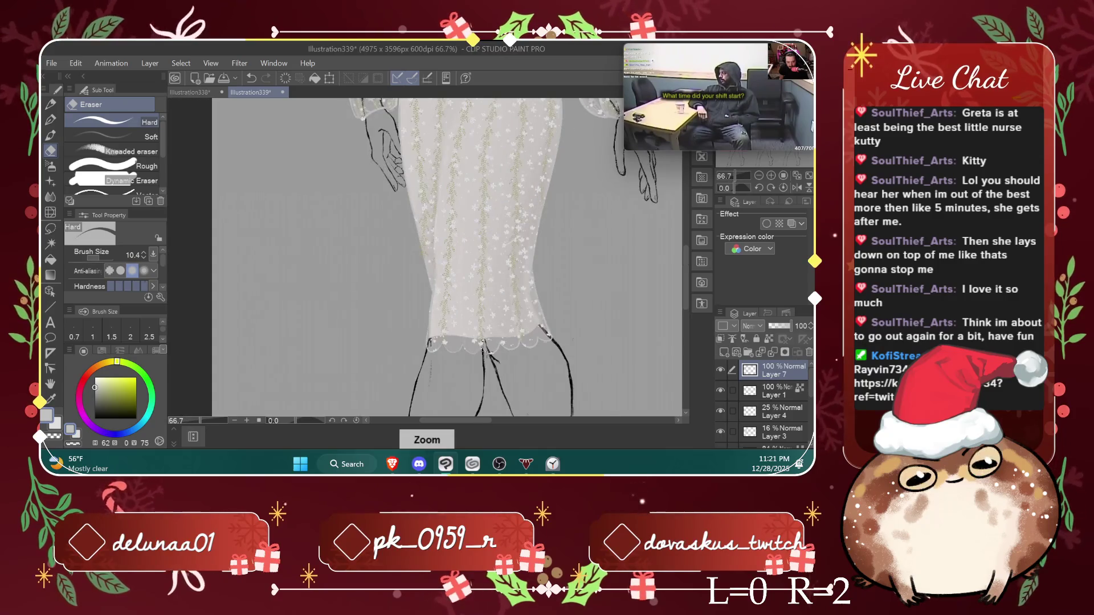
scroll(447, 257, up, 3)
scroll(447, 256, up, 2)
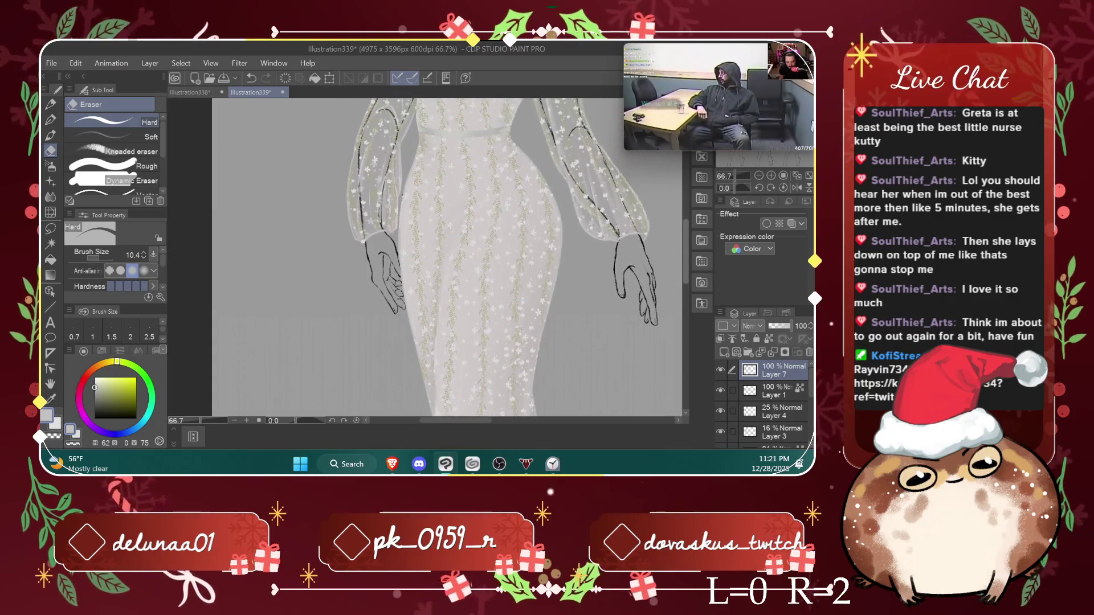
scroll(447, 256, up, 4)
scroll(447, 256, up, 4)
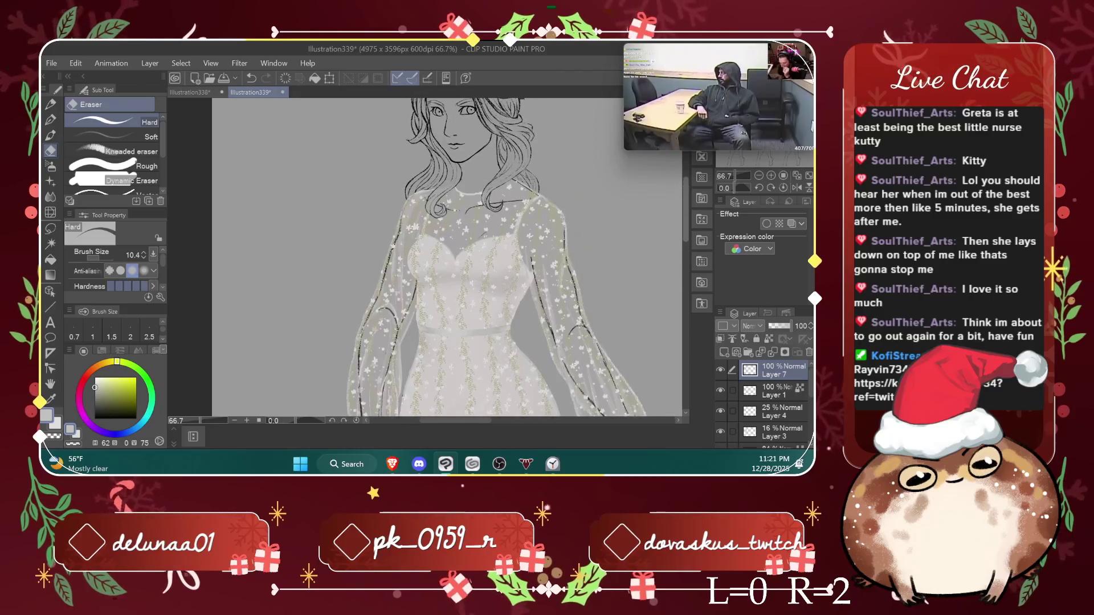
scroll(620, 285, down, 2)
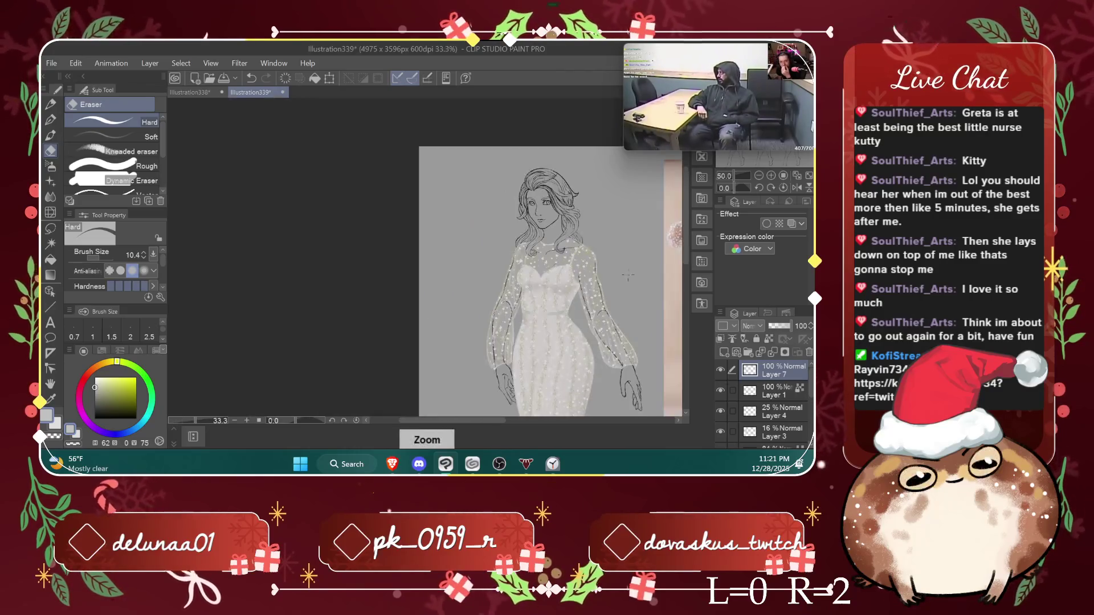
drag(478, 420, 525, 417)
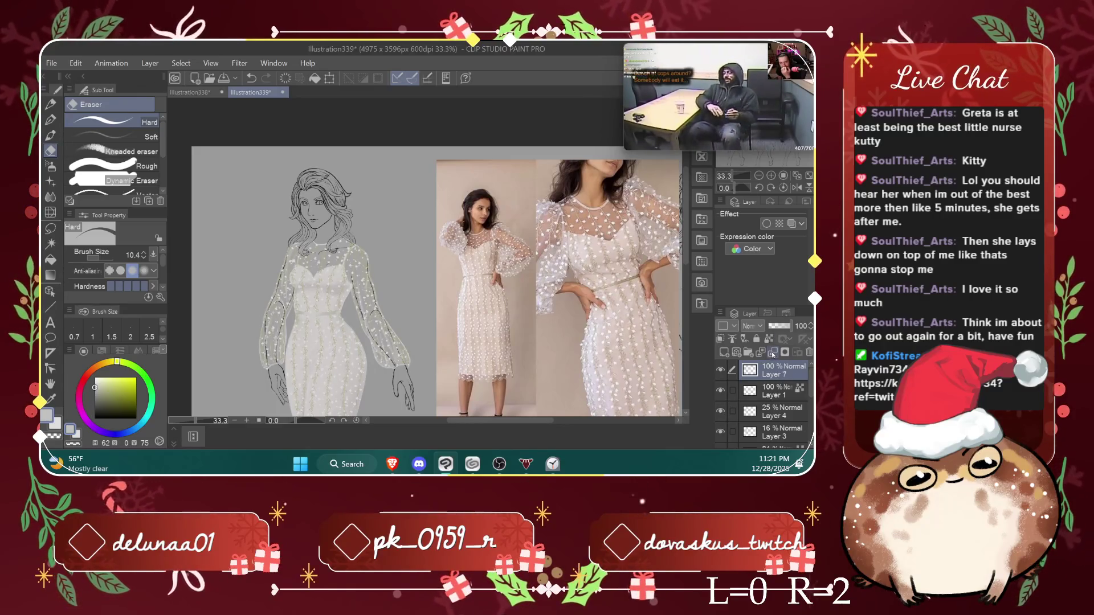
Step: Toggle Layer 3's lace dots off and on, then select Liquify (size 267.5, strength 56)
click(731, 369)
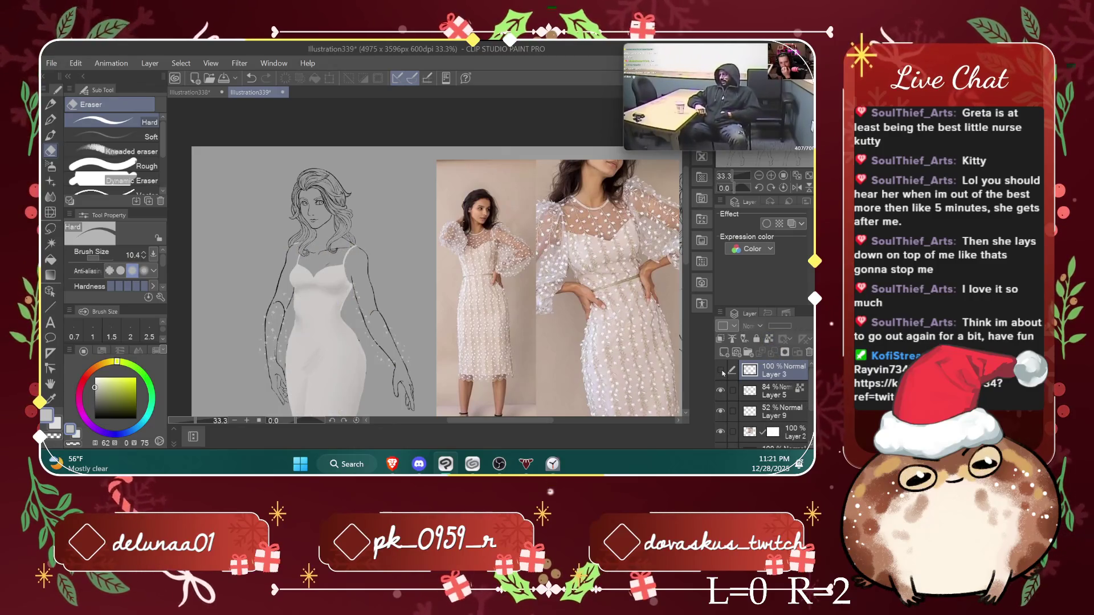
click(731, 369)
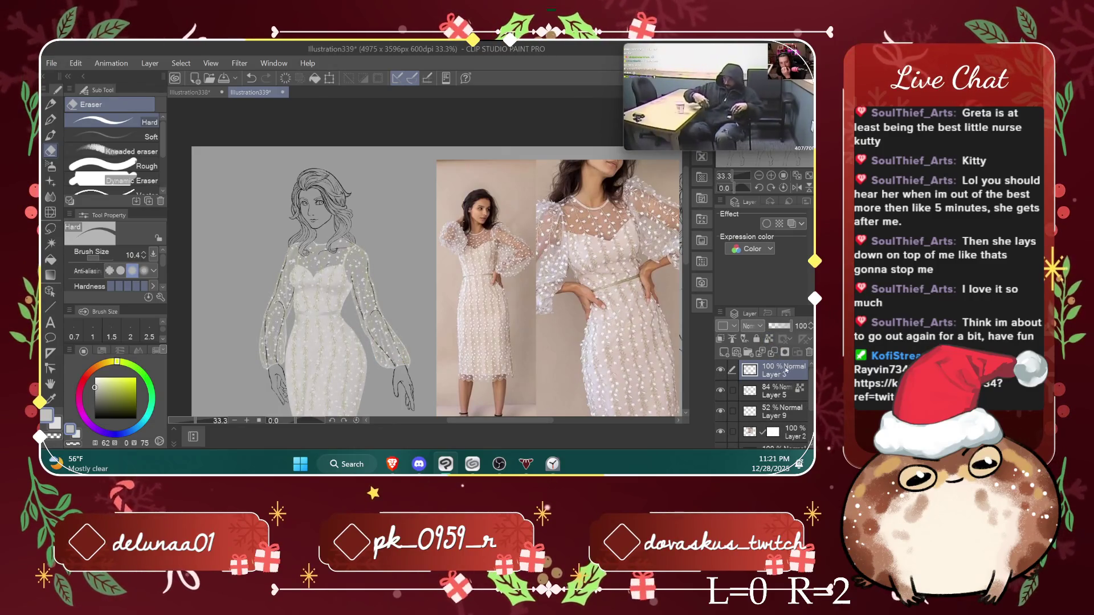
click(50, 211)
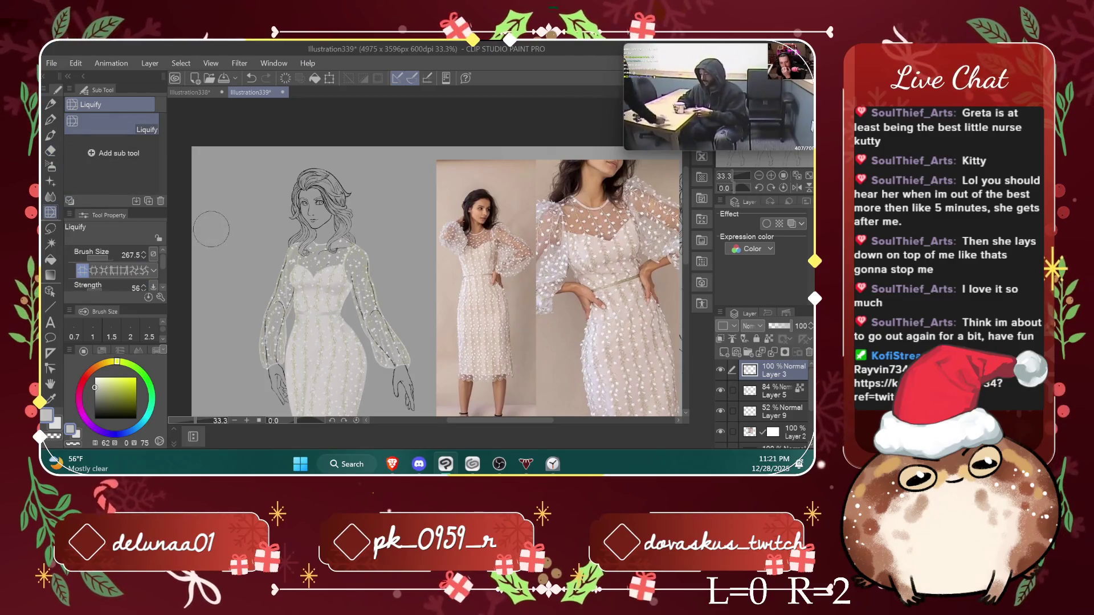